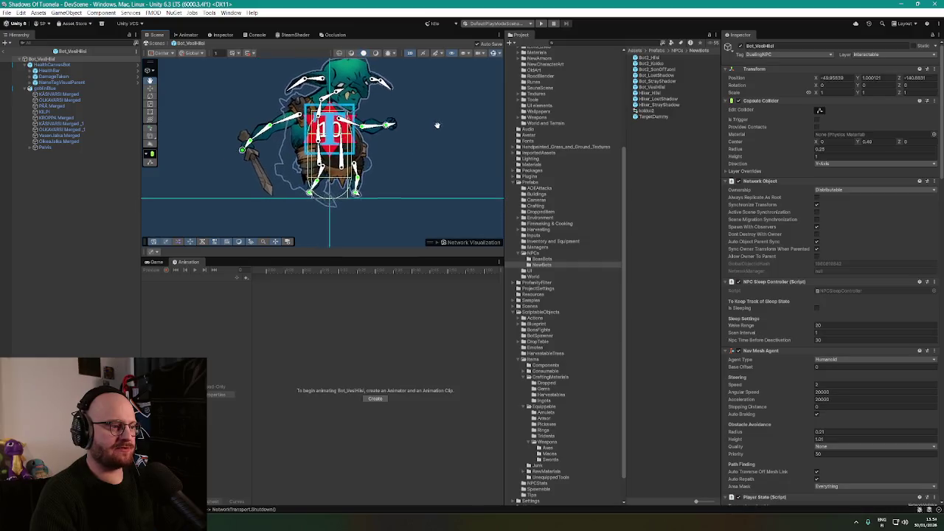
Inspect NameTagVisualParent, HealthCanvasBot and HealthBar, then the goblinBlue rig and its KASVARSI arm sprite
click(251, 177)
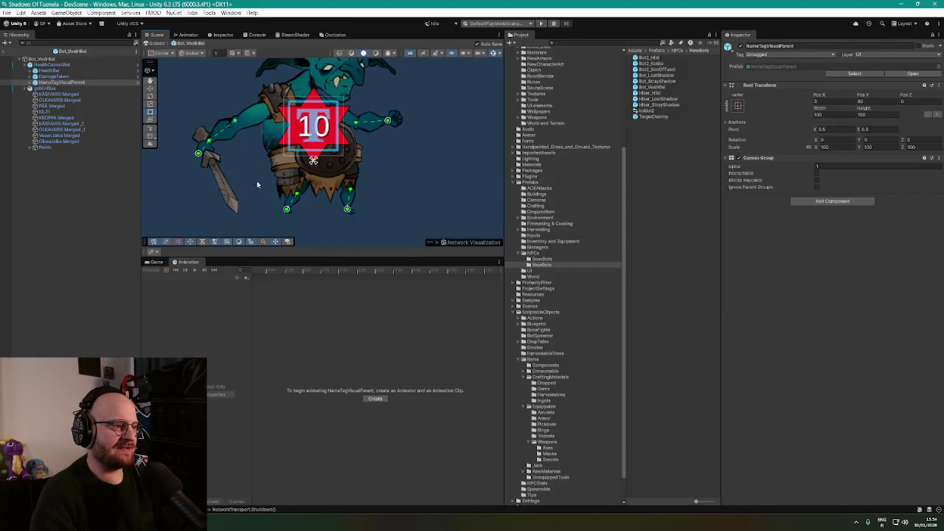
scroll(273, 171, down, 1)
click(58, 65)
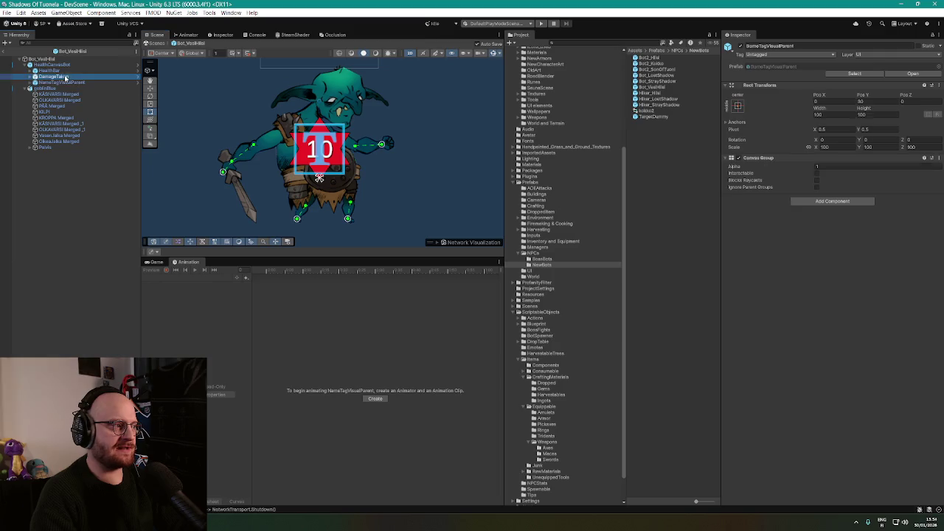
click(49, 71)
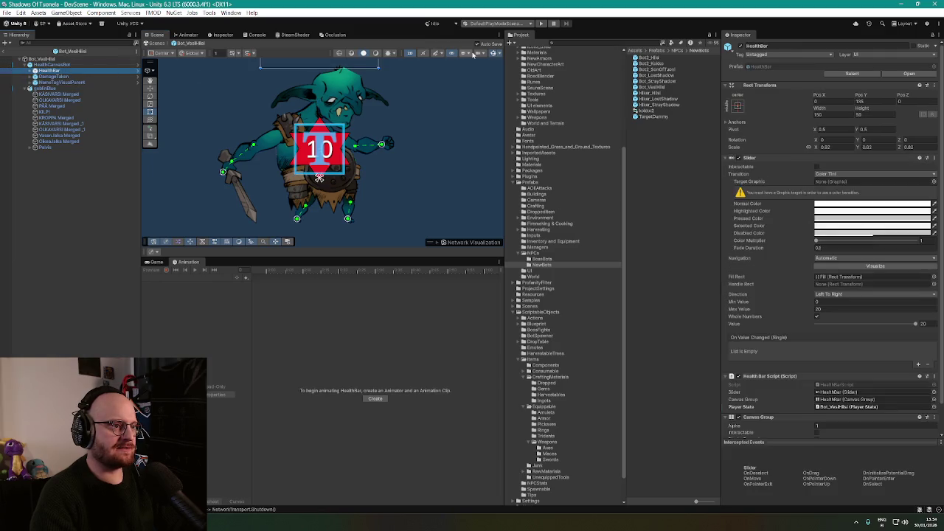
scroll(410, 104, down, 1)
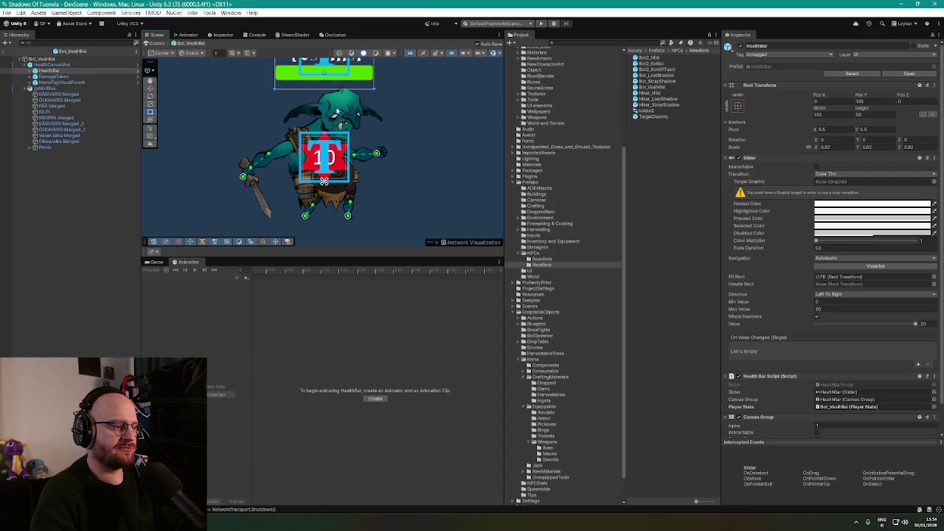
click(60, 89)
click(64, 95)
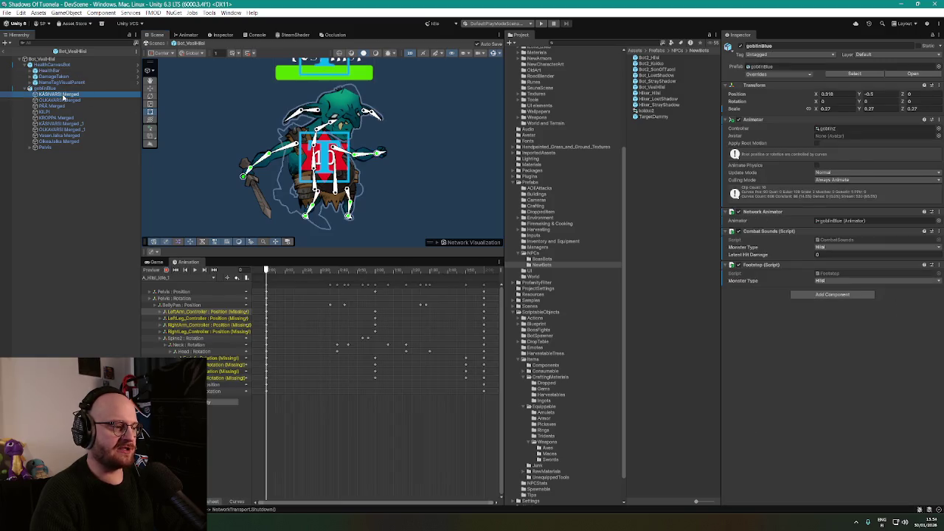
Rotate the Uarm_R and Uarm_L upper-arm bones, raising the left arm
click(64, 100)
click(242, 175)
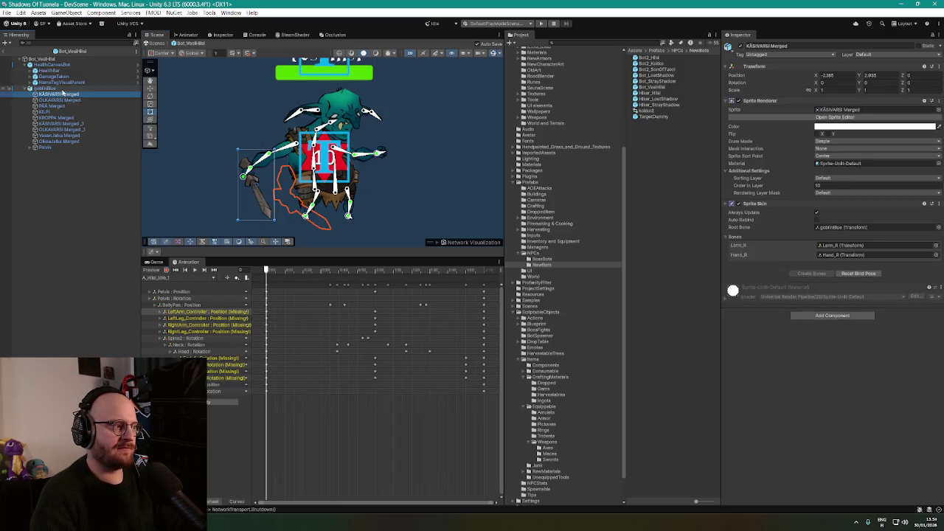
drag(242, 175, 243, 175)
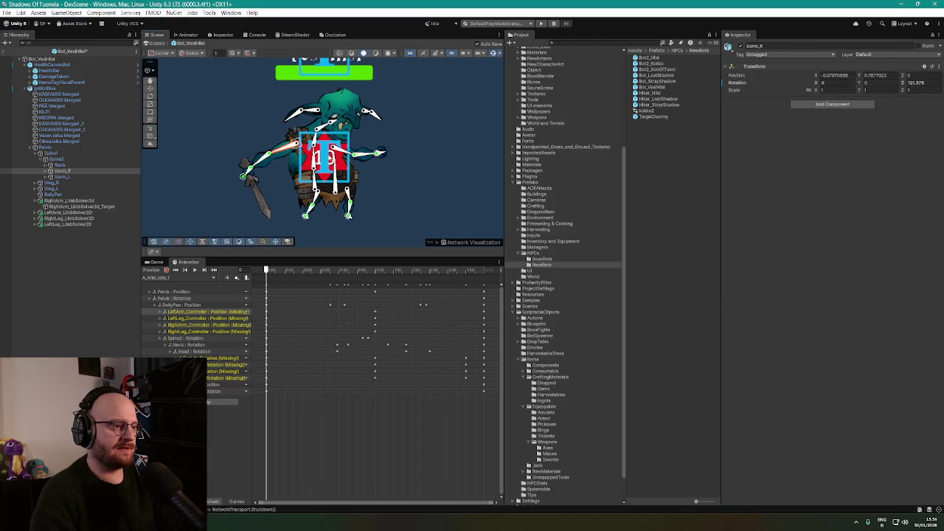
click(373, 151)
drag(377, 151, 381, 144)
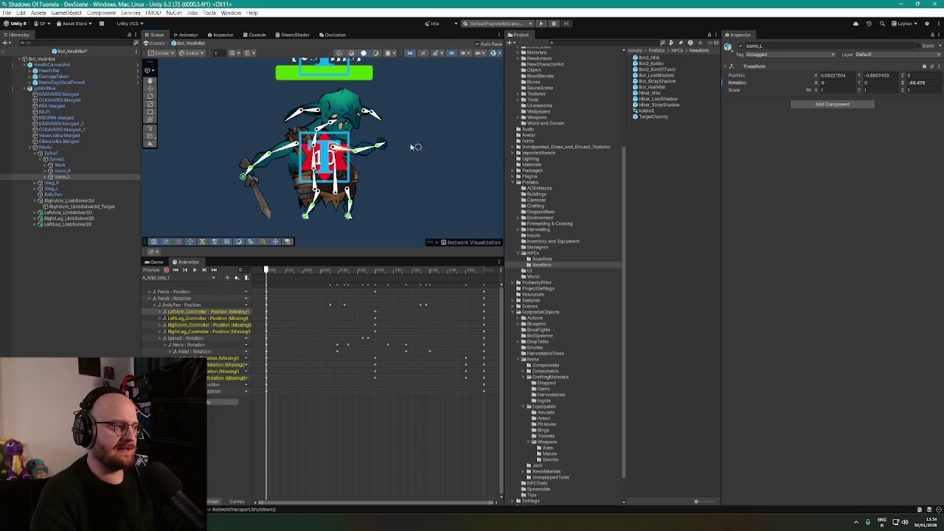
Move the left arm IK target to re-pose the arm and sword
click(81, 207)
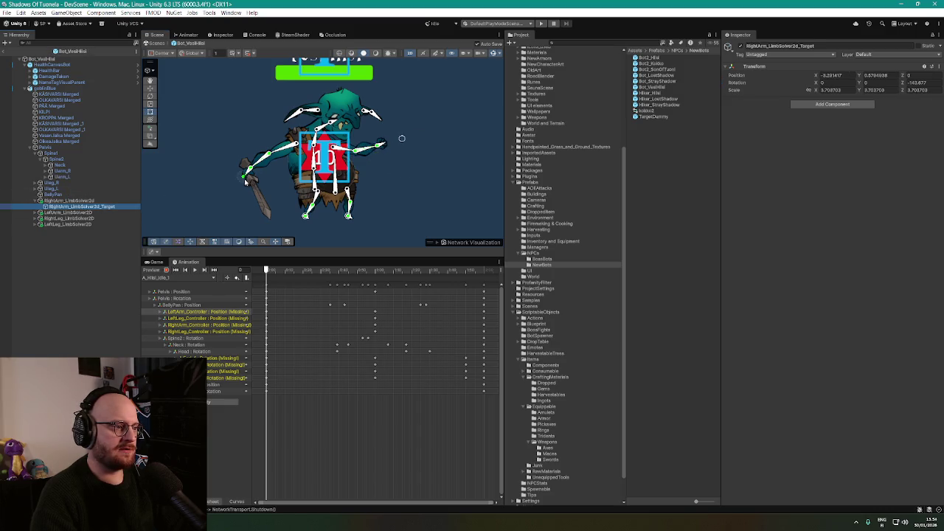
click(35, 212)
click(82, 219)
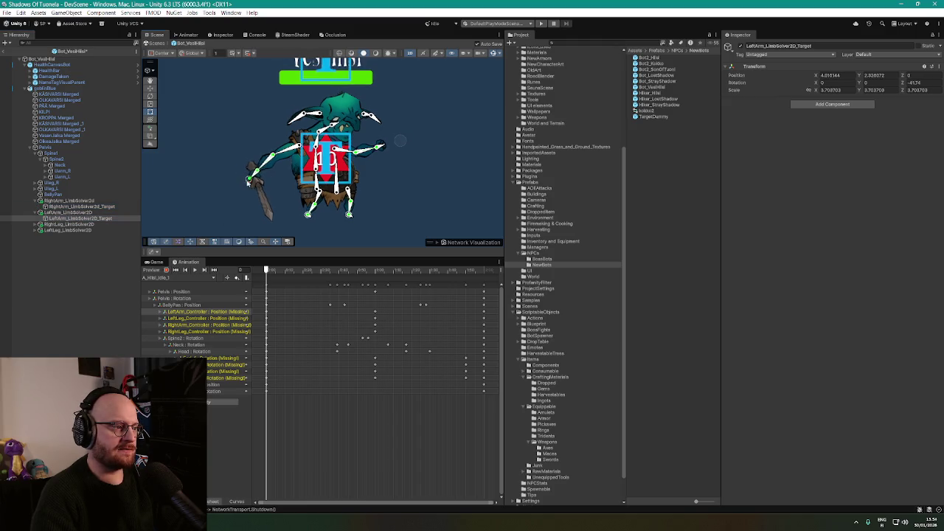
drag(219, 189, 257, 210)
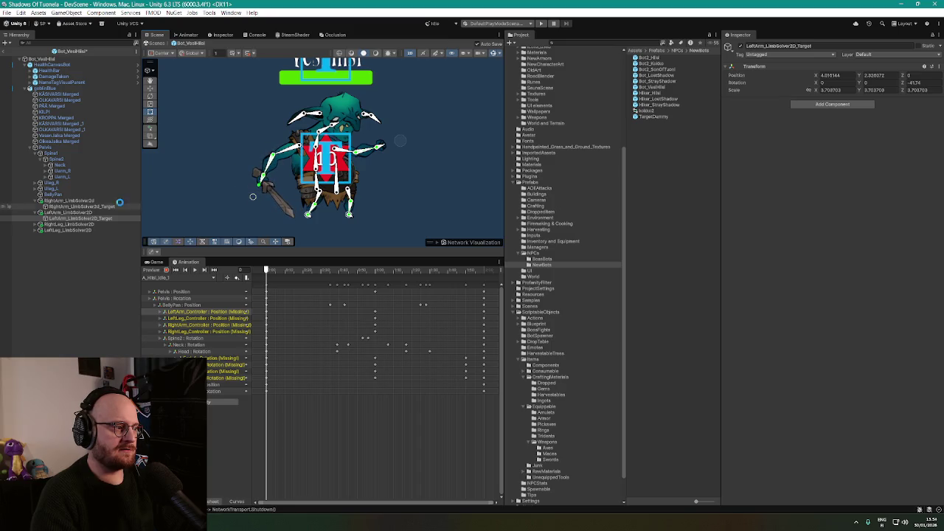
Reposition the right leg IK target and the Foot_R bone
click(73, 224)
click(35, 224)
click(78, 230)
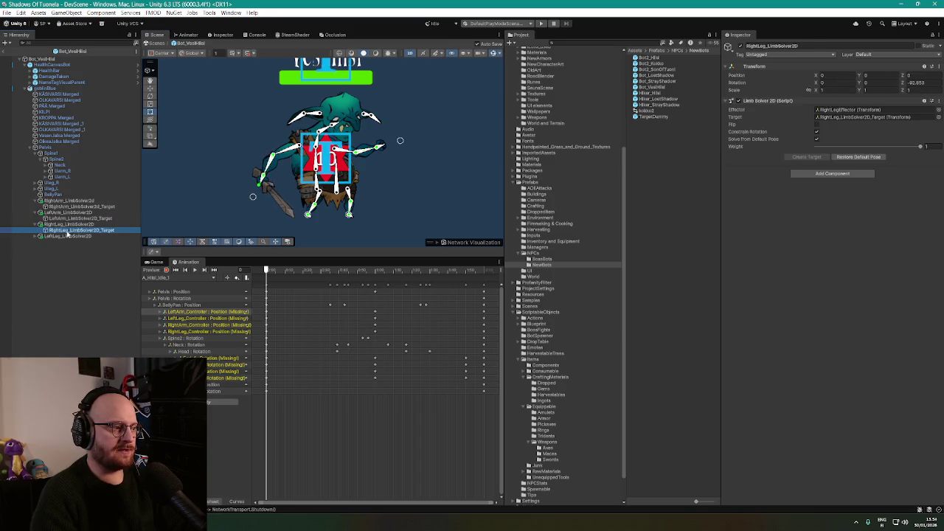
mouse_move(308, 215)
mouse_down()
mouse_move(317, 232)
mouse_move(264, 228)
mouse_move(301, 234)
mouse_up()
scroll(310, 234, up, 3)
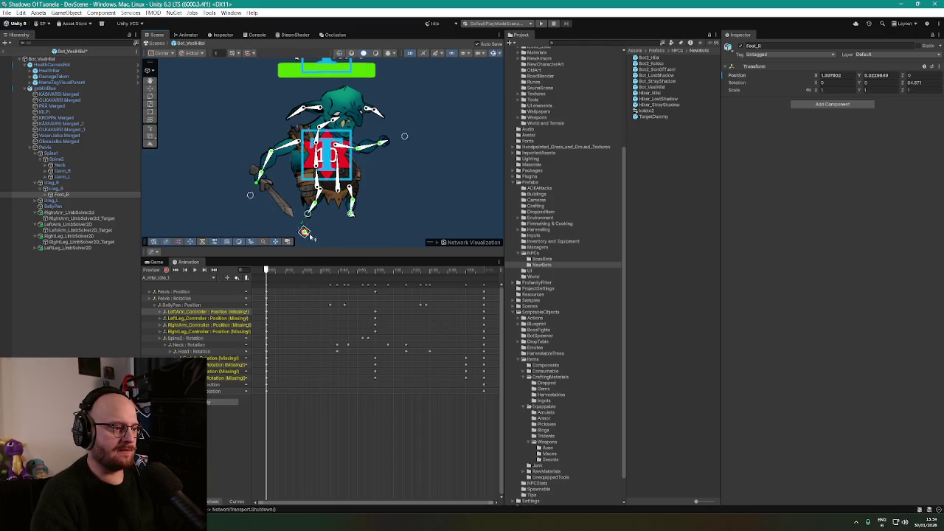
scroll(319, 235, up, 2)
click(304, 196)
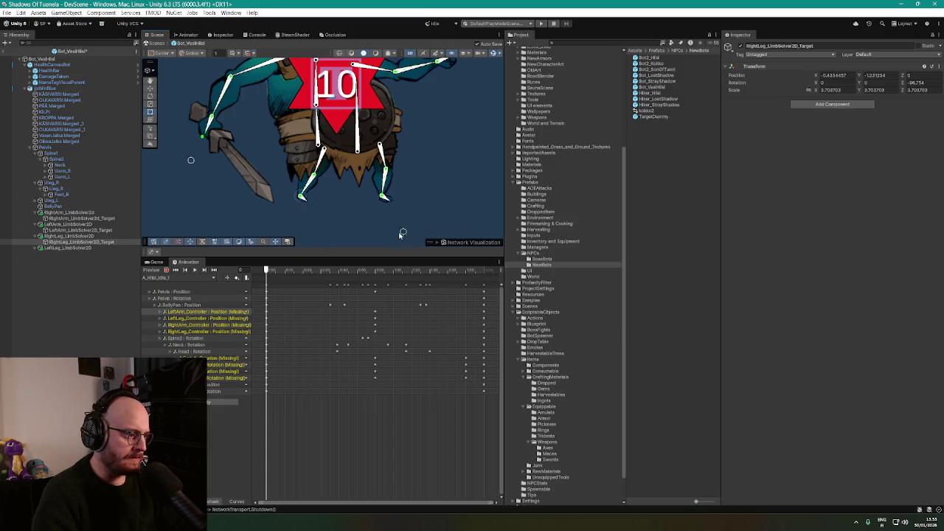
scroll(396, 221, down, 2)
scroll(386, 204, up, 5)
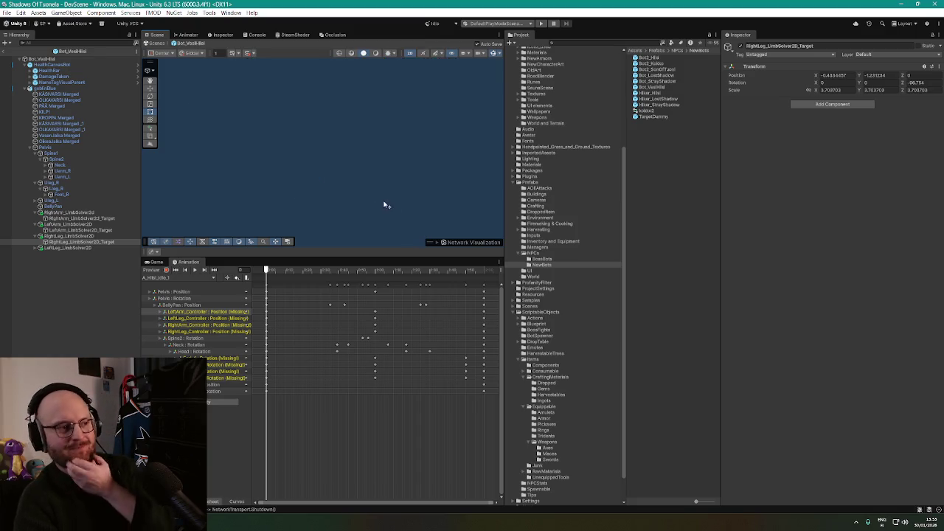
scroll(398, 147, down, 3)
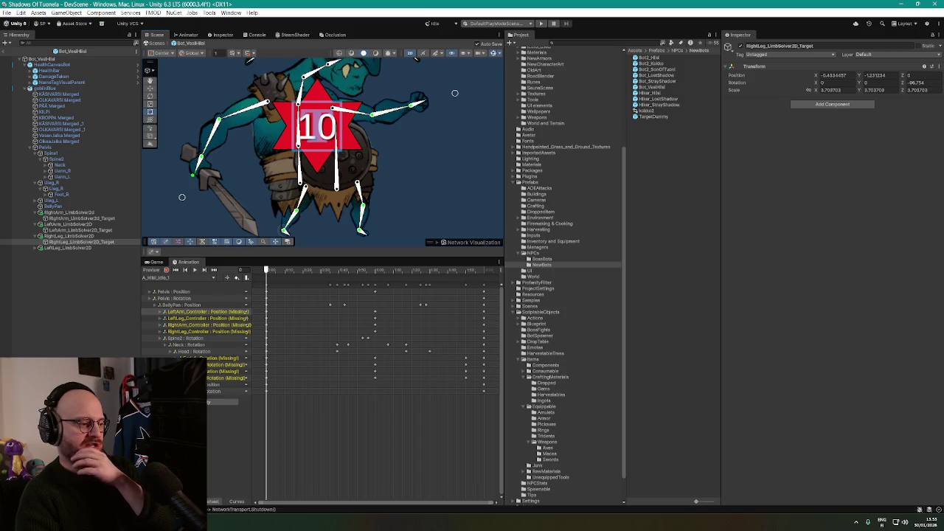
Switch to the browser and start a new ChatGPT chat with the sidebar collapsed
key(alt+Tab)
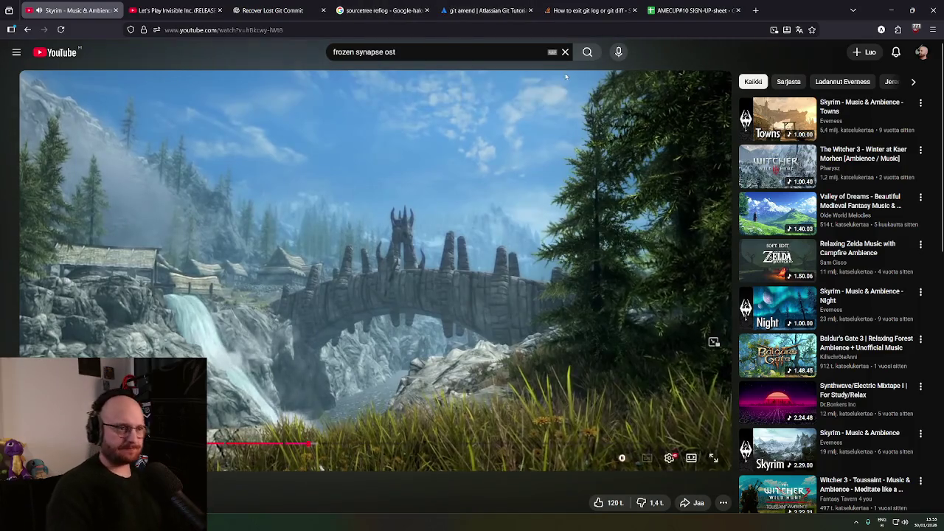
click(273, 11)
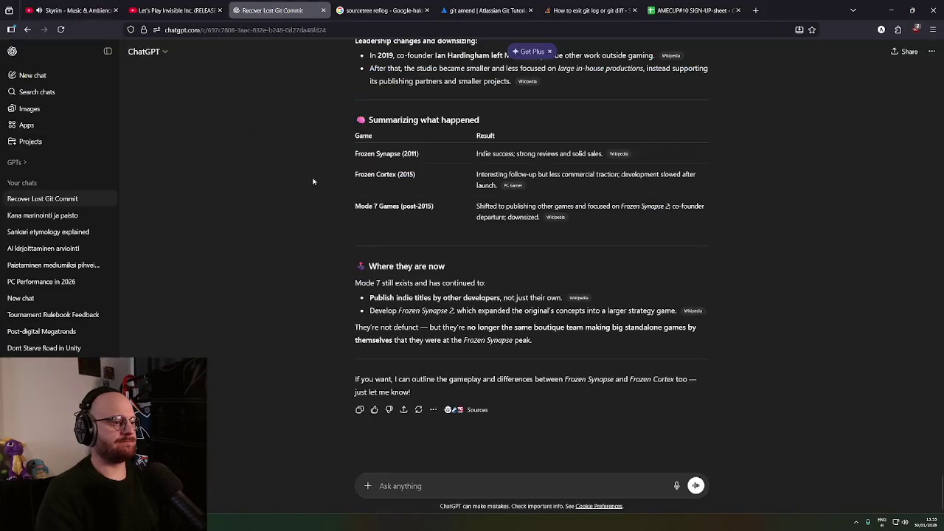
click(31, 75)
click(108, 51)
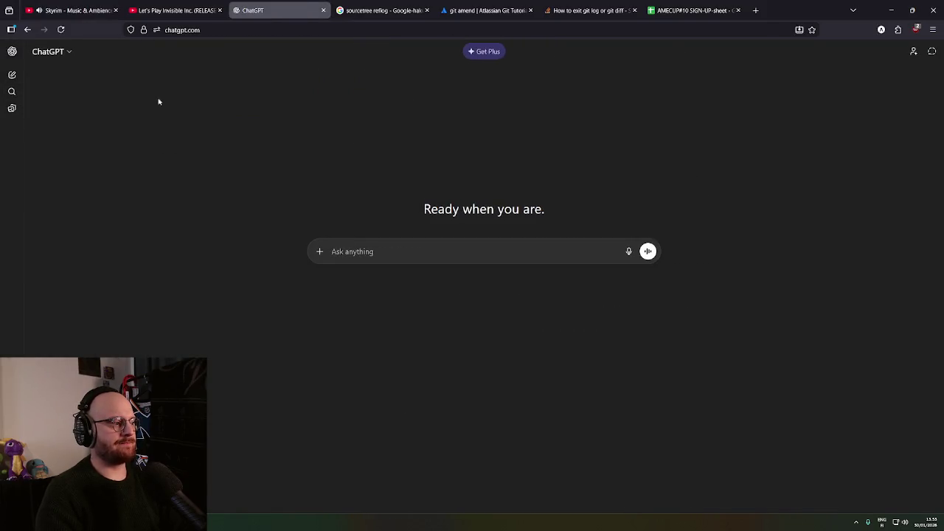
Draft a 2D rigging question about adding a new version of an already rigged, skinned NPC
text(So )
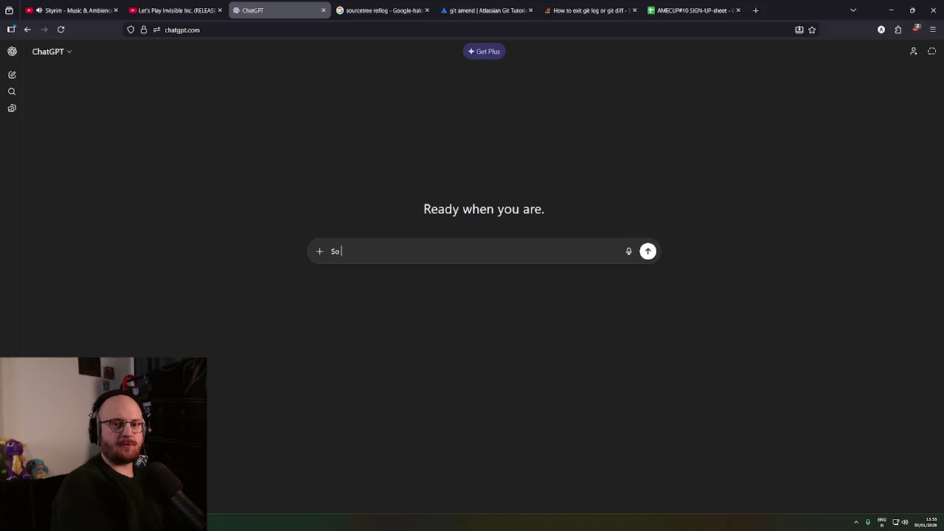
text(I have a 2d )
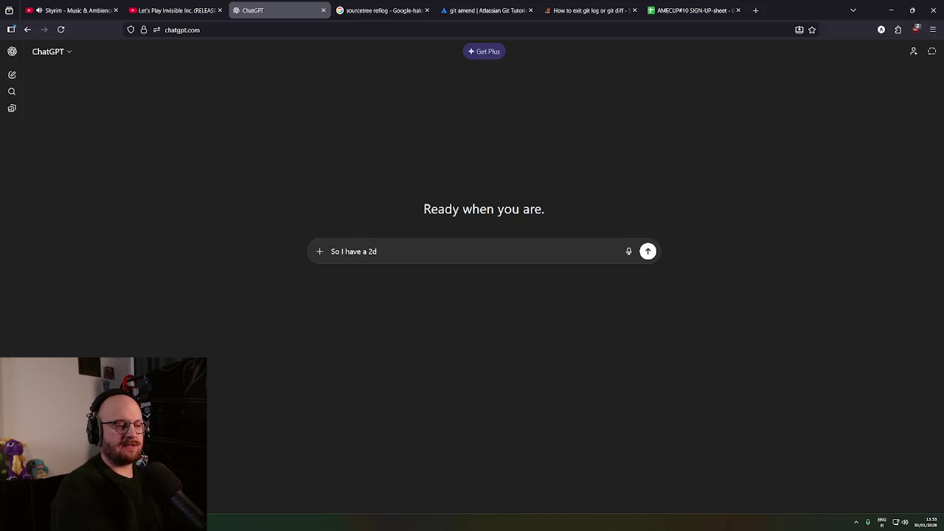
text(Rigging questio)
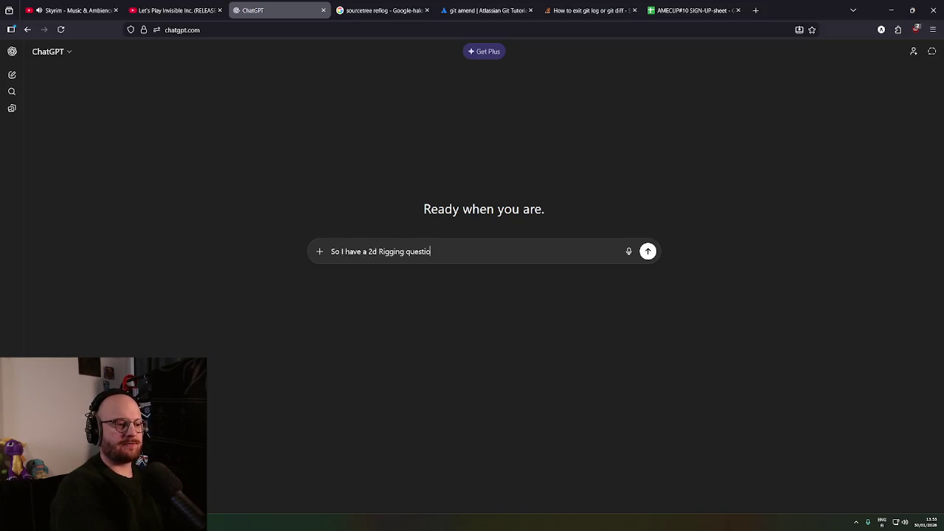
text(n. I have)
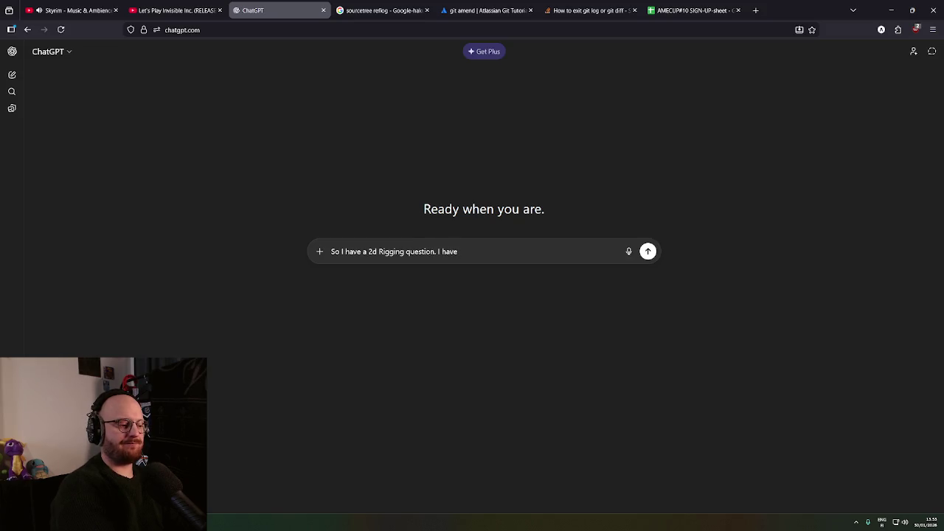
key(BackSpace)
key(BackSpace)
key(BackSpace)
key(BackSpace)
key(BackSpace)
text('m adding a)
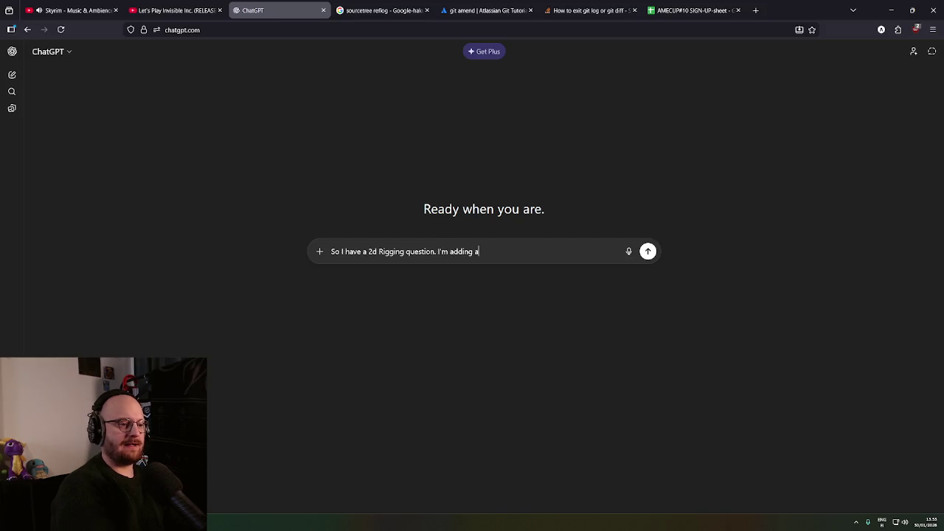
text( new version of)
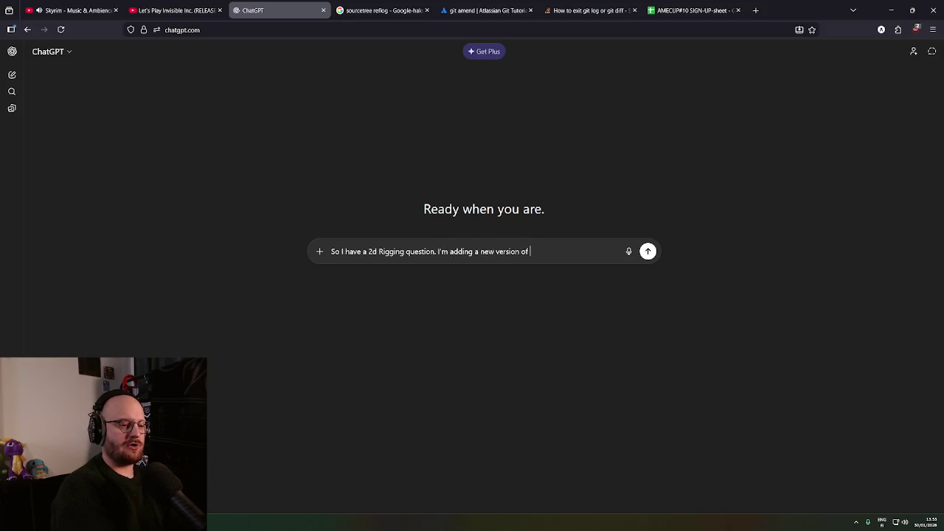
text( a NPC)
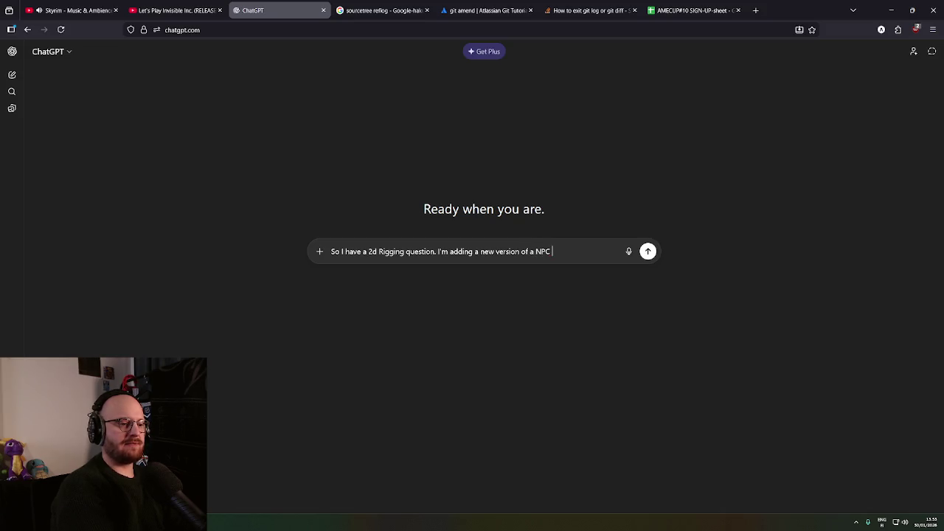
text( that's alread)
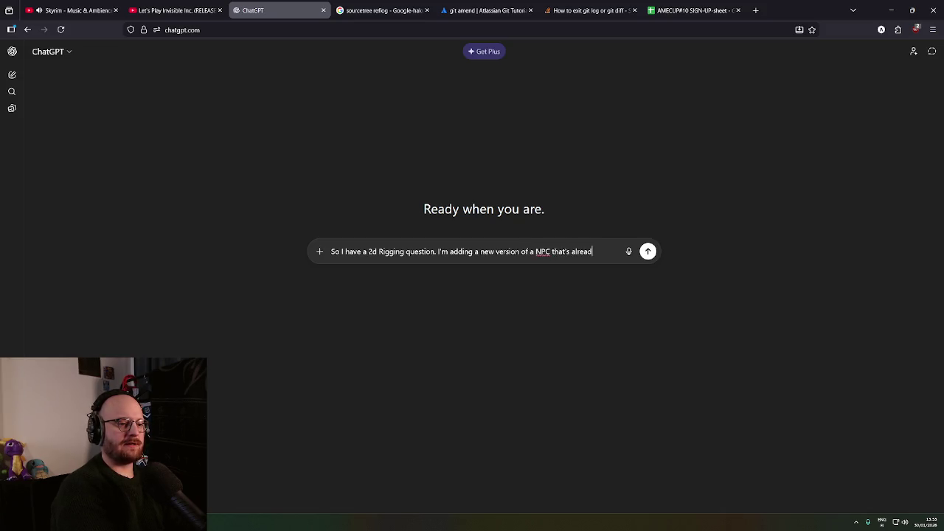
text(y in the game.)
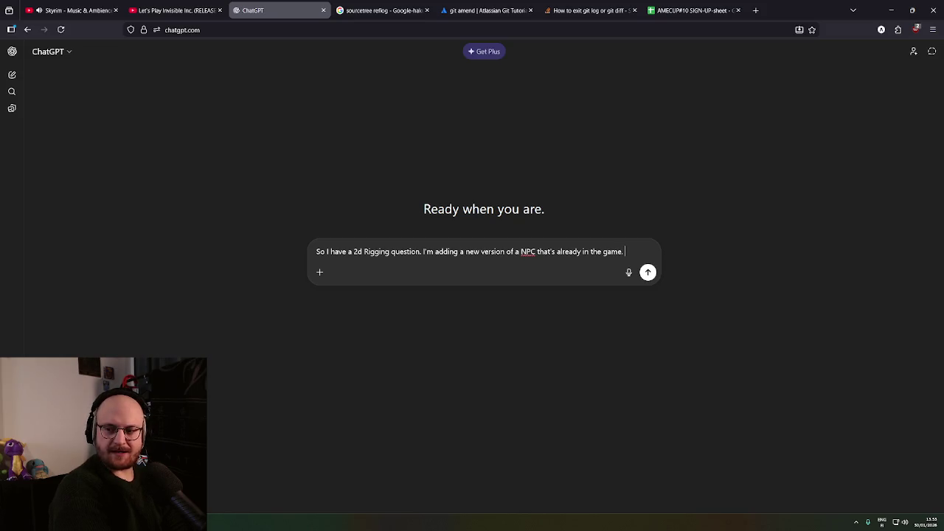
text(The existing NPC has)
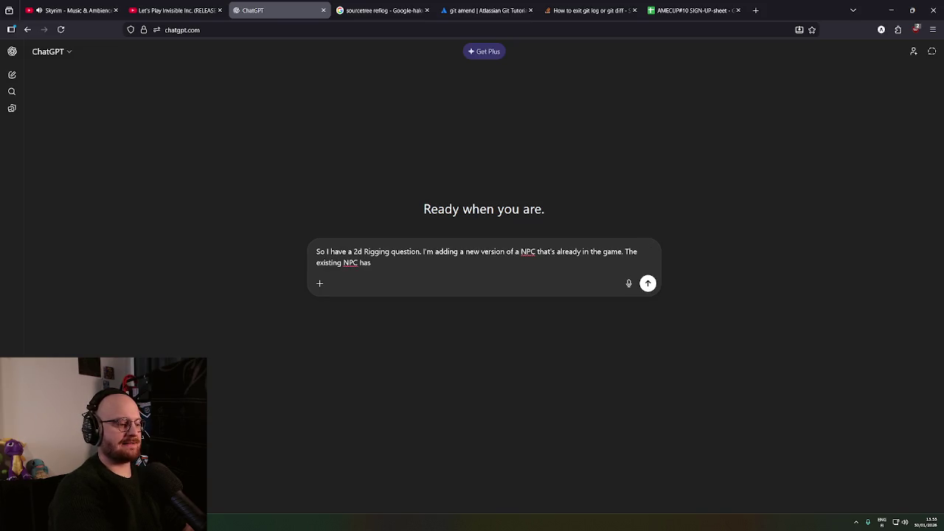
text( be)
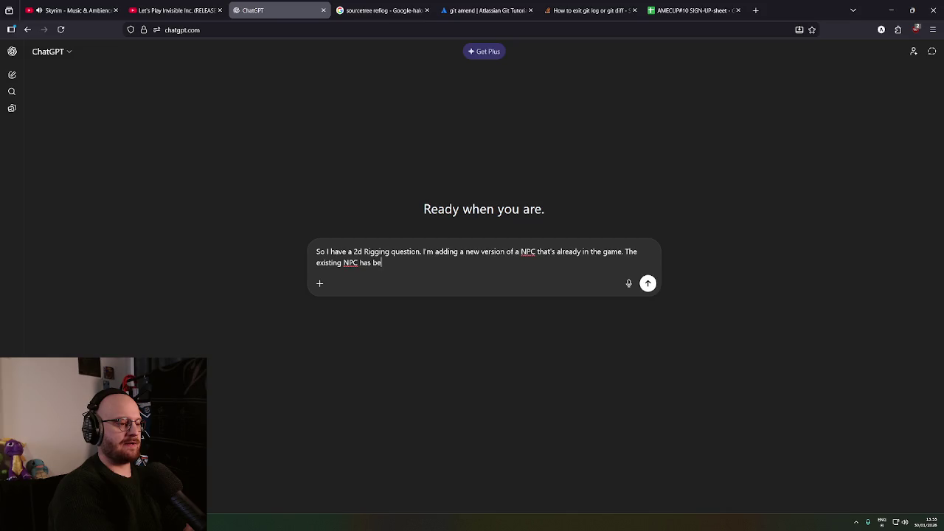
text(en rigged, it's ot skeleton and all t)
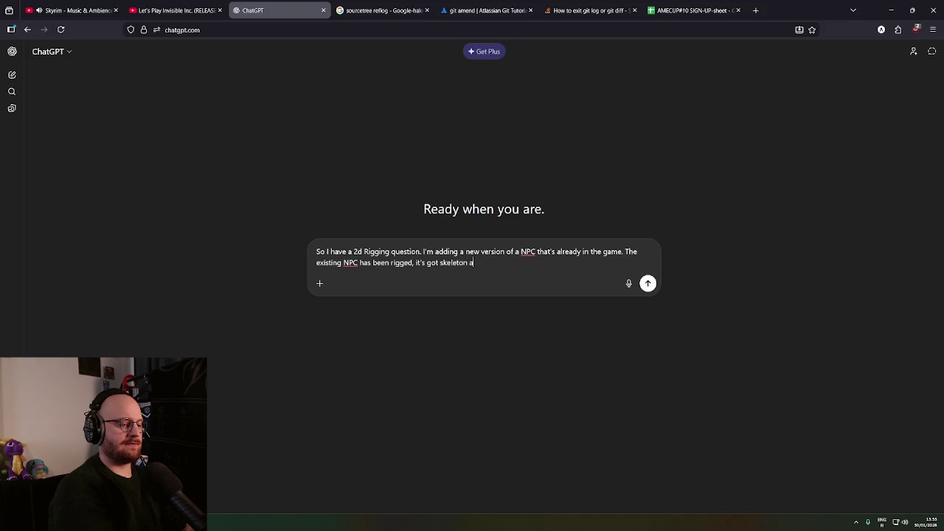
text(he )
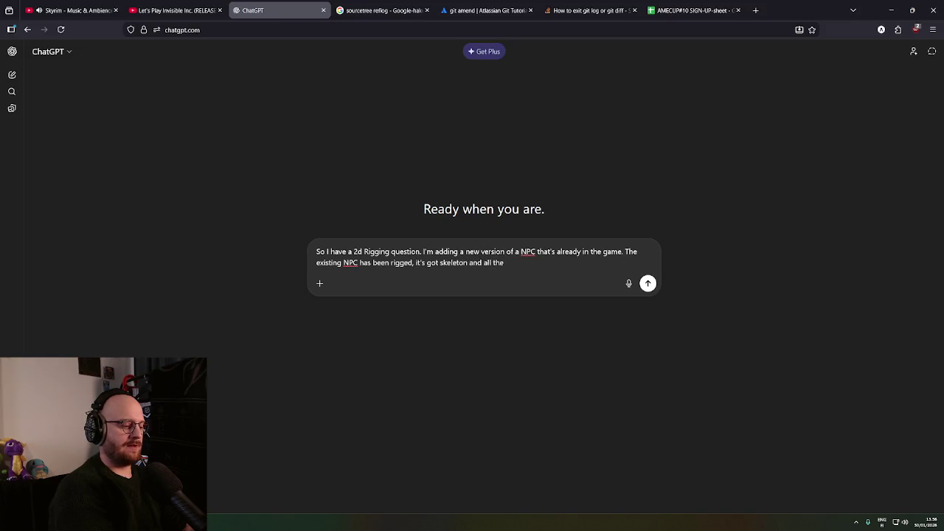
text(skinning as been done, animations , you name i)
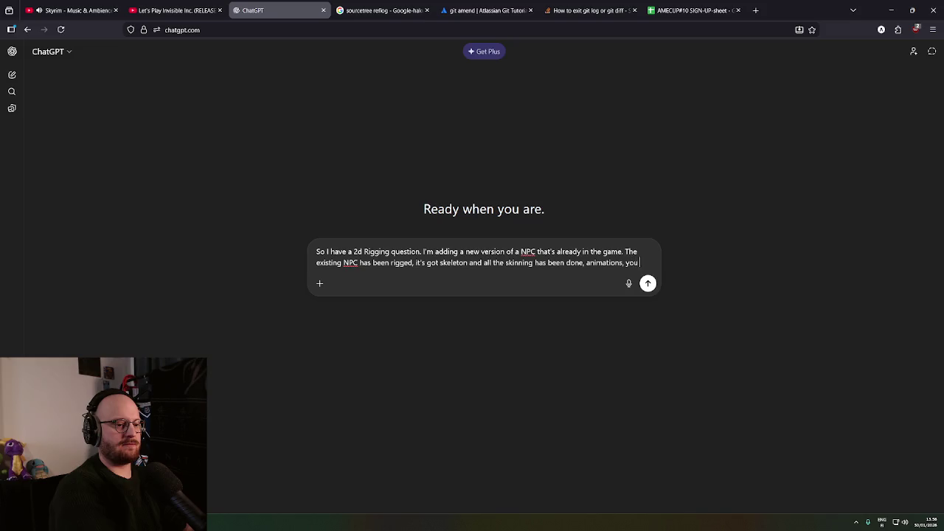
text(Now I want t)
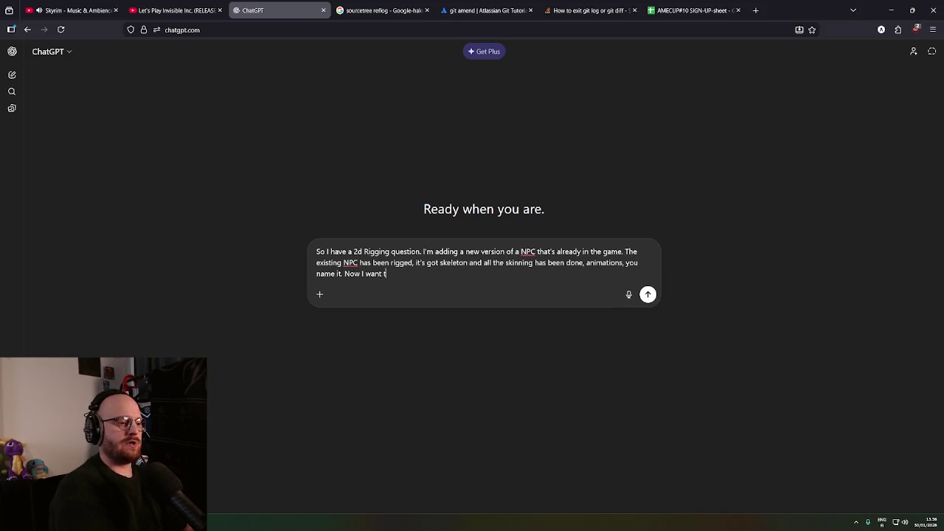
text(o create ew type of )
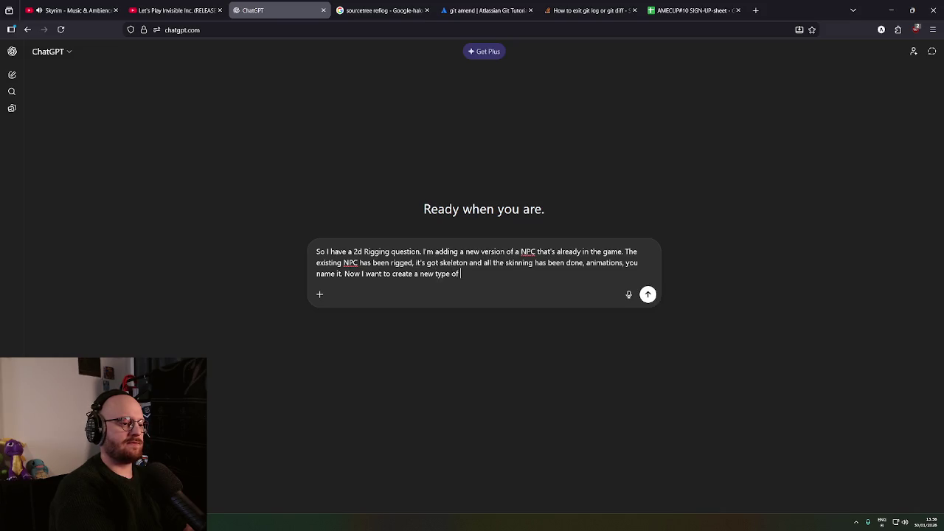
text(the same NPC)
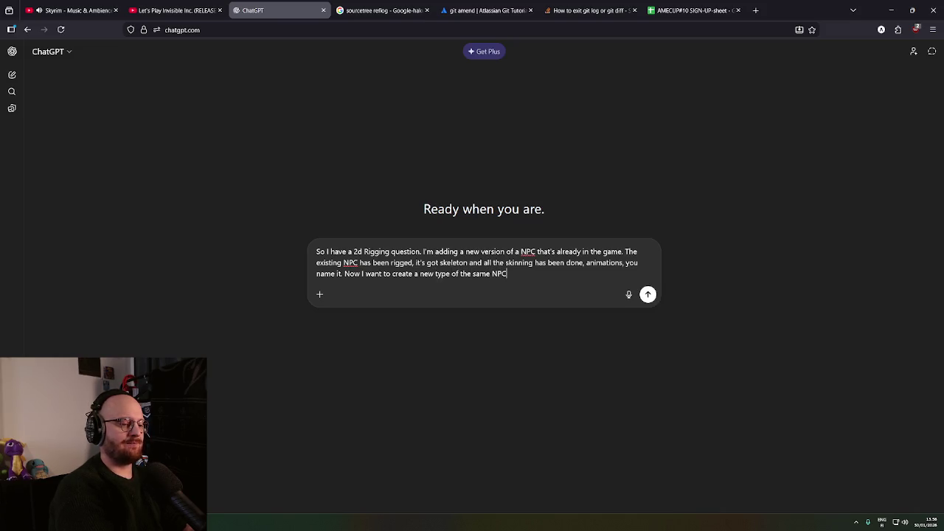
text(. anged the color)
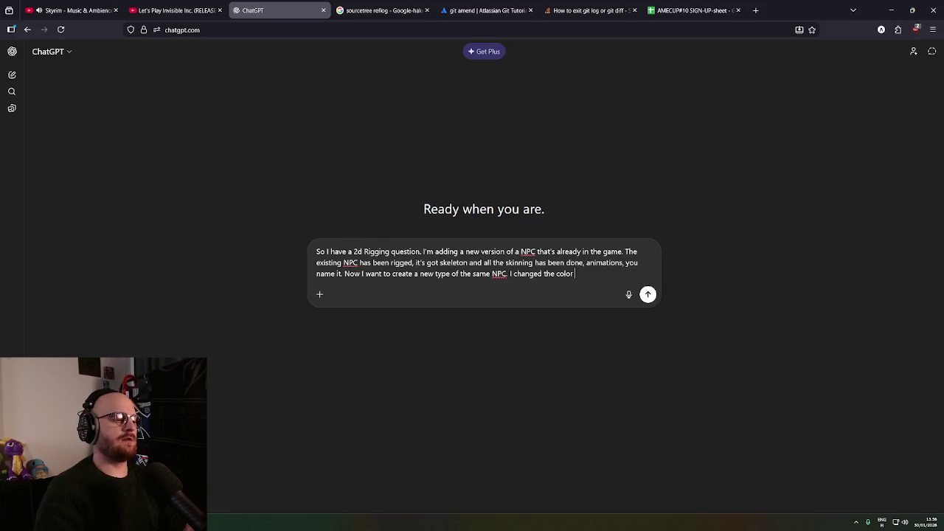
key(alt+Tab)
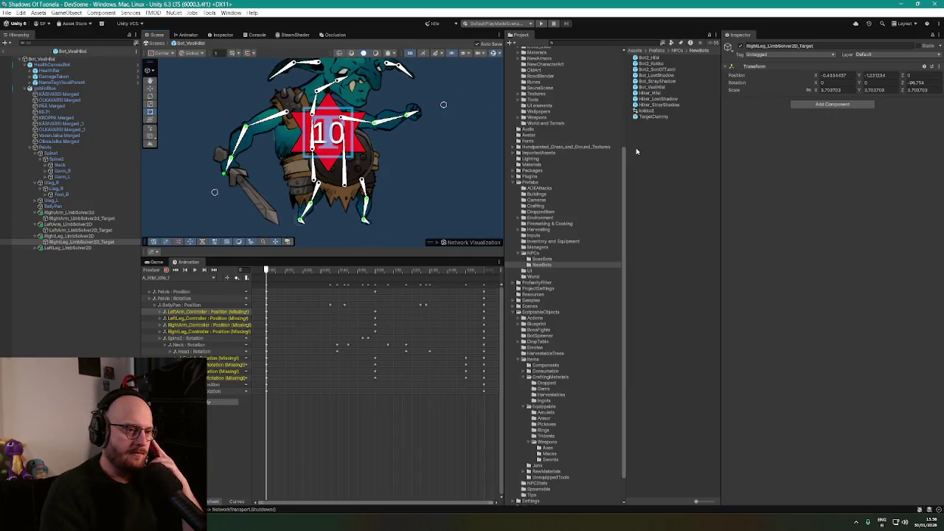
Open the Bot2_Hiisi prefab for editing and select the PÄÄ head sprite
click(682, 163)
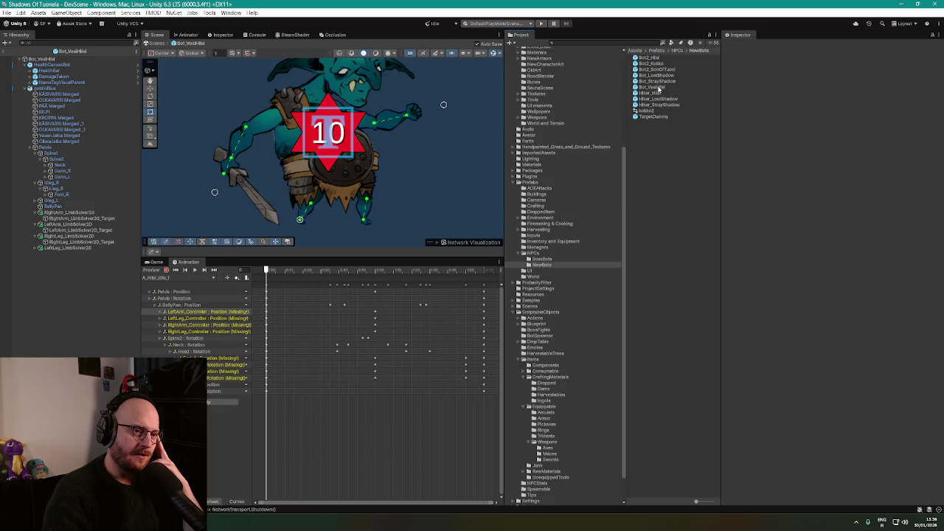
double_click(656, 58)
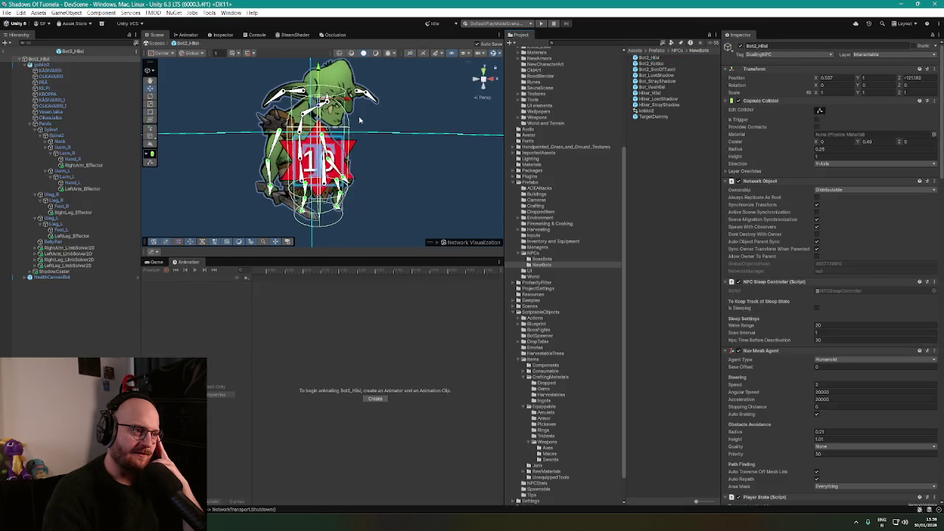
click(413, 142)
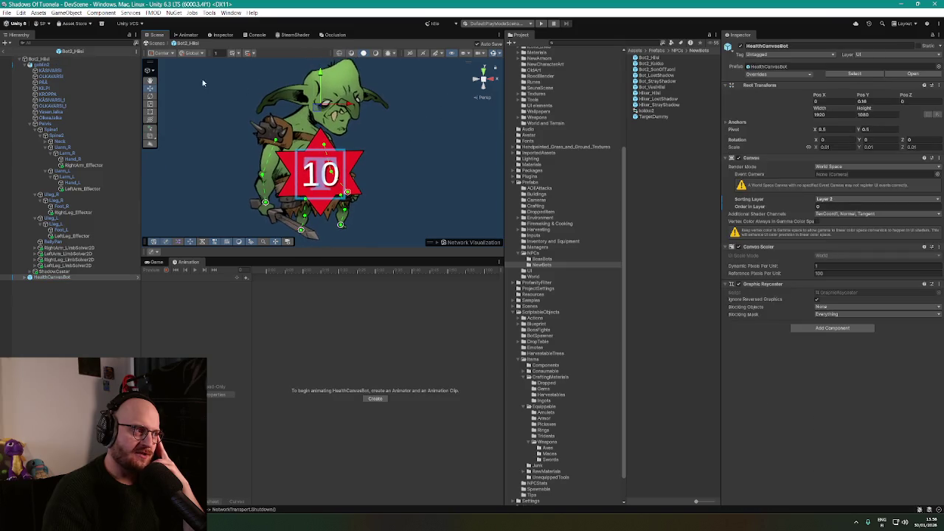
click(50, 71)
click(395, 62)
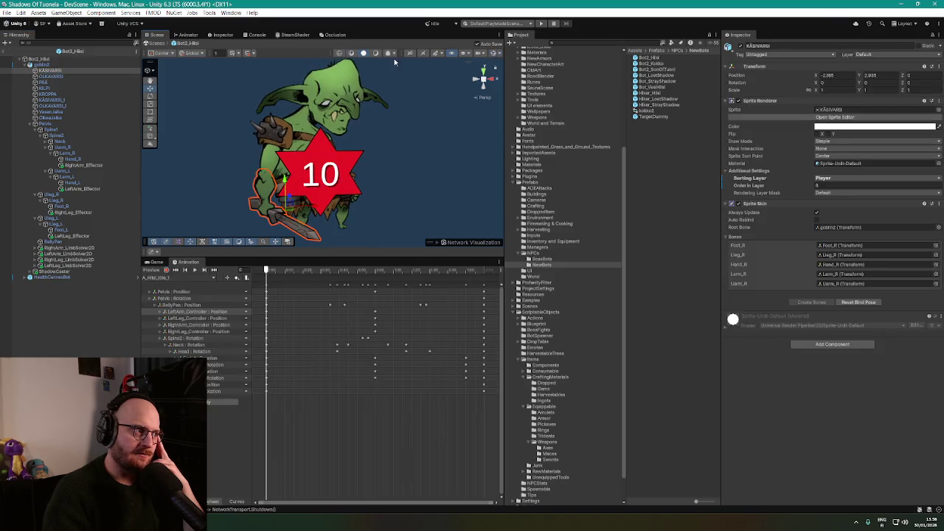
click(66, 82)
Set the PÄÄ Sprite Renderer colour to a light blue tint
click(823, 127)
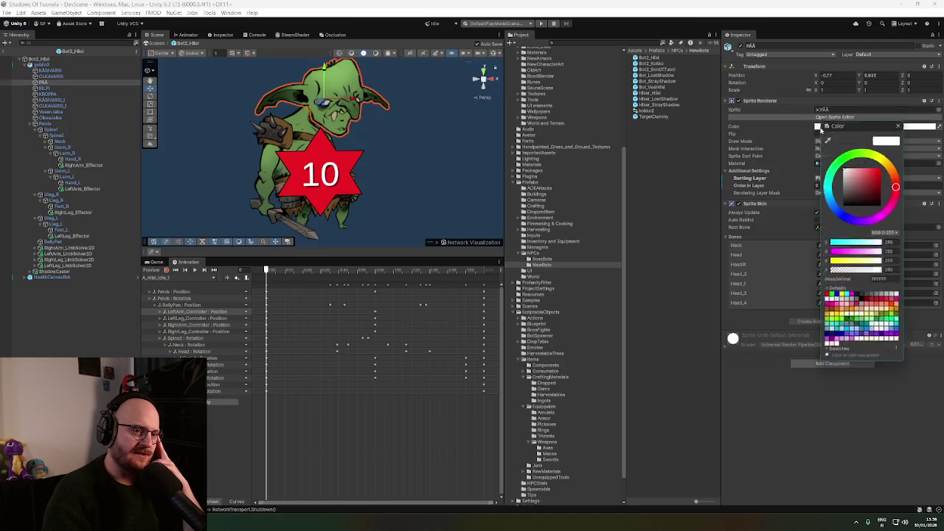
drag(831, 195, 841, 221)
mouse_move(851, 171)
mouse_down()
mouse_move(874, 166)
mouse_move(864, 164)
mouse_move(865, 172)
mouse_move(859, 149)
mouse_up()
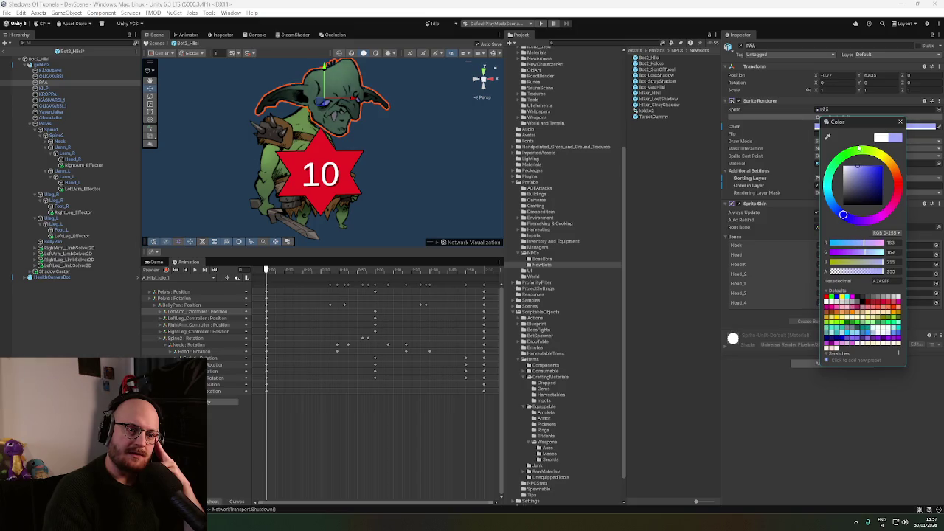
mouse_move(844, 214)
mouse_down()
mouse_move(830, 198)
mouse_move(851, 215)
mouse_move(867, 213)
mouse_move(848, 213)
mouse_up()
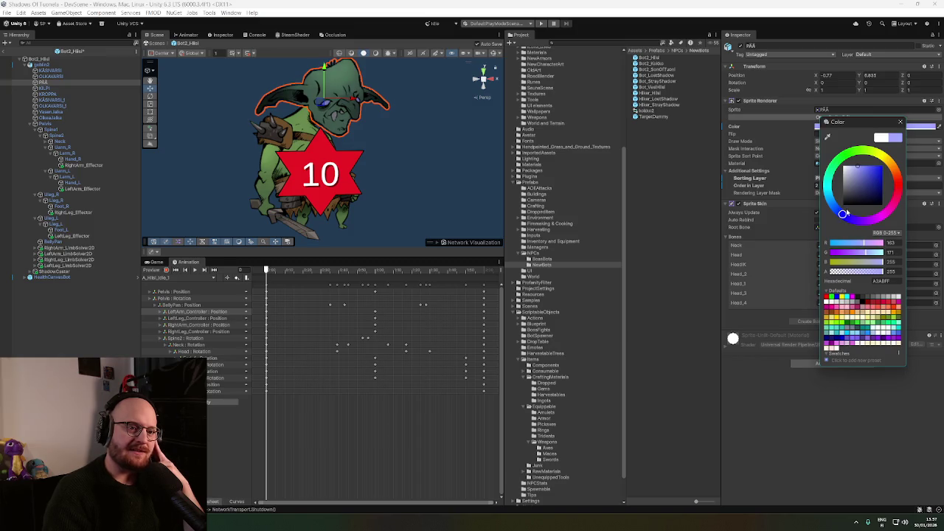
drag(858, 169, 860, 167)
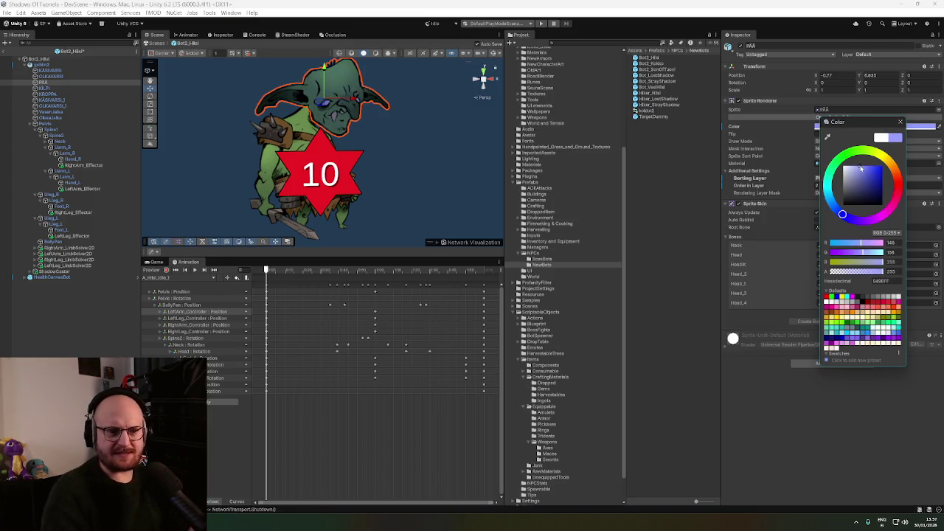
click(894, 281)
click(900, 122)
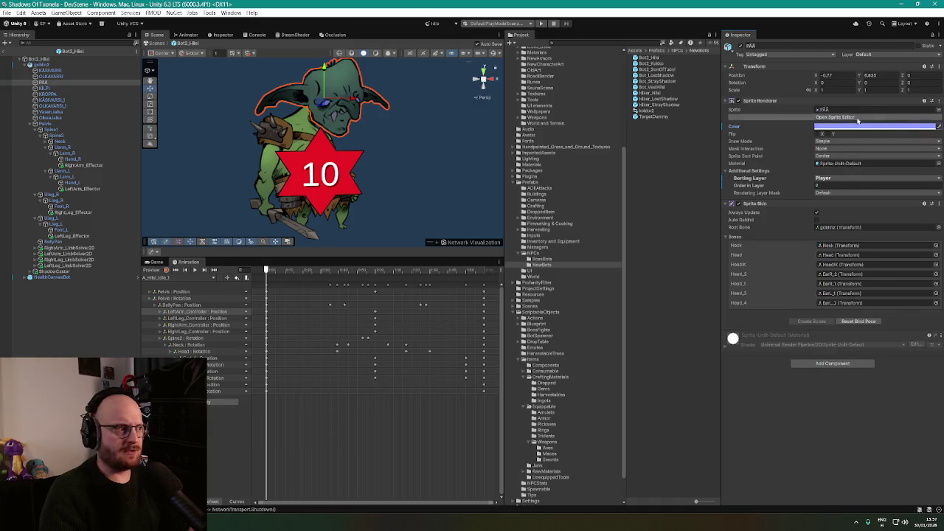
click(56, 89)
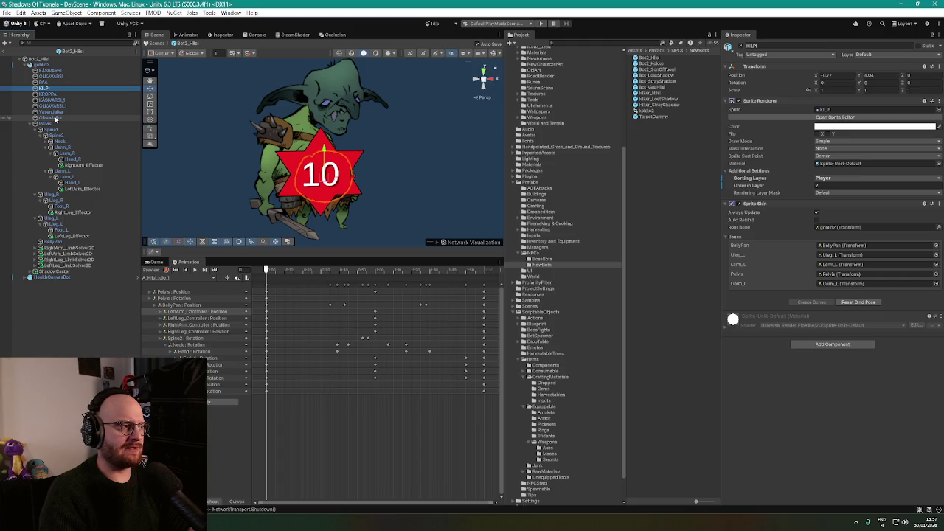
Paste the light blue hex colour onto the KILPI through Oikea_Jalka sprites
shift+click(55, 118)
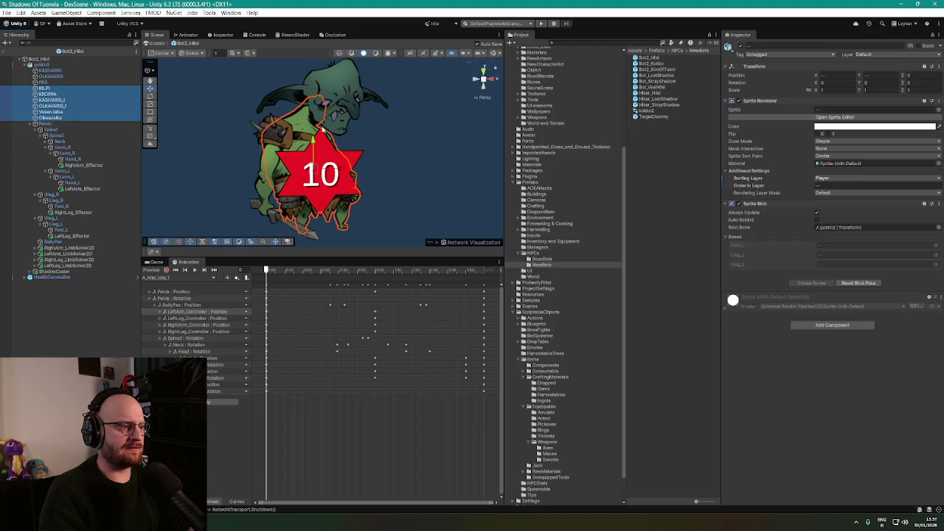
click(849, 127)
click(912, 280)
key(ctrl+v)
key(Return)
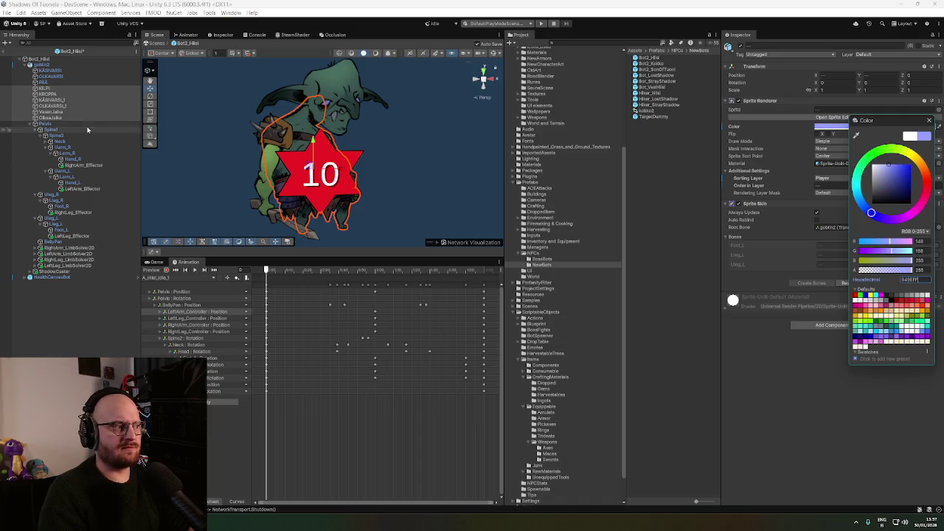
Tint the KÄSIVARSI and OLKAVARSI arm sprites the same light blue and exit Prefab Mode
click(68, 72)
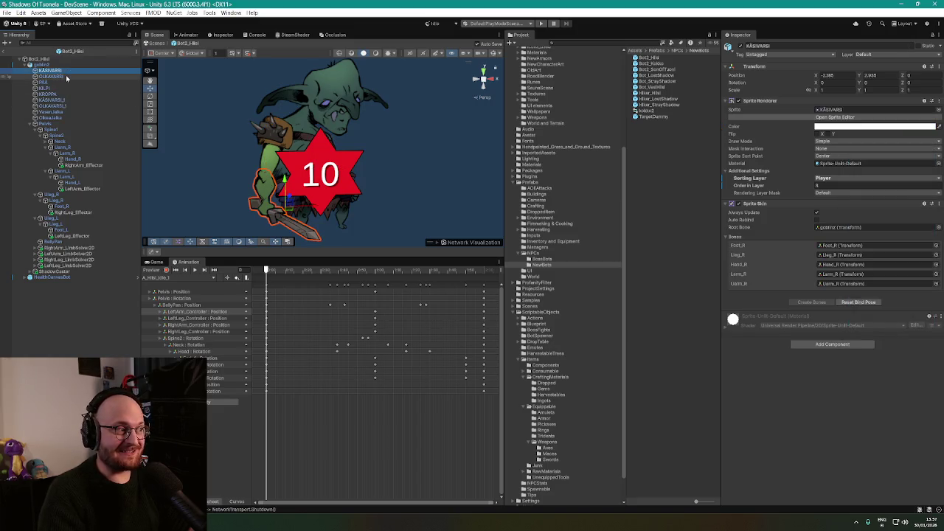
shift+click(67, 76)
click(875, 126)
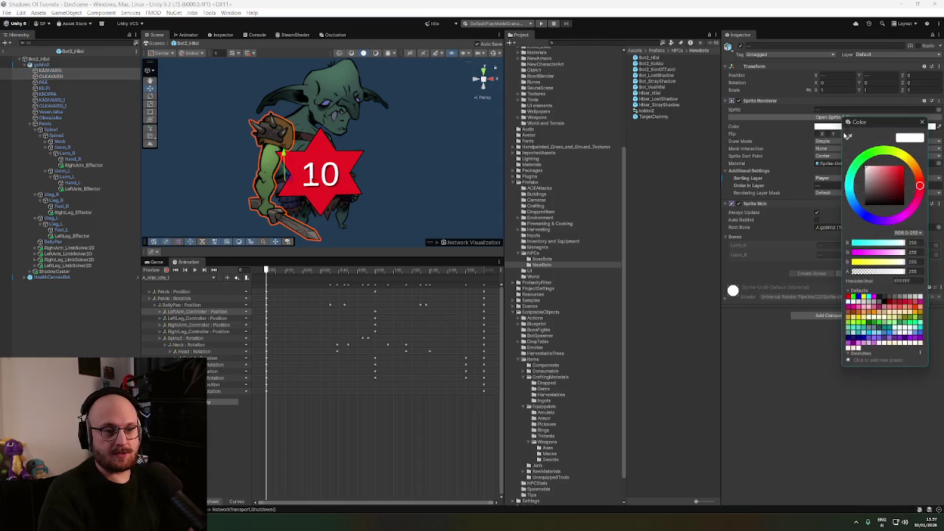
click(902, 281)
text(949EFF)
click(923, 123)
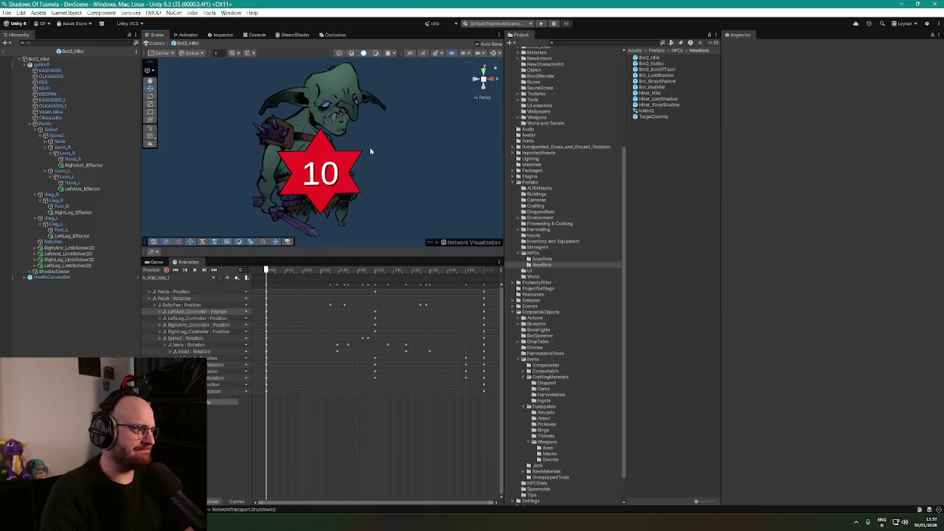
click(5, 51)
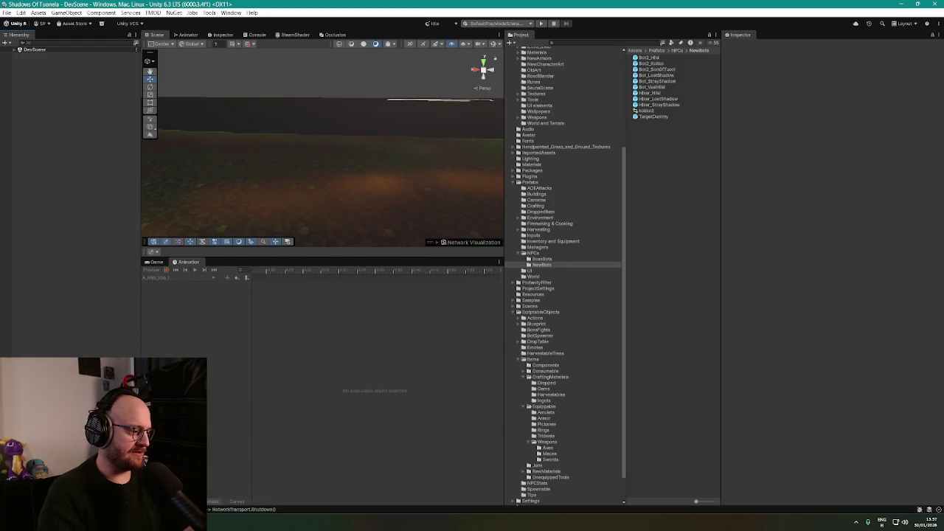
key(alt+Tab)
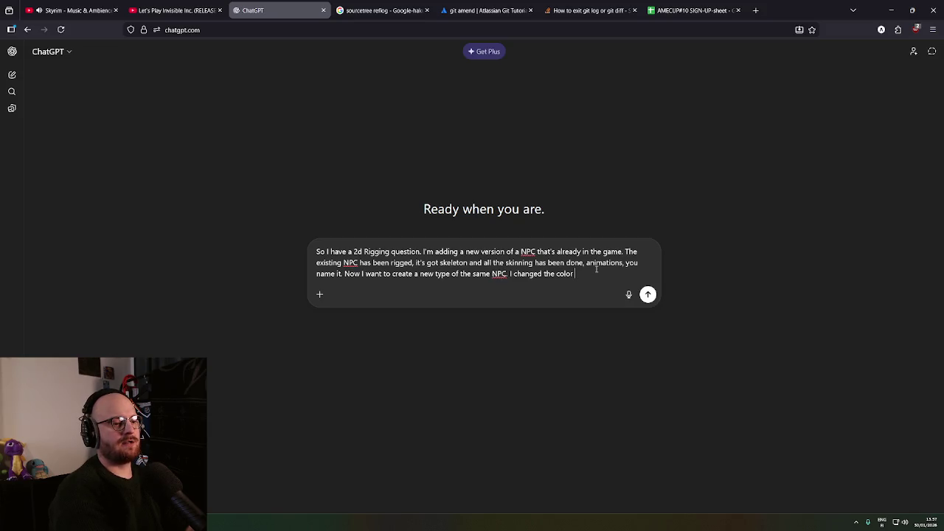
Finish and send the question, asking how to bring a larger instance into Unity
text(he sprites in)
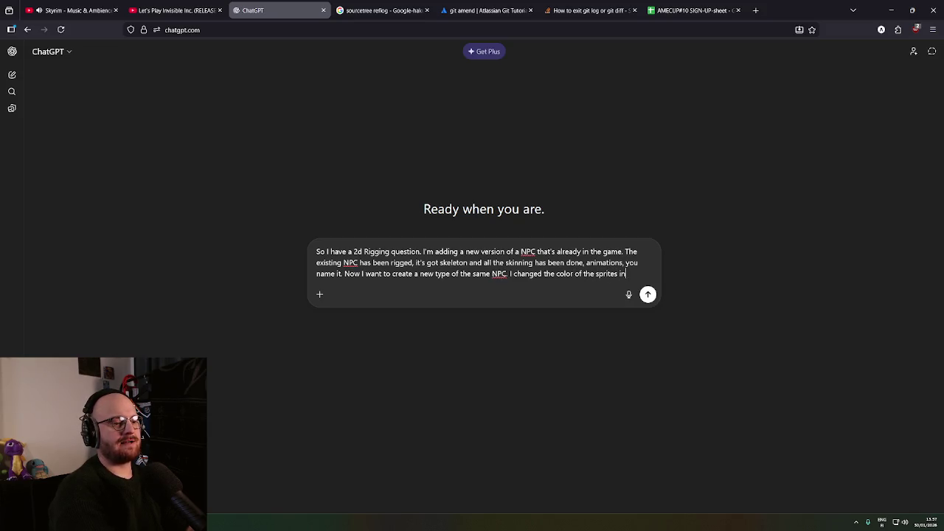
text( Krit and )
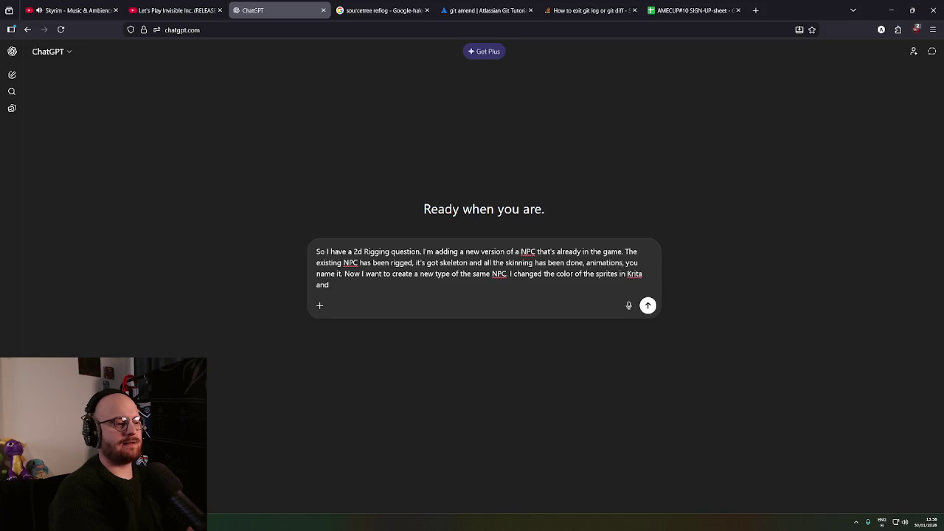
text(like the way he lko)
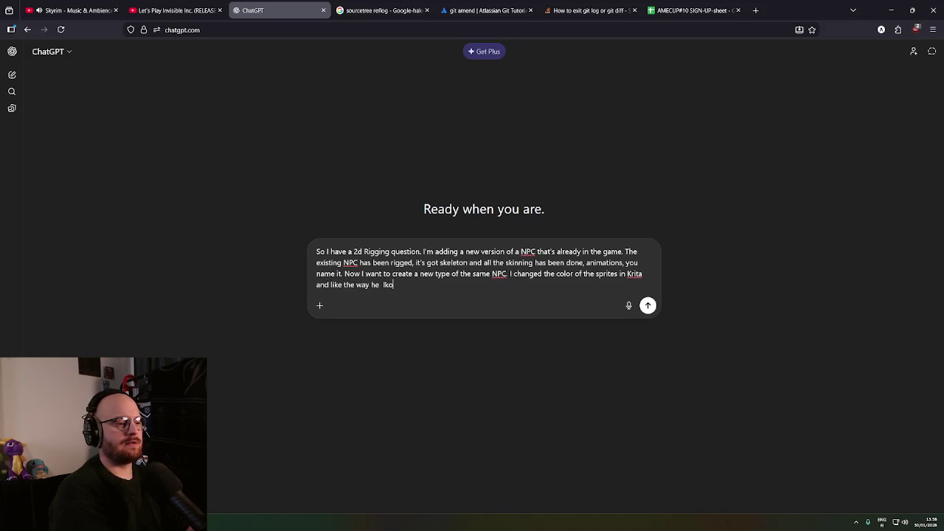
key(BackSpace)
key(BackSpace)
text(ooks.)
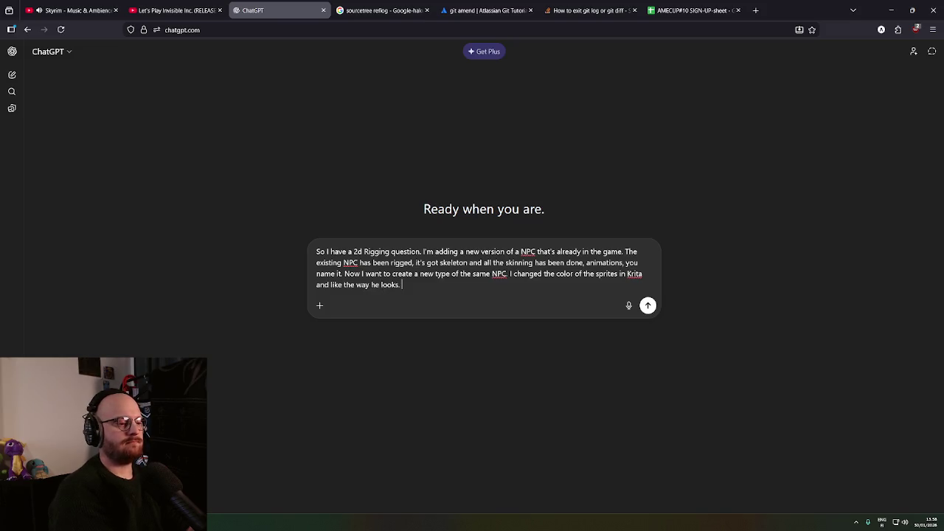
text(Now what)
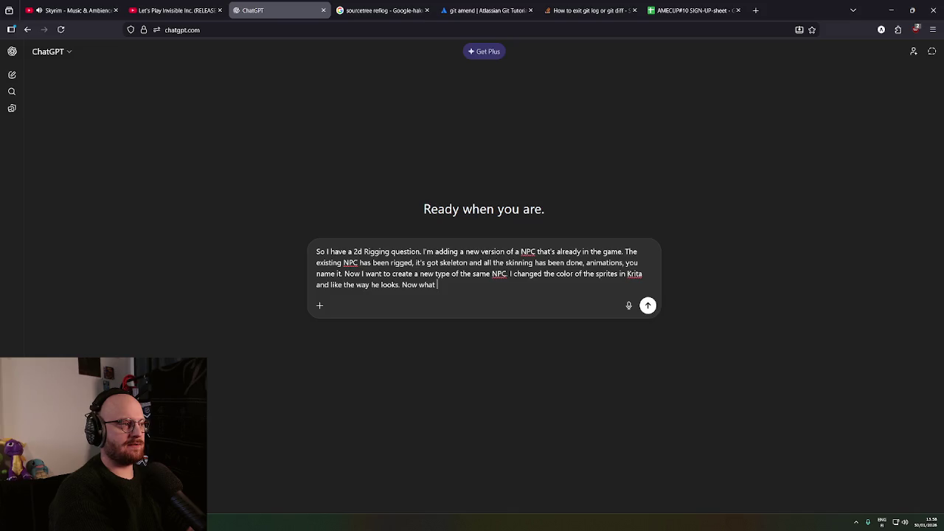
text( is the )
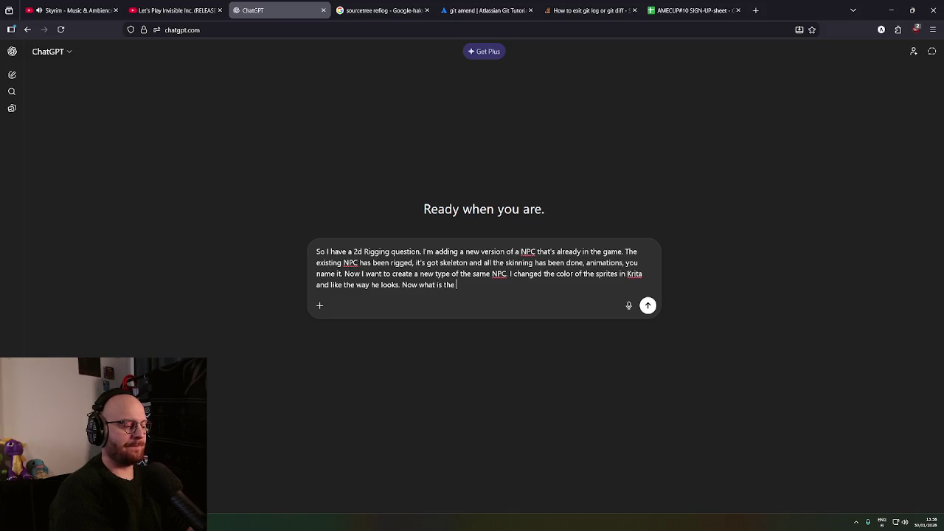
text(easiest w)
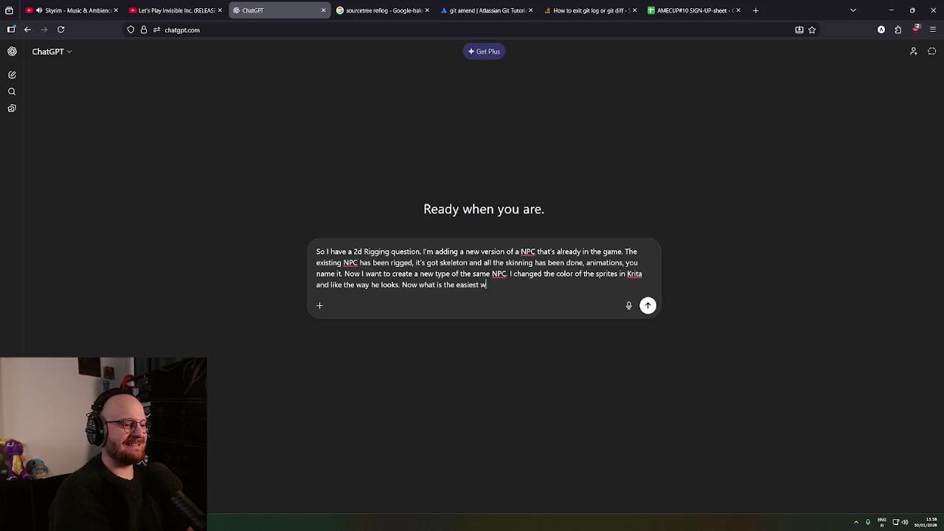
text(ay tong this guy i )
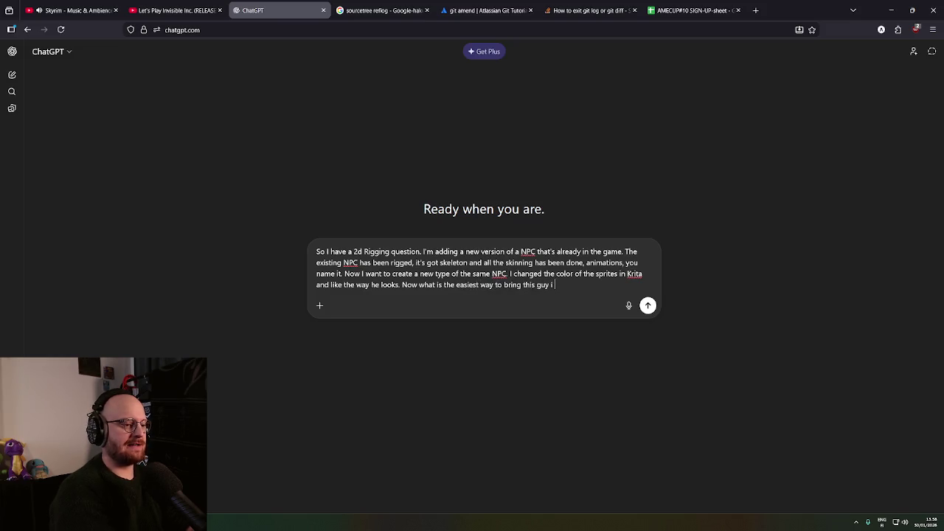
text(nto the game)
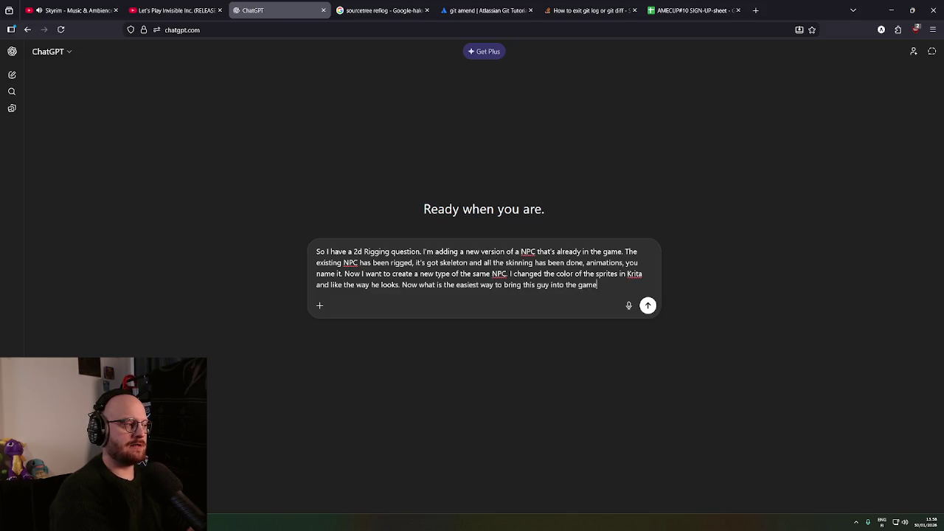
text( as basica)
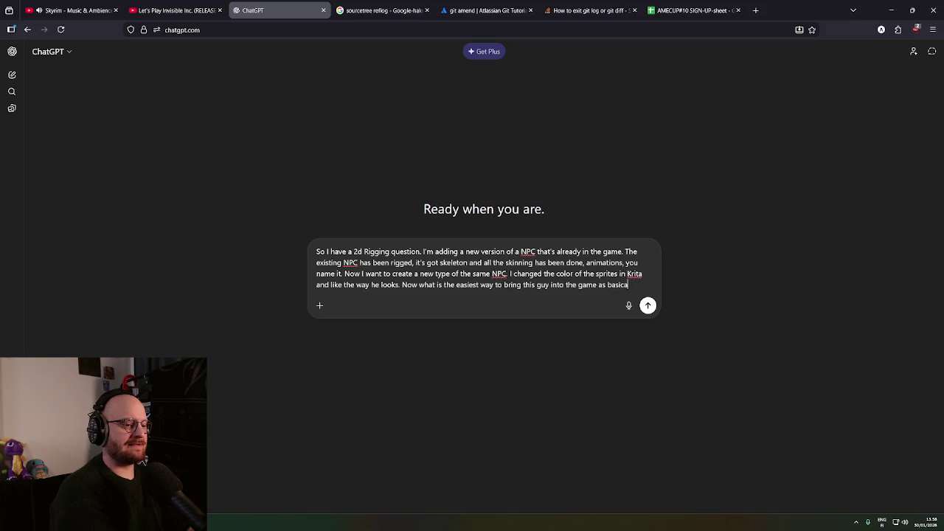
text(llyhe )
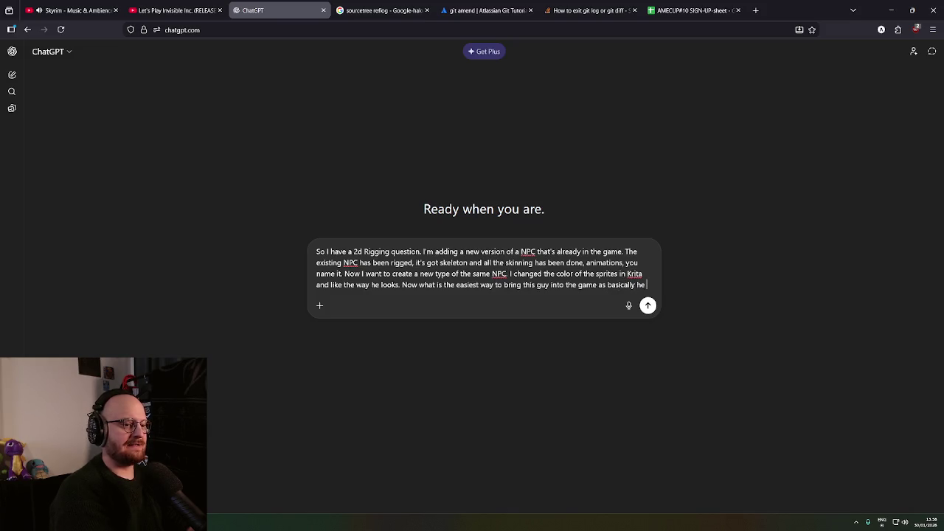
text(is just a)
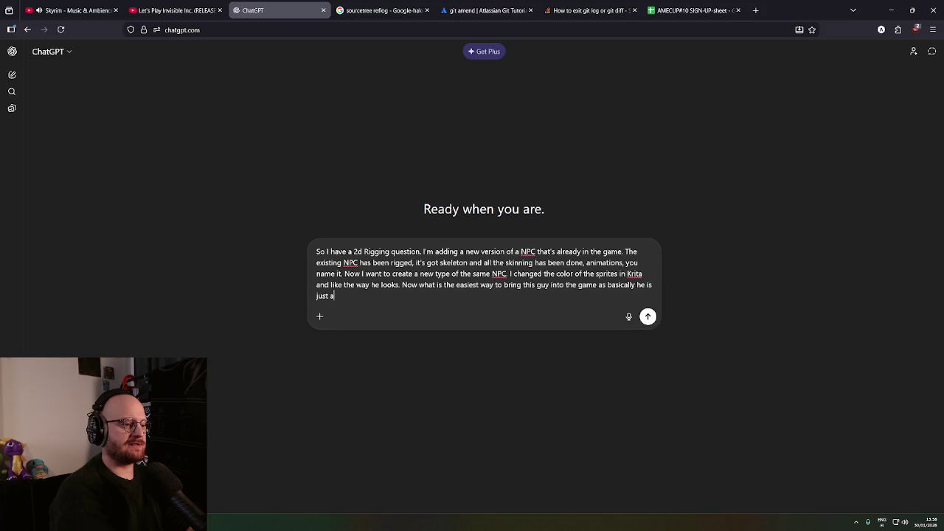
text( copy of another one?)
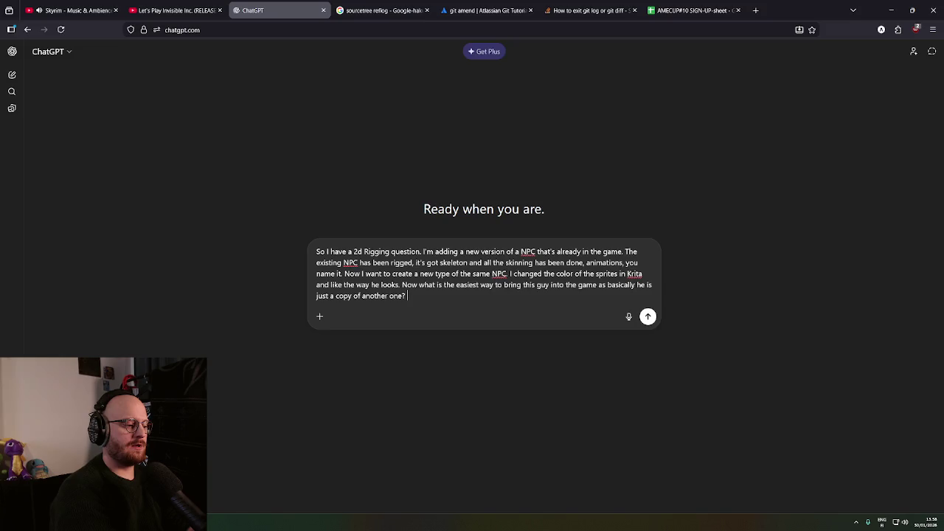
text(What steps )
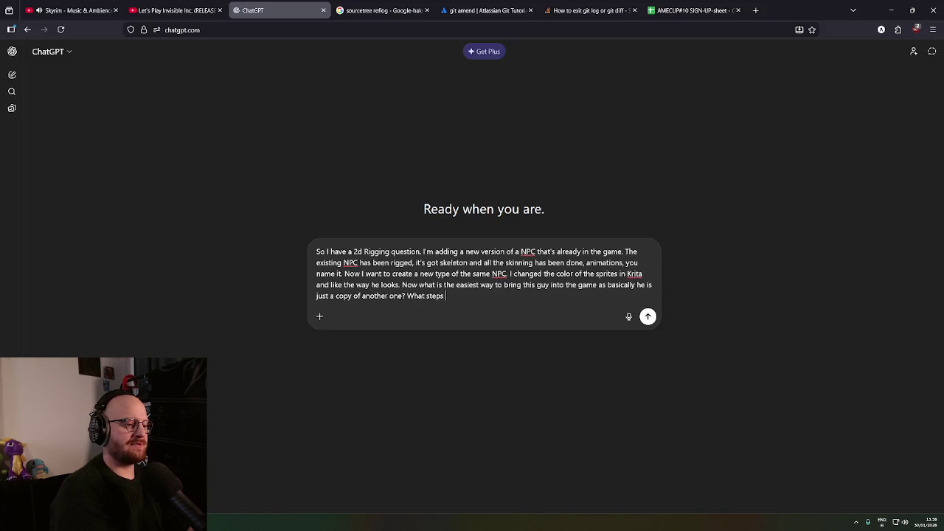
text(do I need to make)
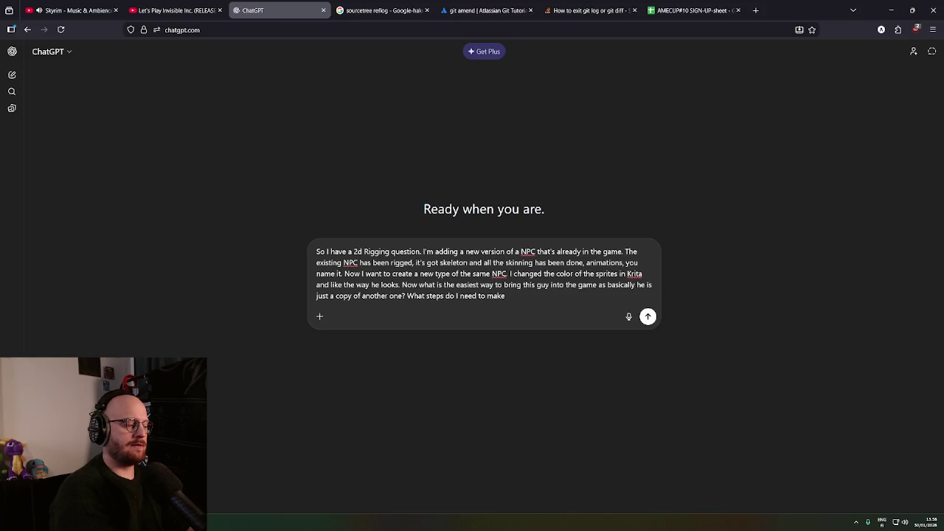
text( in order for )
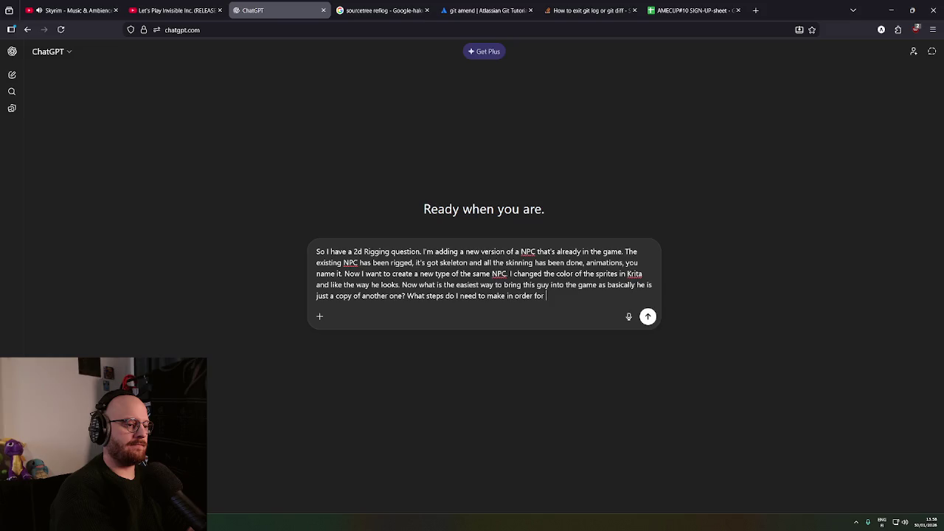
text(all things to work)
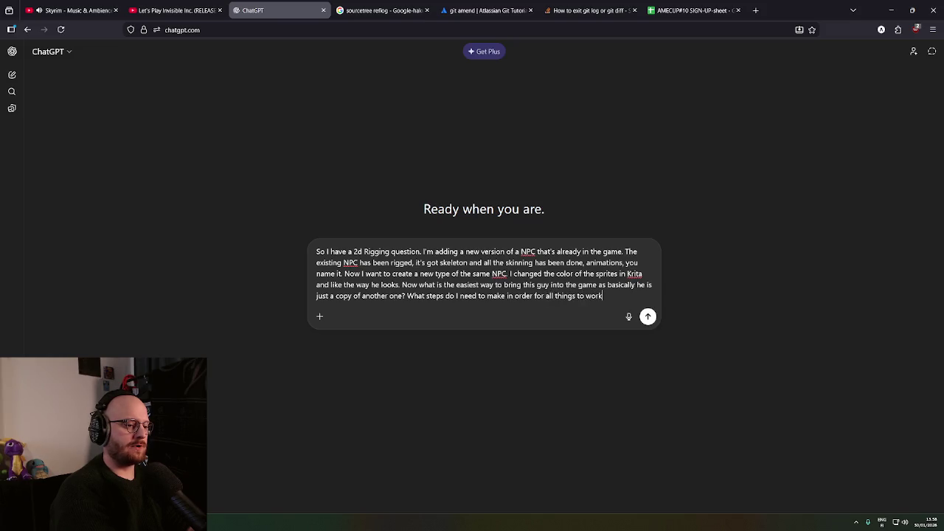
text(with the new insnta)
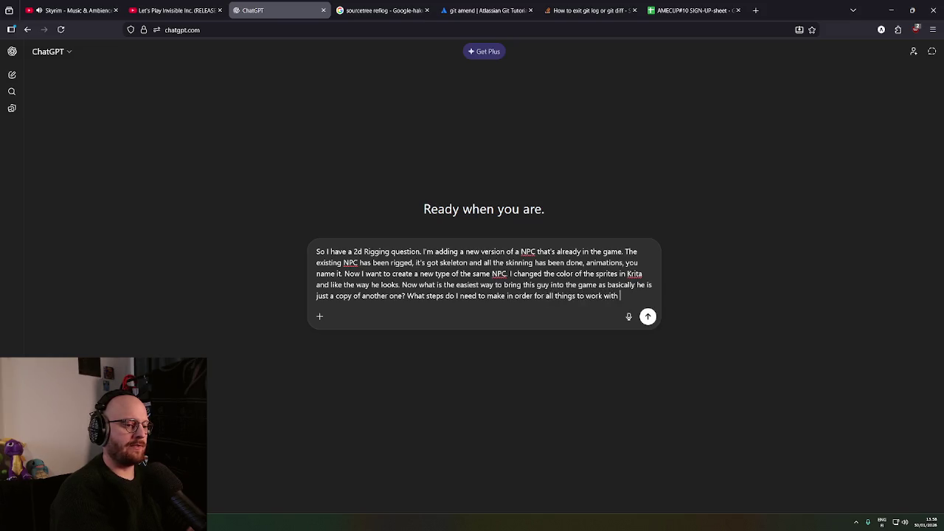
key(BackSpace)
text(tance?)
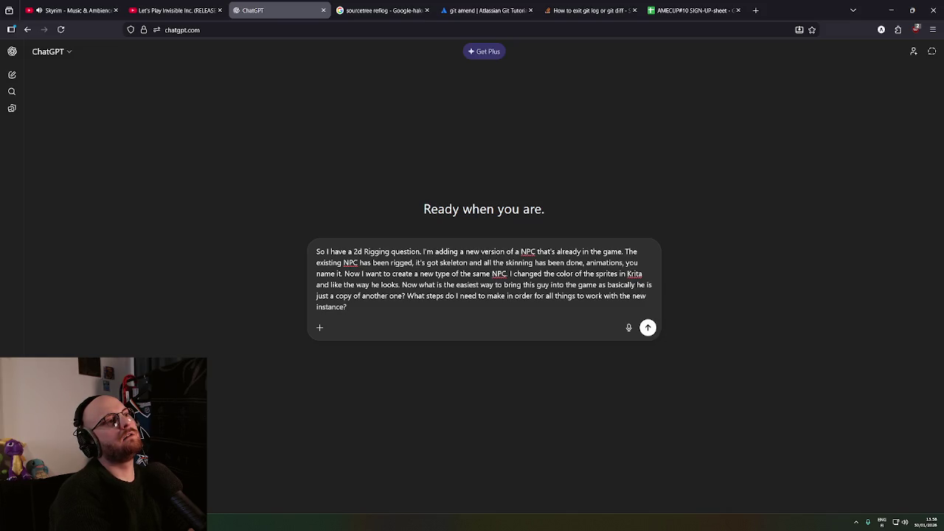
text(on't)
key(BackSpace)
key(BackSpace)
key(BackSpace)
text(want to i)
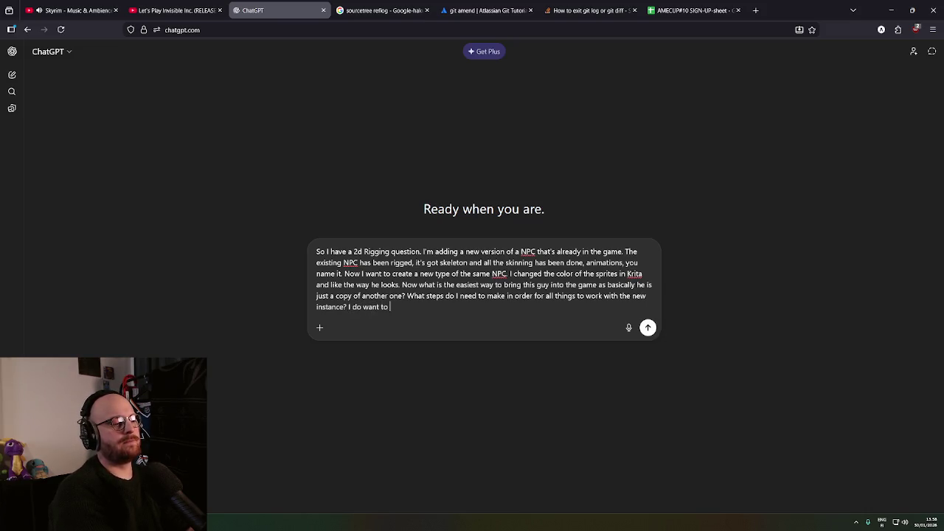
text(ncrease his size though, t)
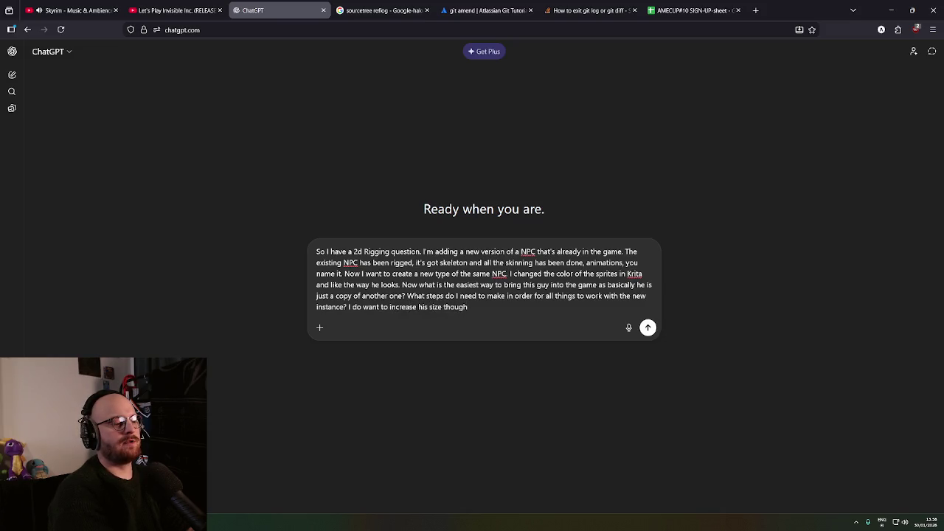
text(hat being the only)
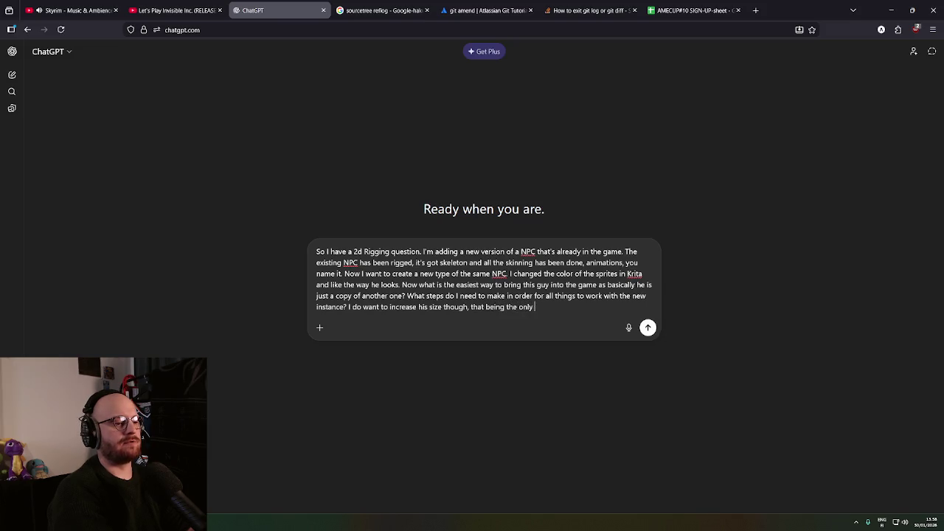
text( physical difference)
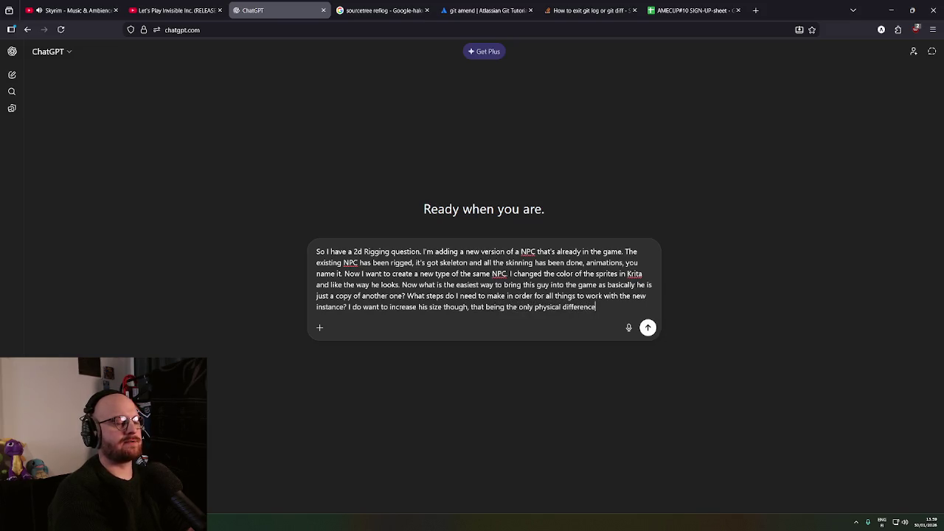
text( i)
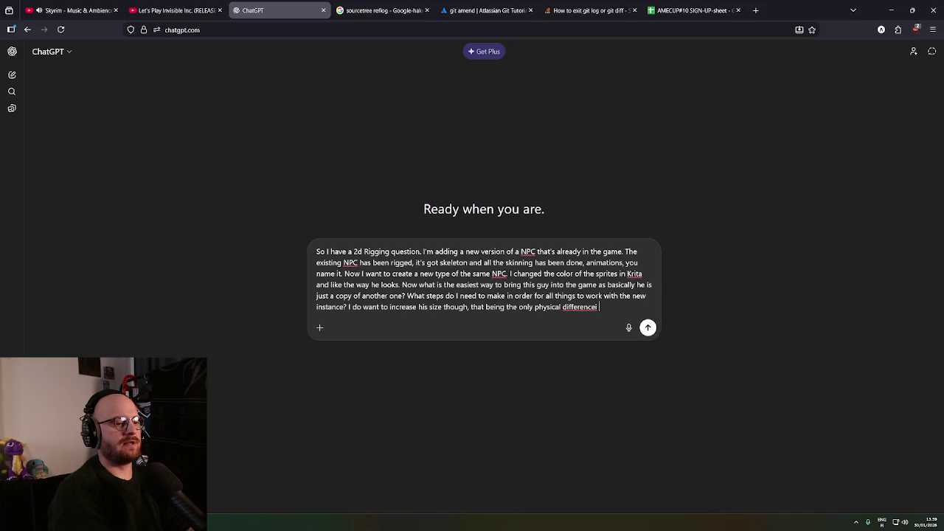
text(n Unity)
key(Return)
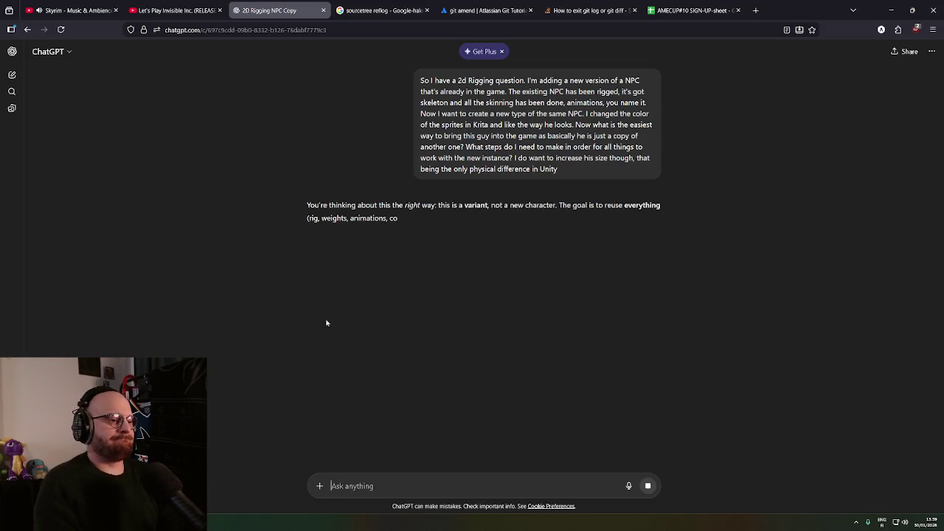
Read ChatGPT's recommended approach of creating a prefab variant of the existing NPC
middle_click(256, 300)
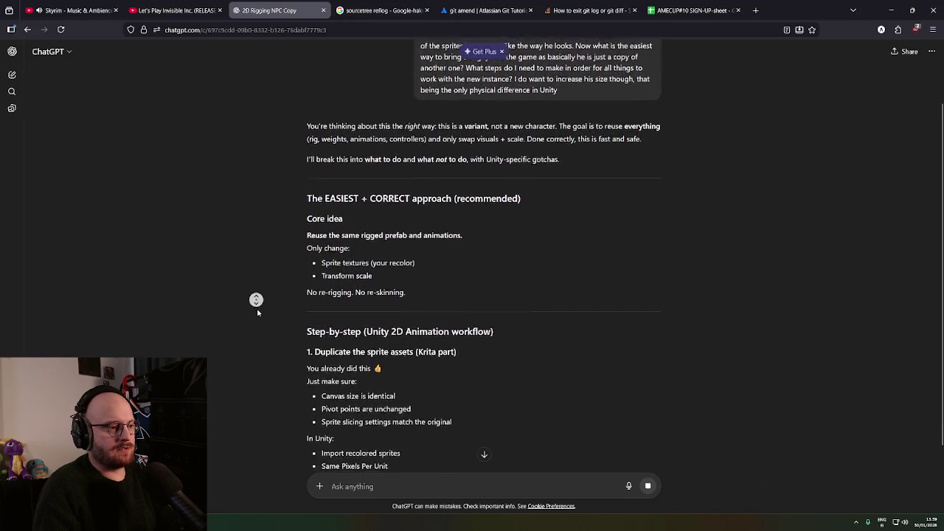
middle_click(257, 310)
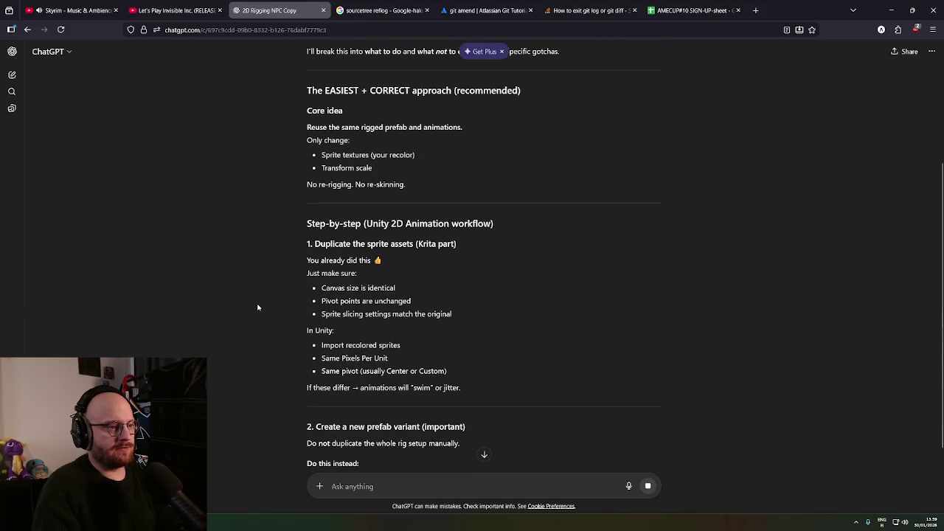
drag(318, 90, 452, 91)
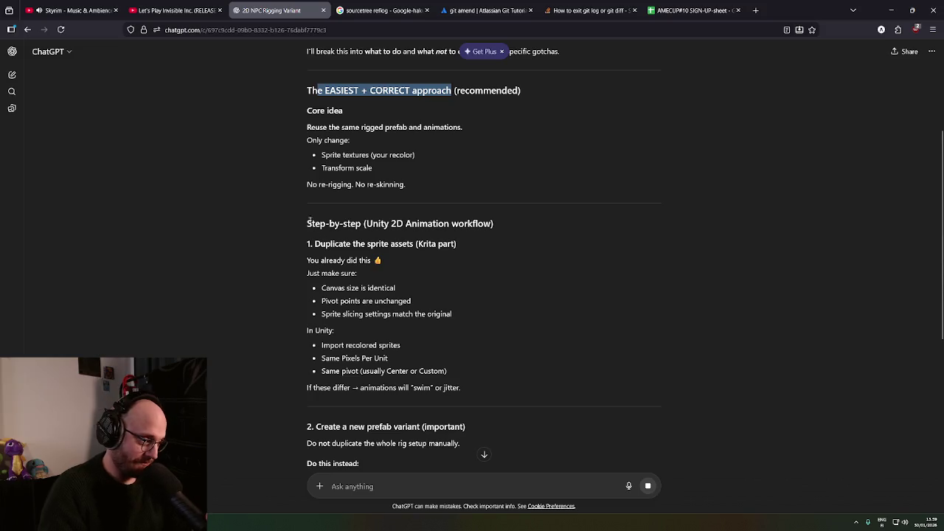
middle_click(283, 177)
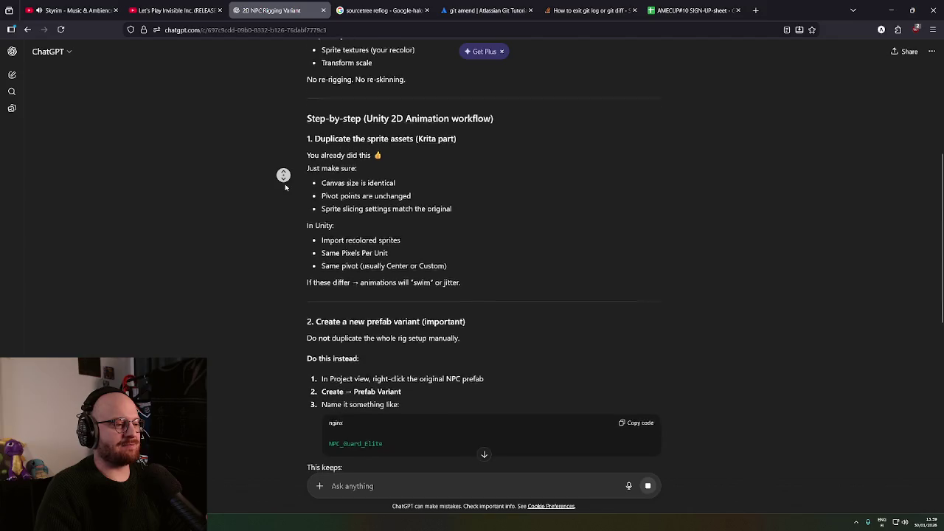
middle_click(285, 184)
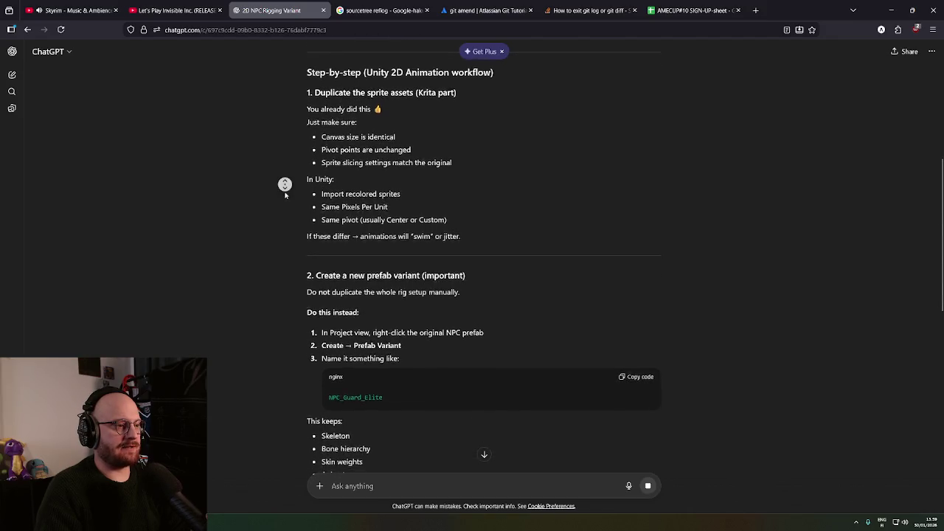
middle_click(285, 196)
scroll(285, 188, up, 2)
middle_click(285, 187)
middle_click(284, 202)
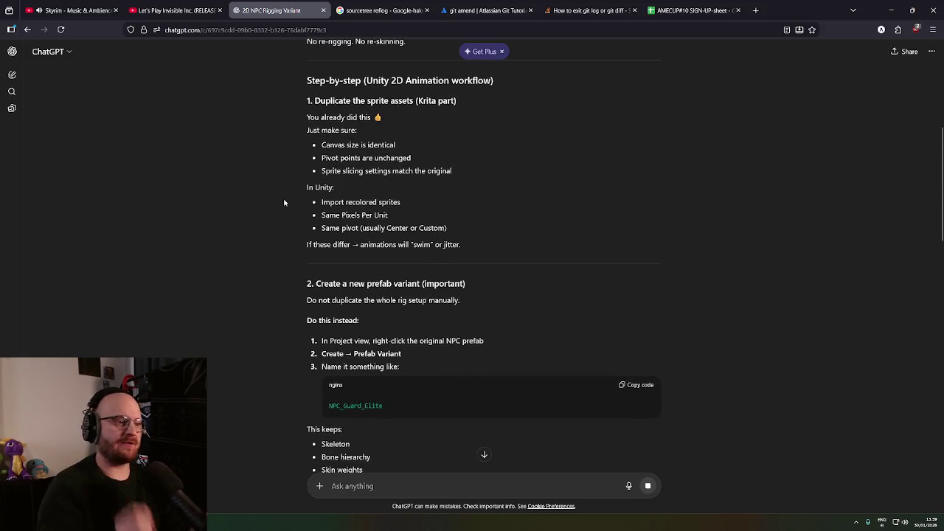
middle_click(265, 202)
middle_click(267, 213)
middle_click(267, 211)
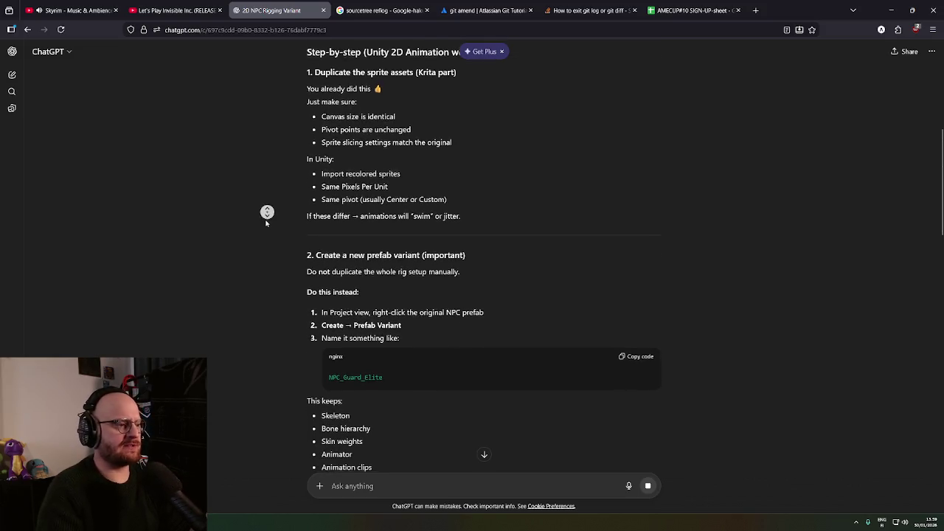
middle_click(266, 222)
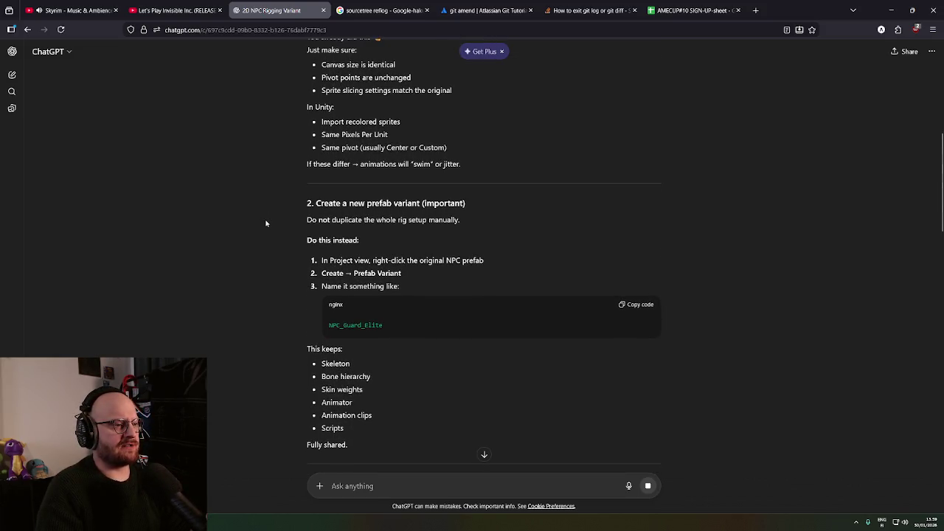
middle_click(266, 223)
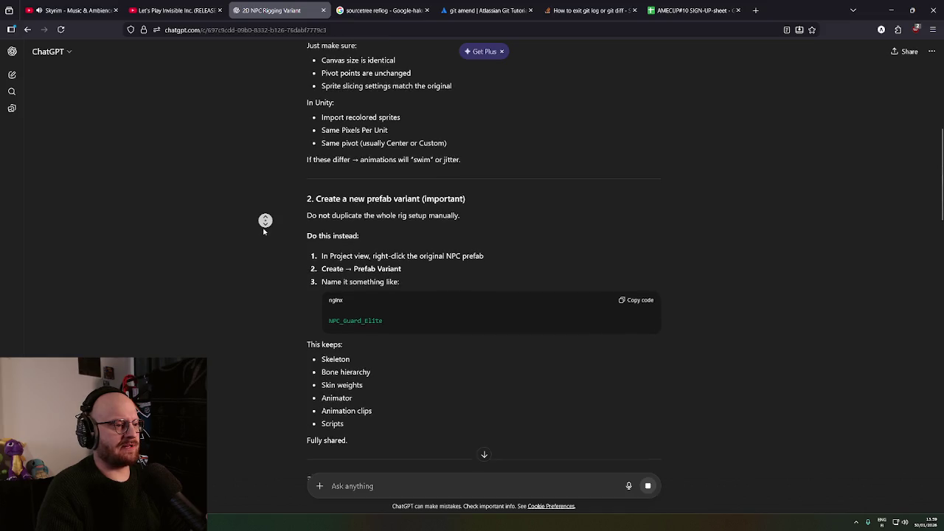
middle_click(269, 225)
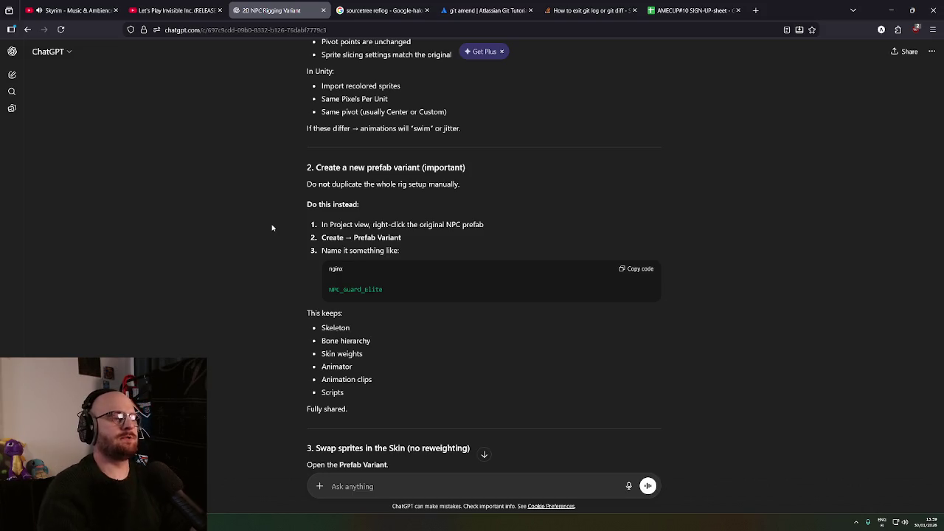
middle_click(287, 211)
drag(308, 211, 426, 212)
middle_click(370, 225)
middle_click(296, 242)
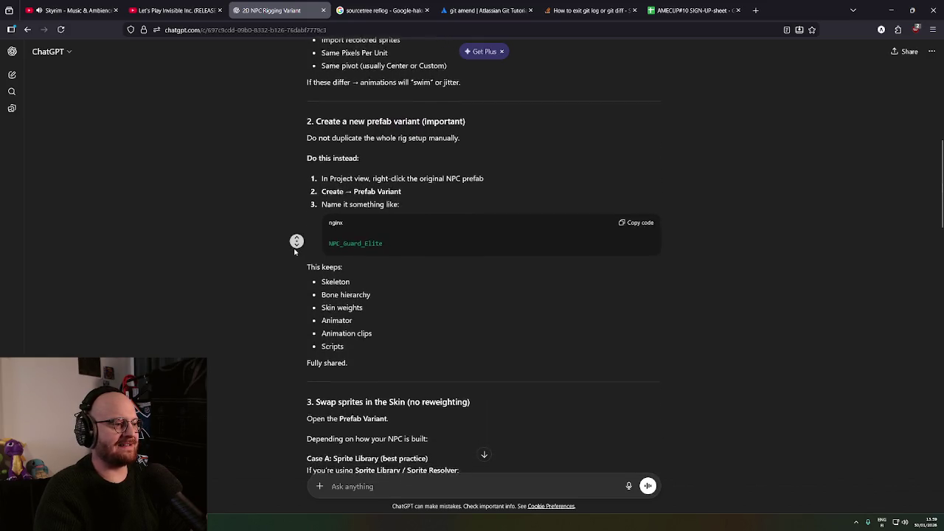
middle_click(296, 243)
Review the advice against duplicating the rig manually and swapping sprites via Sprite Library
drag(304, 118, 484, 125)
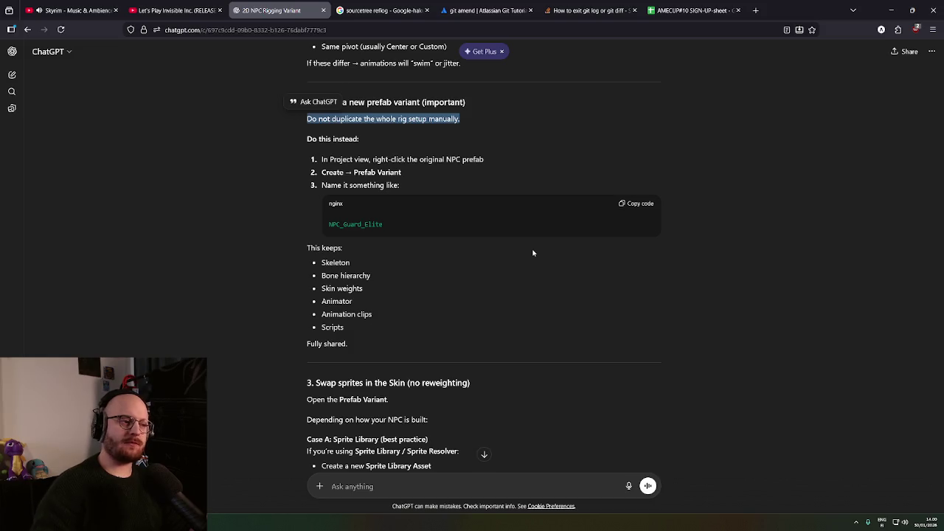
middle_click(286, 174)
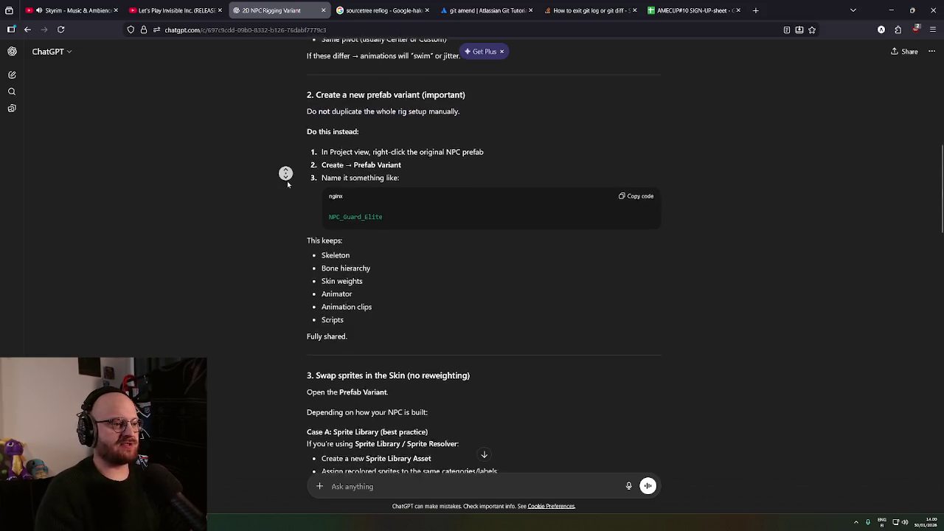
middle_click(288, 183)
middle_click(288, 184)
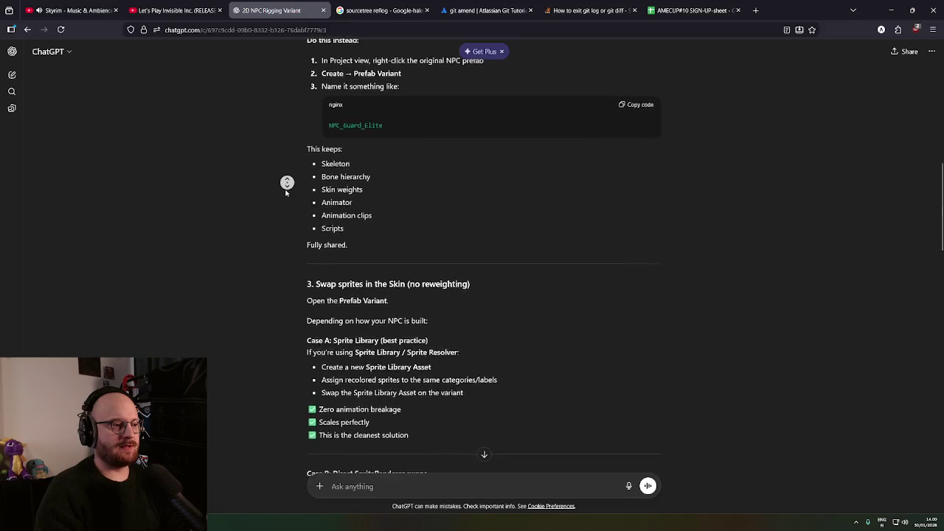
middle_click(286, 192)
scroll(286, 196, up, 2)
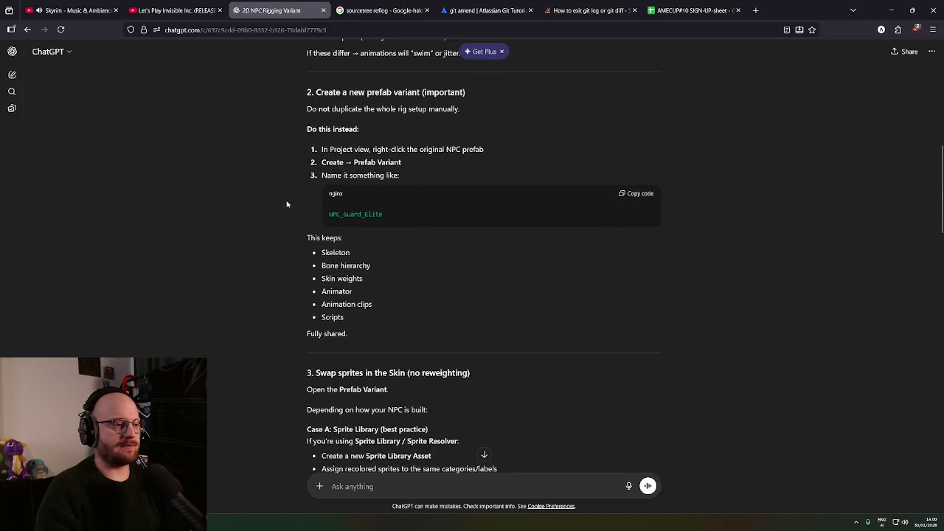
Minimize VS Code and return to Unity, expanding DevScene
key(alt+Tab)
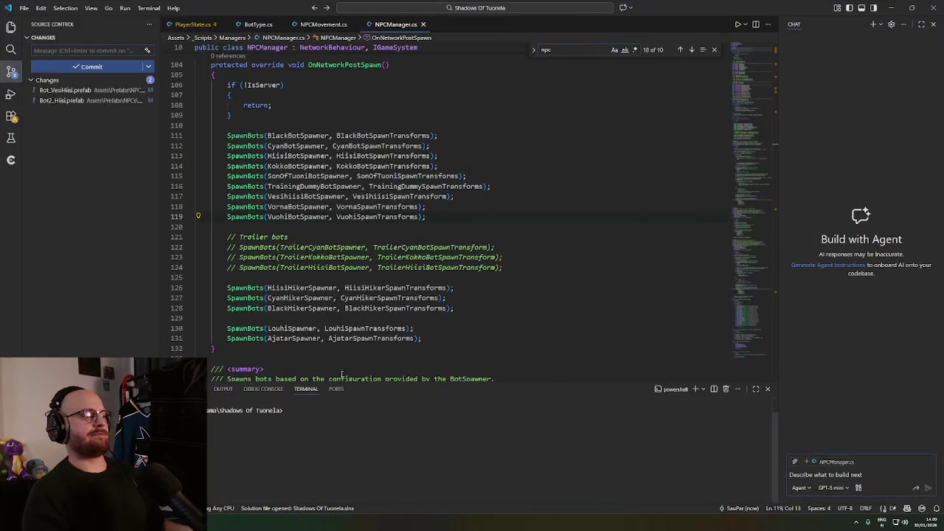
click(890, 7)
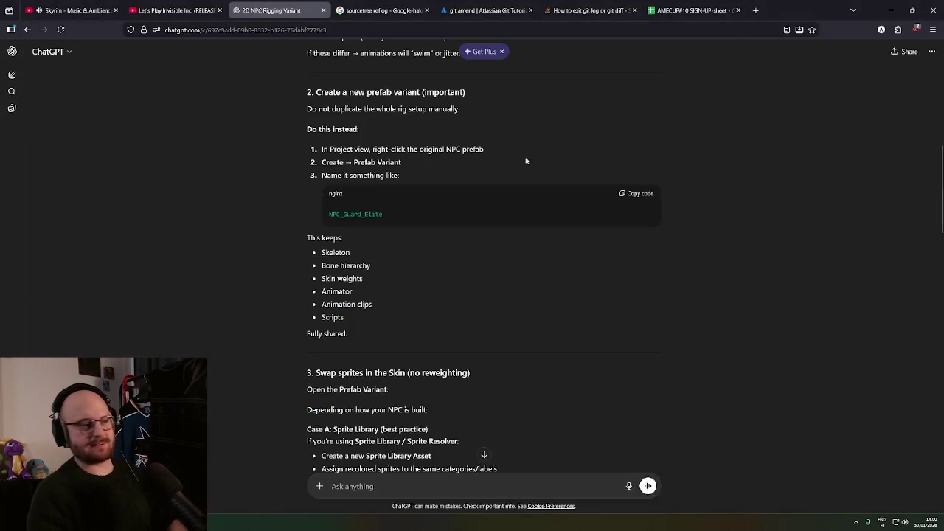
key(alt+Tab)
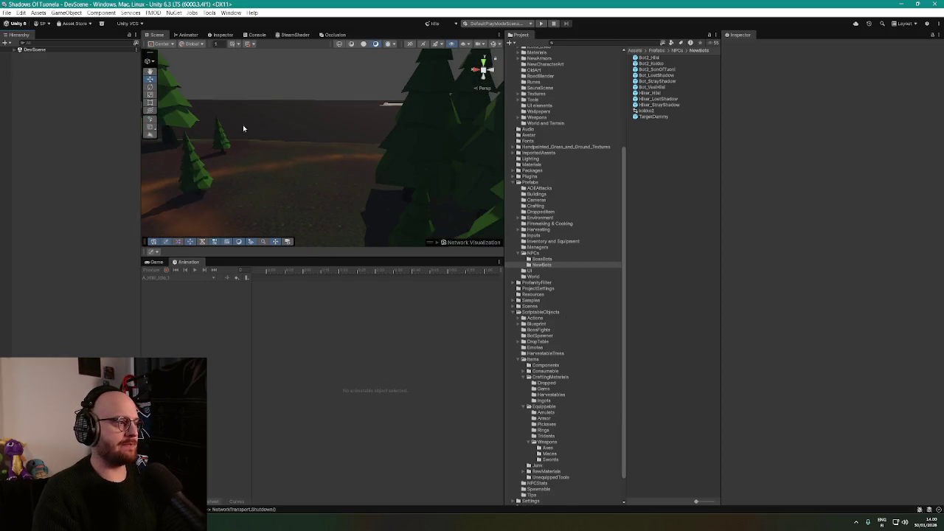
click(14, 50)
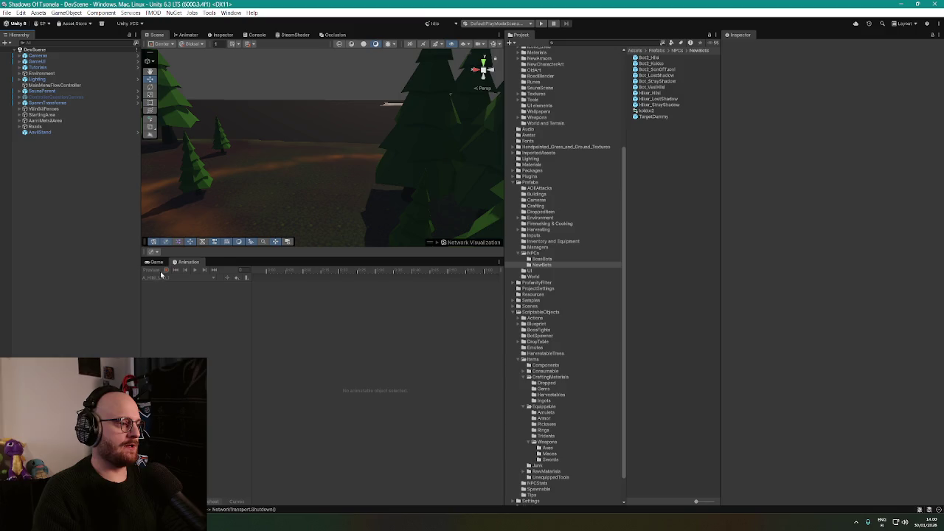
Inspect the Bot_VesiHiisi and Bot2_Hiisi prefabs in the Project window
click(155, 262)
mouse_move(332, 176)
mouse_down()
mouse_move(322, 146)
mouse_move(278, 155)
mouse_up()
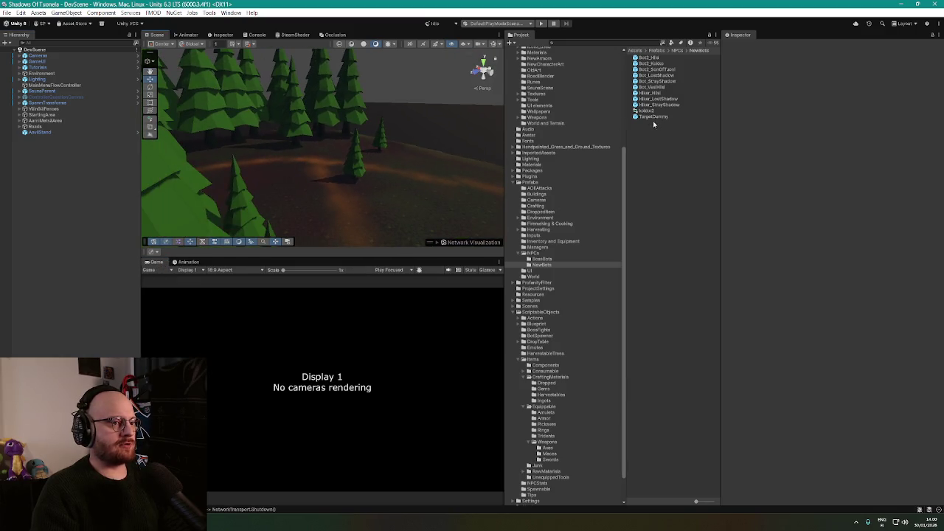
click(665, 87)
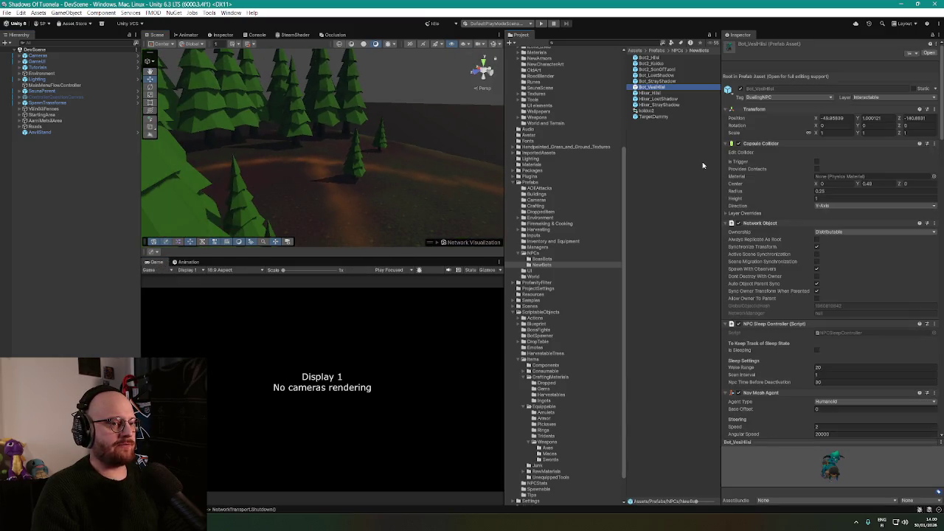
scroll(768, 315, down, 15)
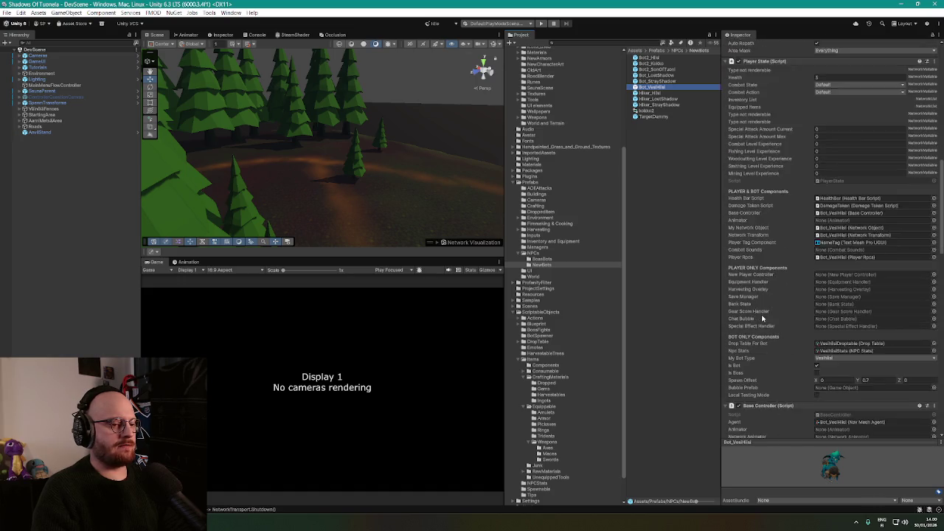
scroll(754, 315, down, 10)
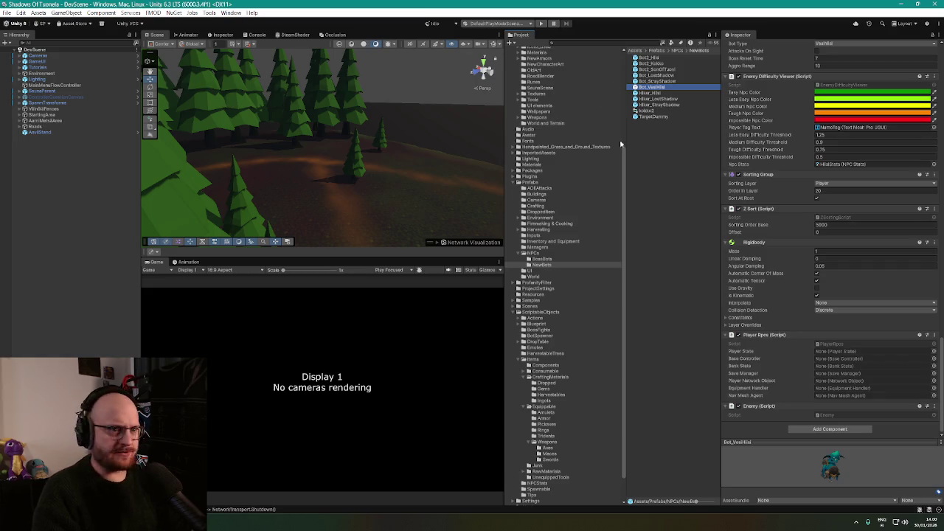
click(652, 57)
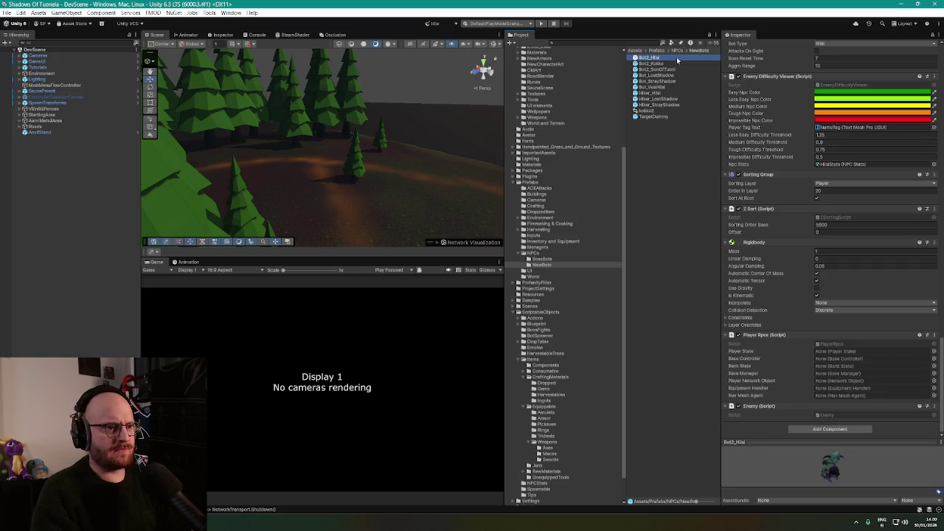
right_click(649, 58)
mouse_move(659, 64)
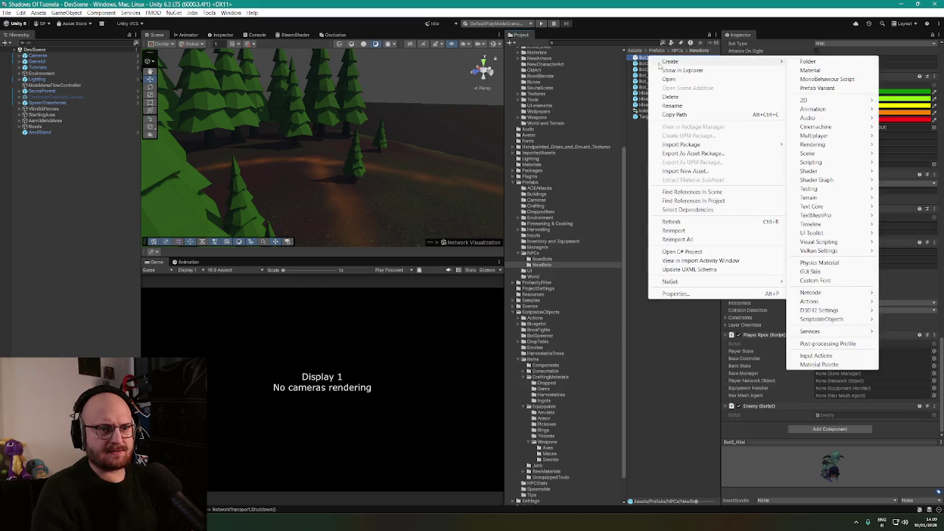
click(829, 88)
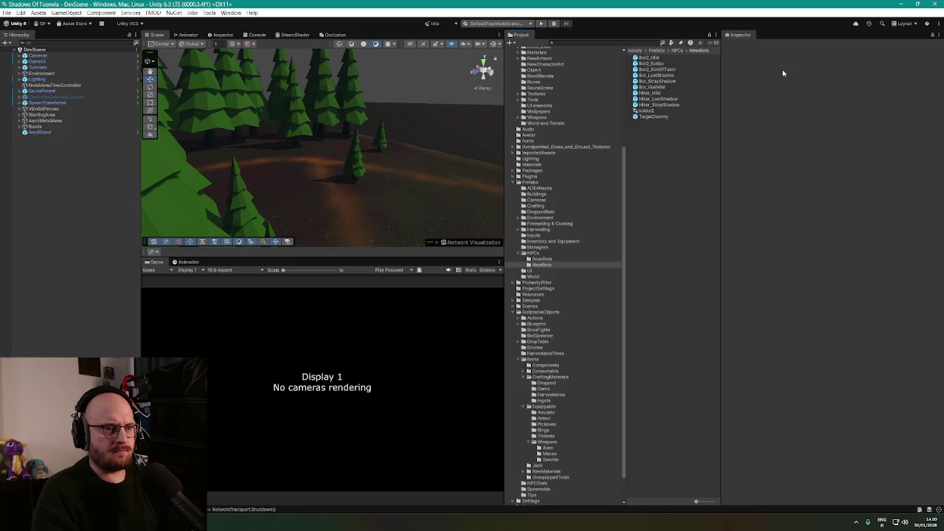
click(648, 58)
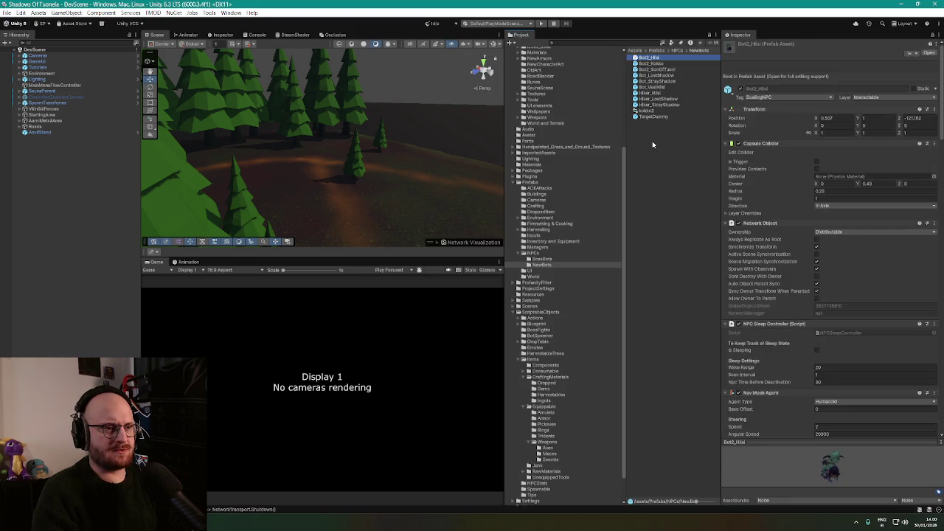
Search the project for 'bot2' and select the Bot2_Hiisi prefab
click(622, 46)
text(bot2)
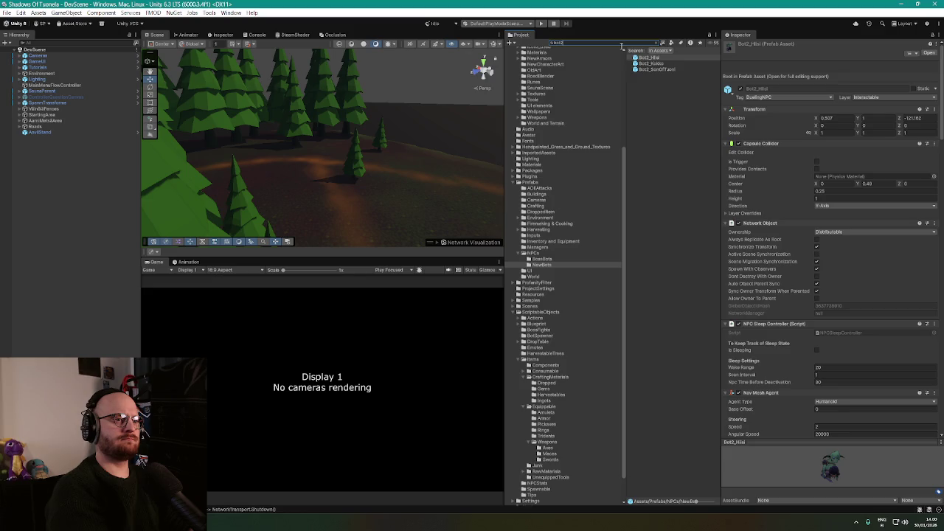
click(653, 78)
click(650, 58)
scroll(794, 203, down, 5)
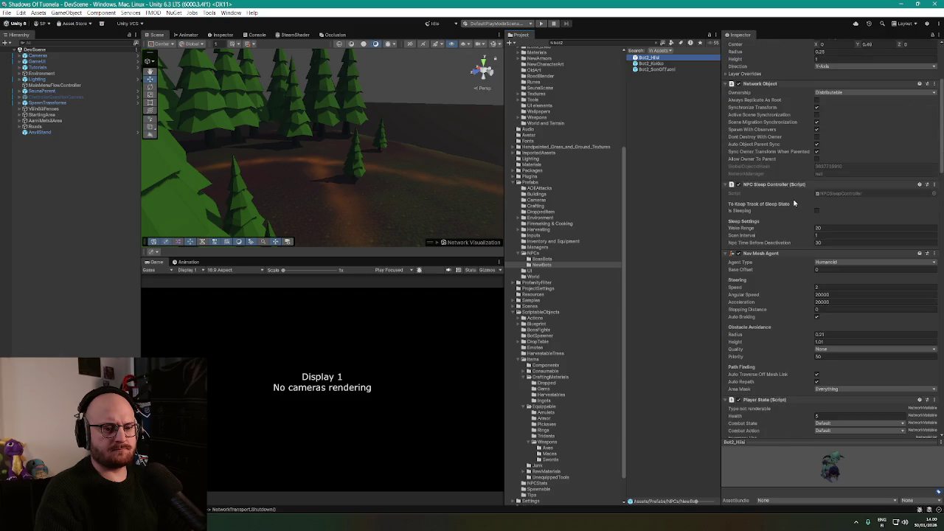
scroll(794, 205, up, 5)
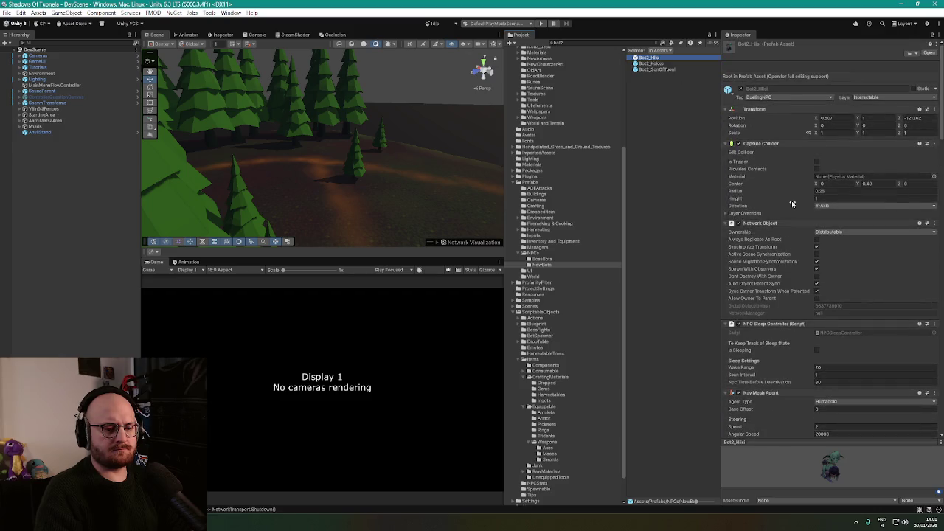
Open Bot2_Hiisi in Prefab Mode and discard all uncommitted changes in VS Code Source Control
double_click(650, 58)
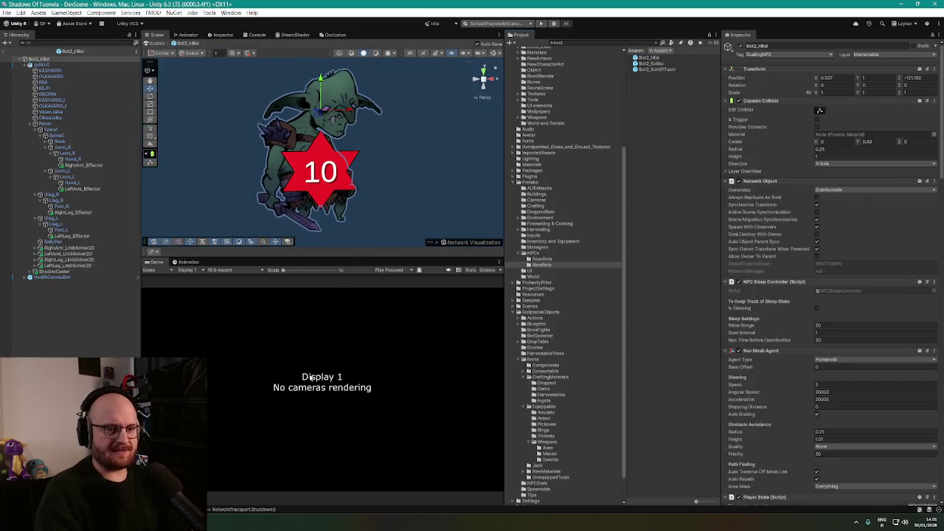
click(220, 521)
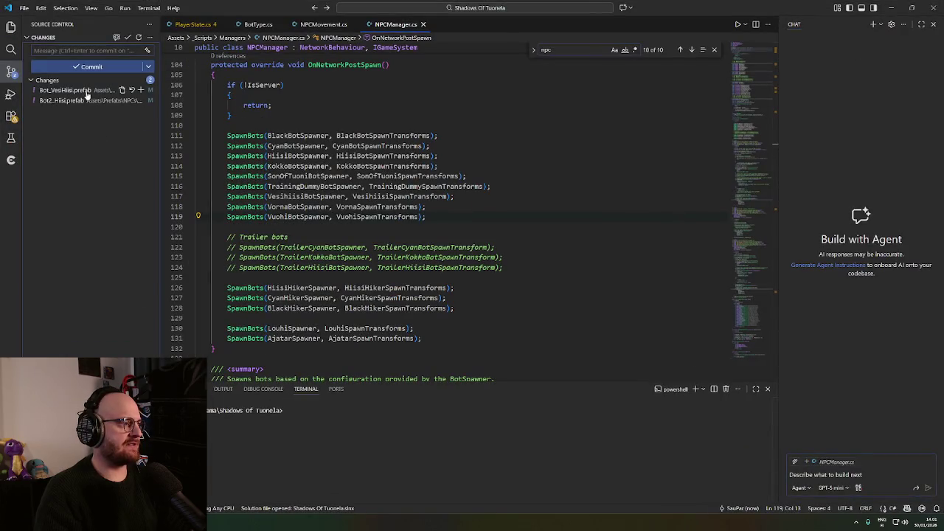
click(129, 79)
click(493, 265)
click(891, 8)
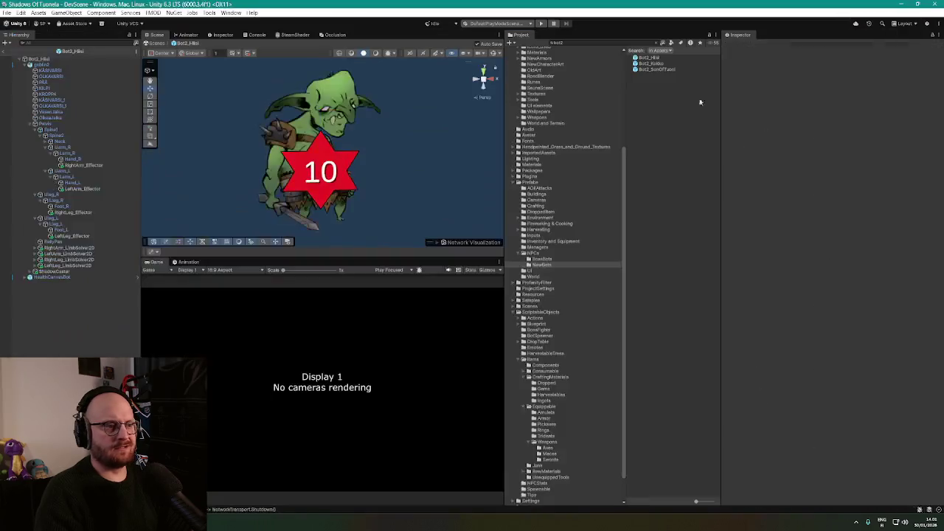
Check the Bot2_Hiisi root object's options, then return to DevScene
click(47, 60)
right_click(47, 61)
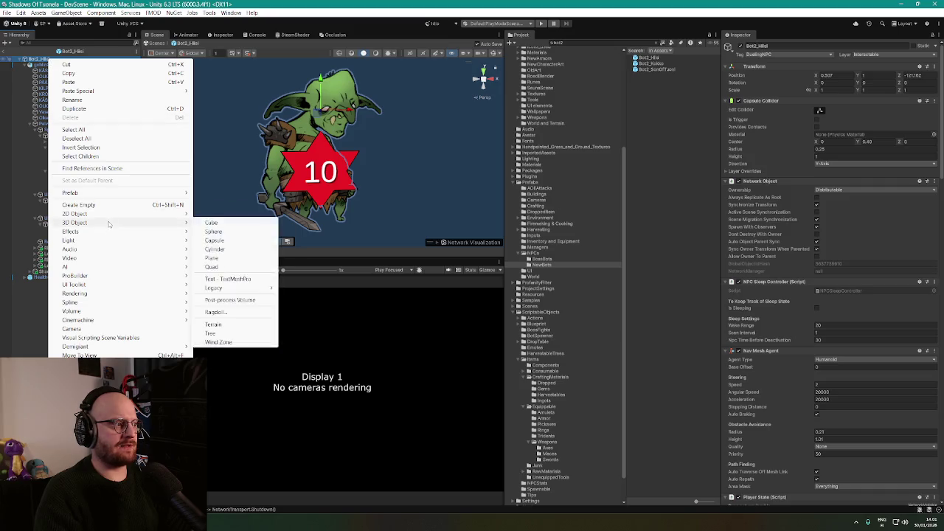
mouse_move(117, 194)
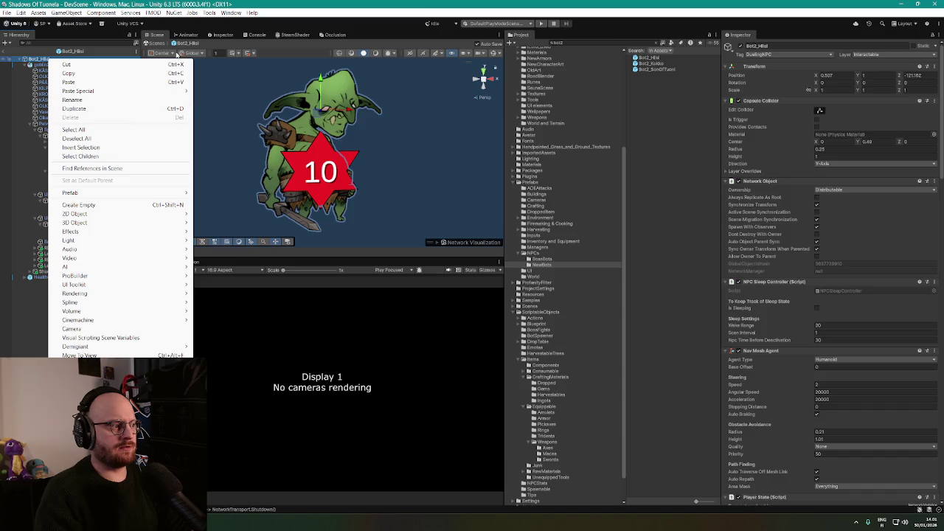
click(302, 3)
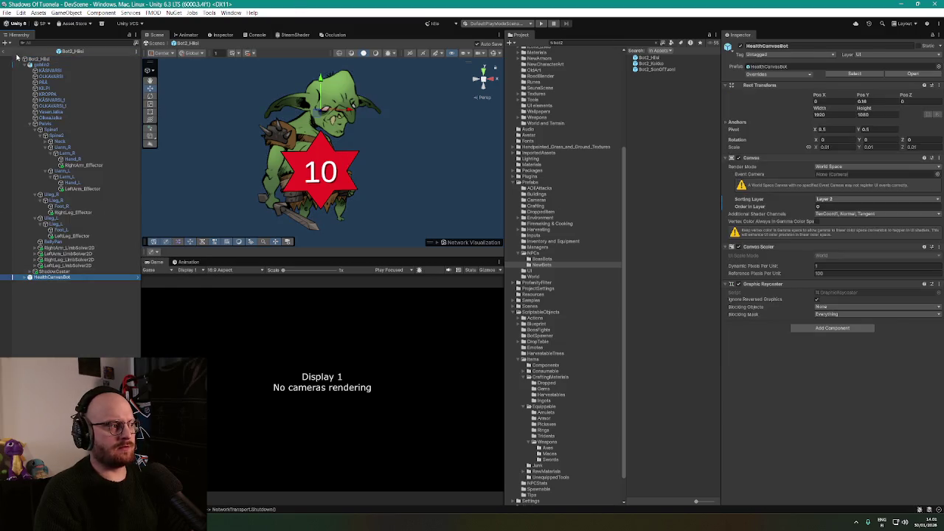
click(6, 52)
right_click(654, 58)
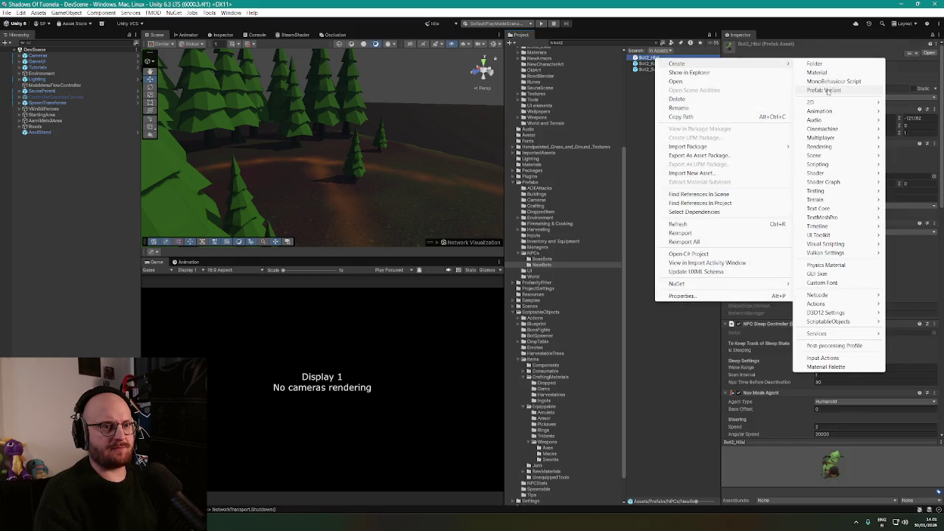
Create a prefab variant of Bot2_Hiisi named Bot_VesiHiisi 1
click(825, 90)
click(653, 64)
drag(649, 62, 702, 64)
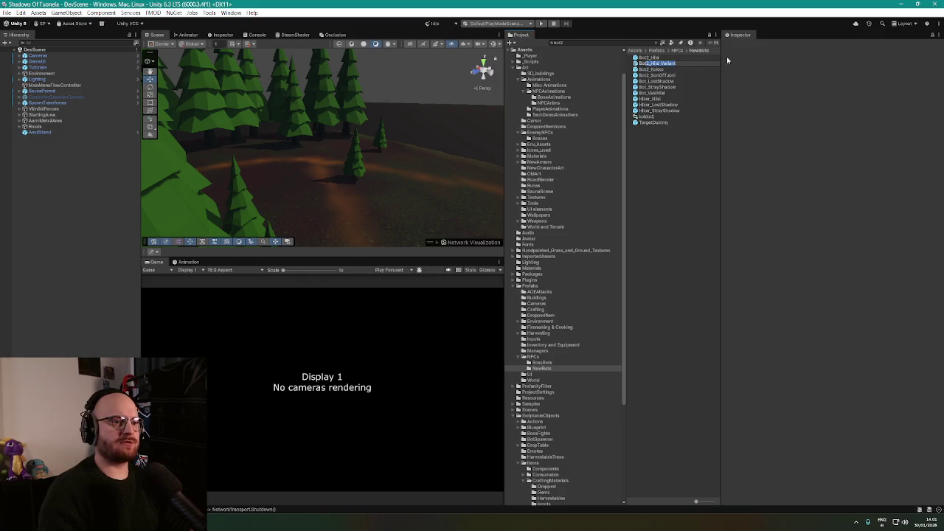
text(Bot_)
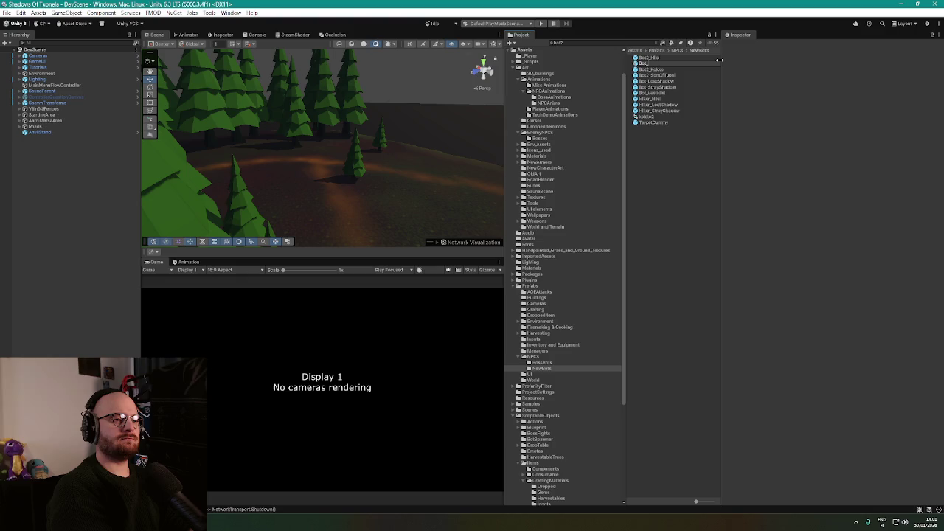
text(VasHiisi)
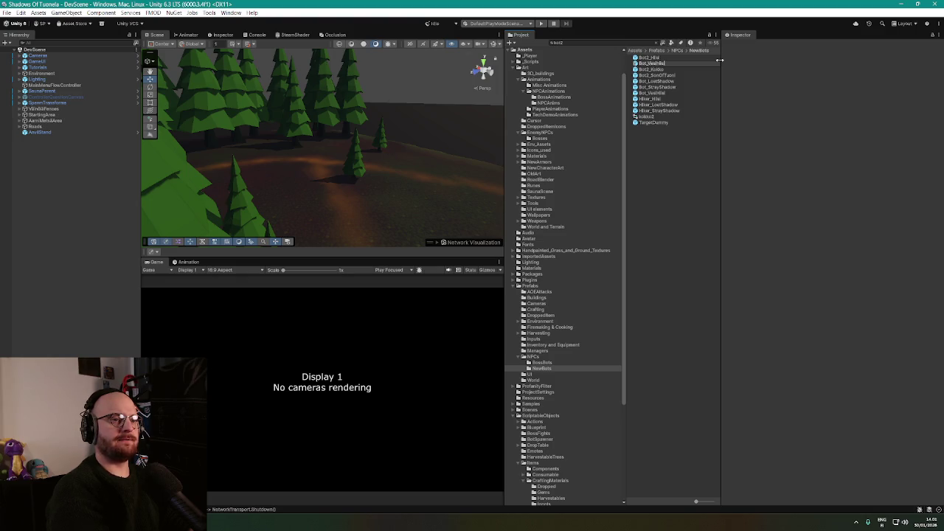
key(Return)
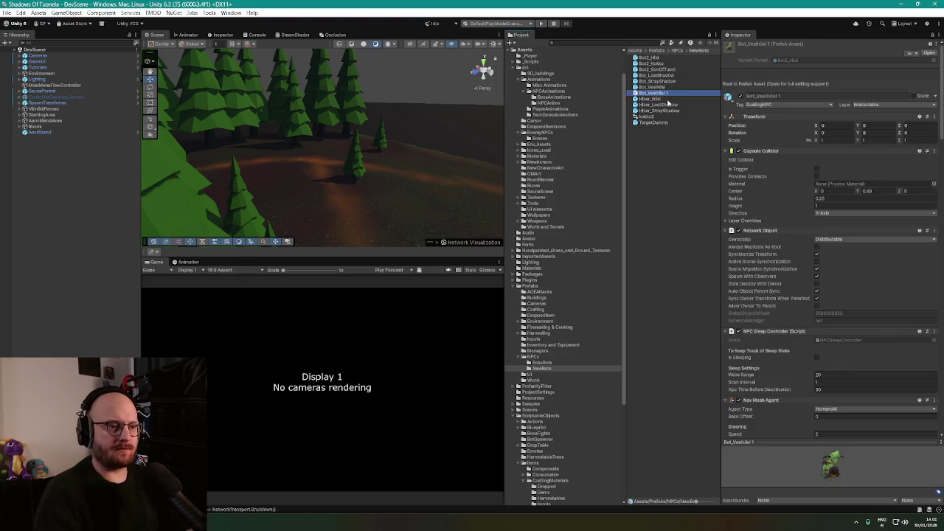
Open the variant, frame the goblin2 rig, and switch the Scene view to 2D
double_click(661, 92)
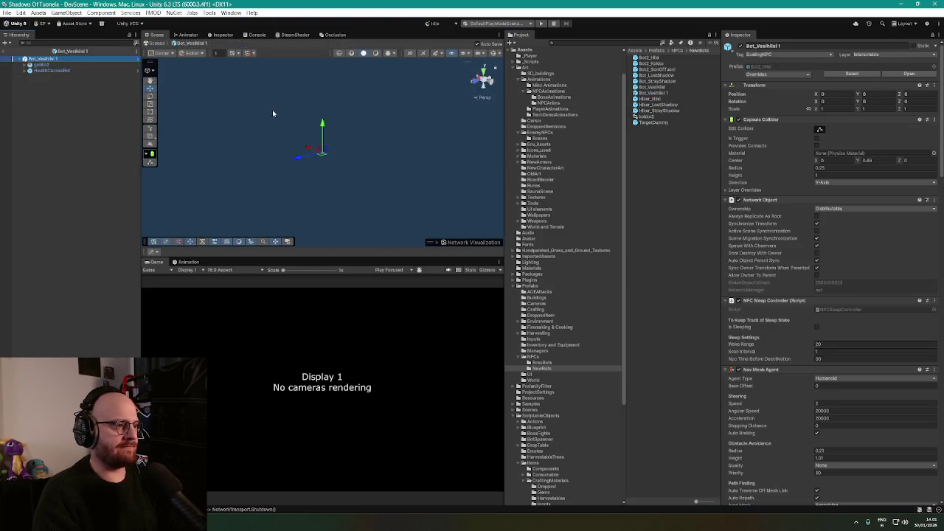
click(67, 66)
key(f)
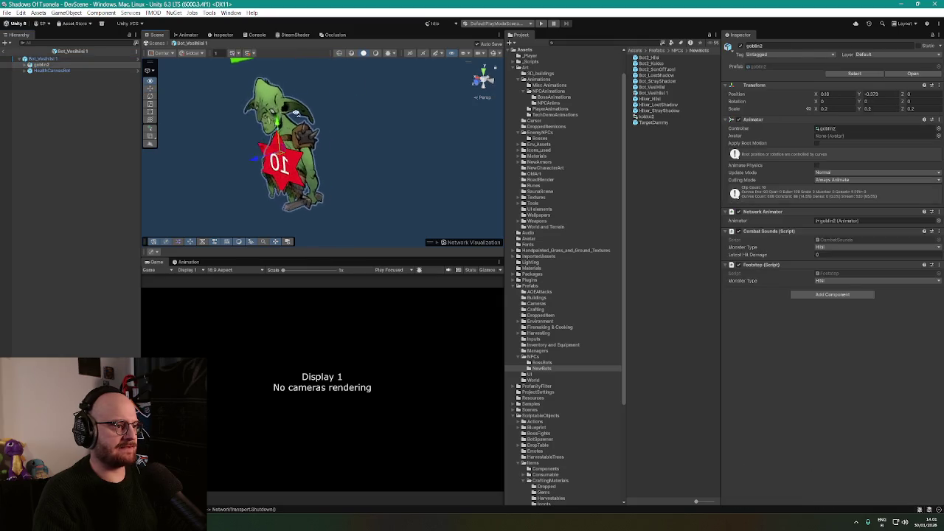
click(411, 53)
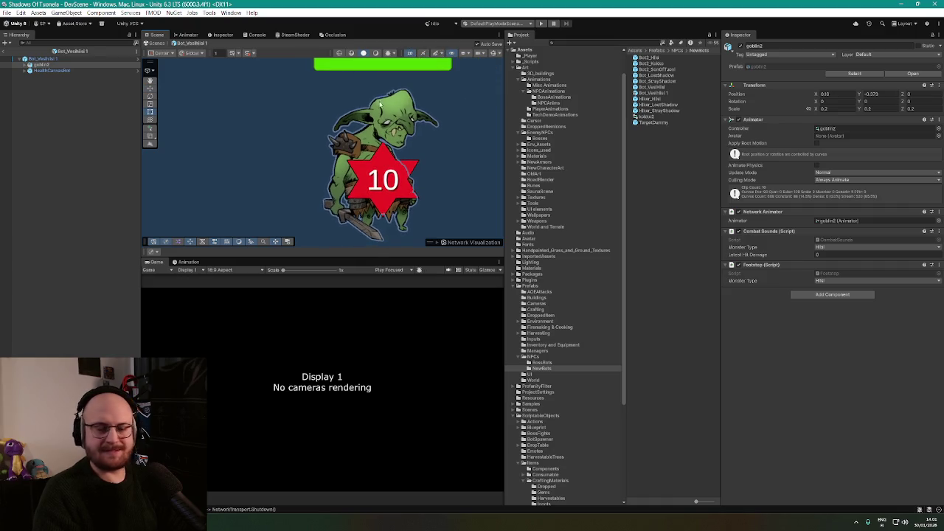
scroll(384, 111, down, 2)
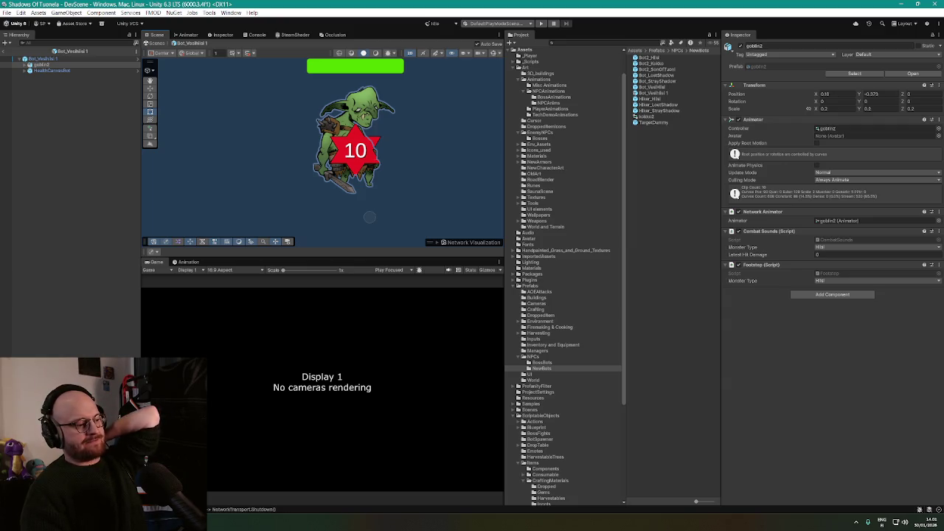
key(alt+Tab)
key(alt+Tab)
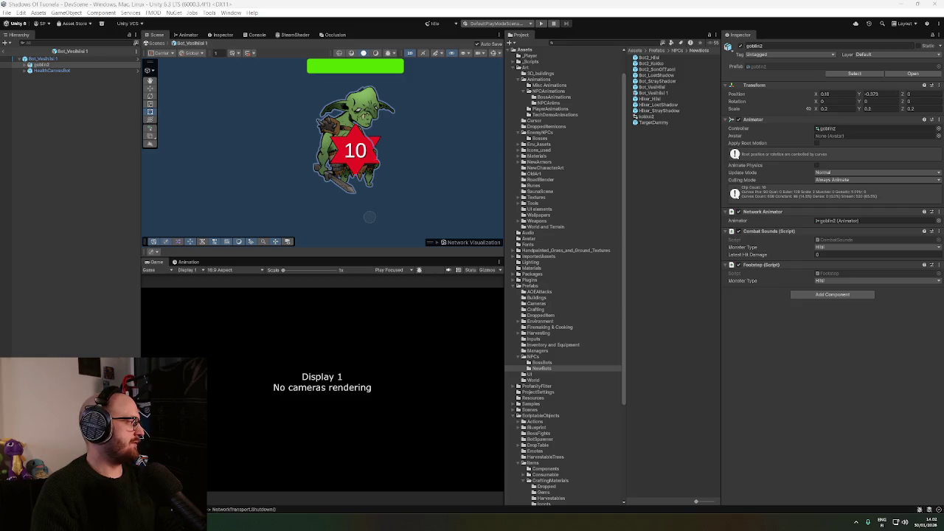
Expand goblin2 in the Hierarchy and select KÄSIVARSI to view its Sprite Renderer and Sprite Skin
click(26, 65)
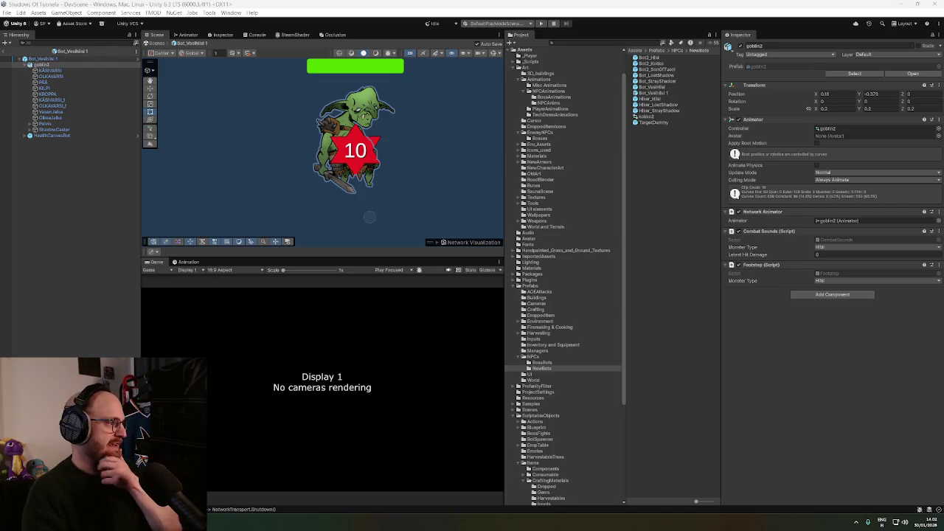
click(49, 70)
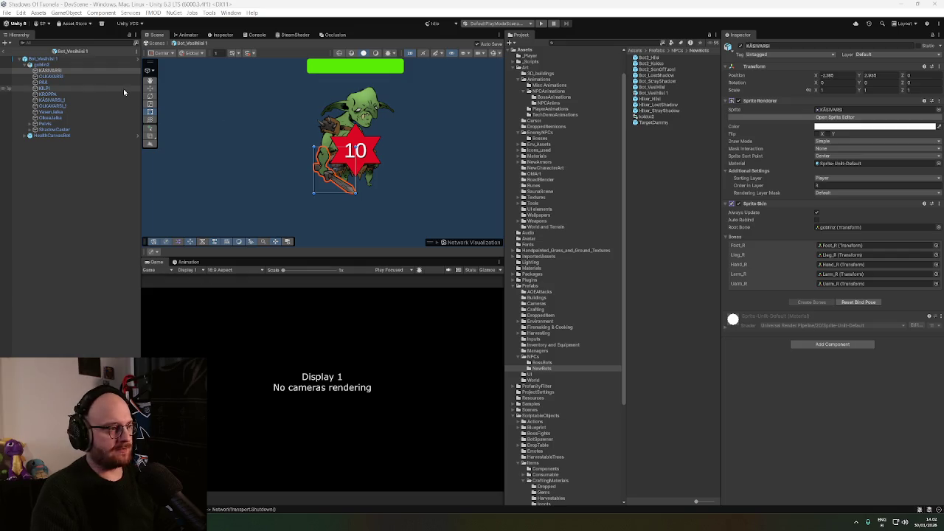
click(939, 110)
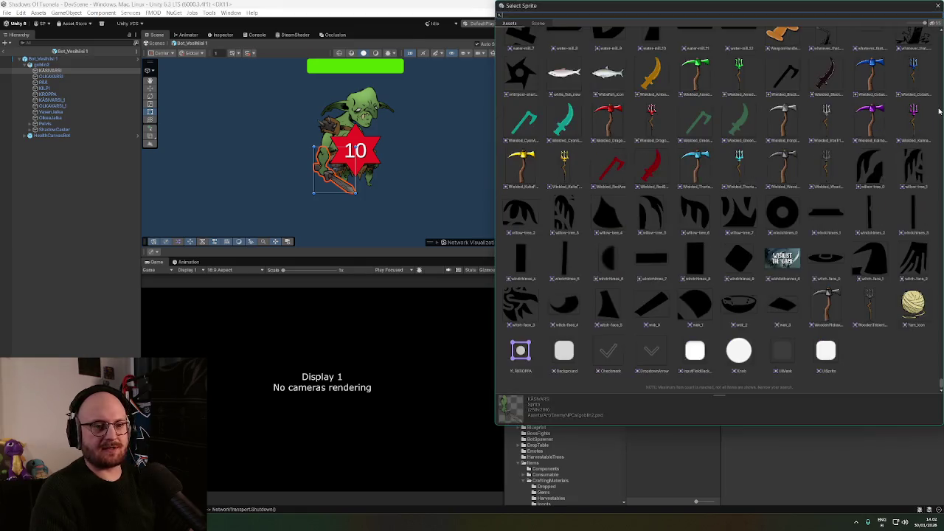
drag(918, 13, 700, 91)
text(käsivarsi)
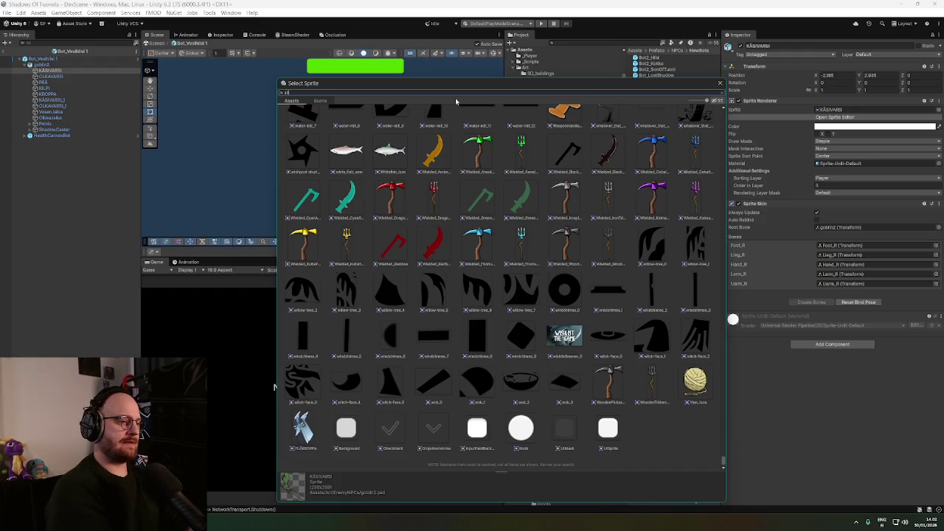
click(721, 84)
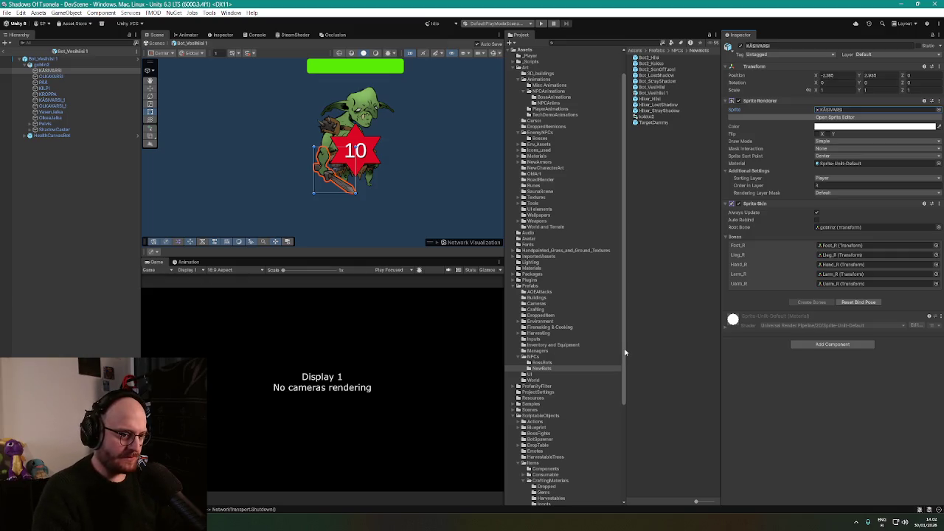
Open Assets/Art/EnemyNPCs to list the goblin2 and goblinBlue sprite assets
scroll(625, 362, down, 2)
scroll(627, 367, down, 6)
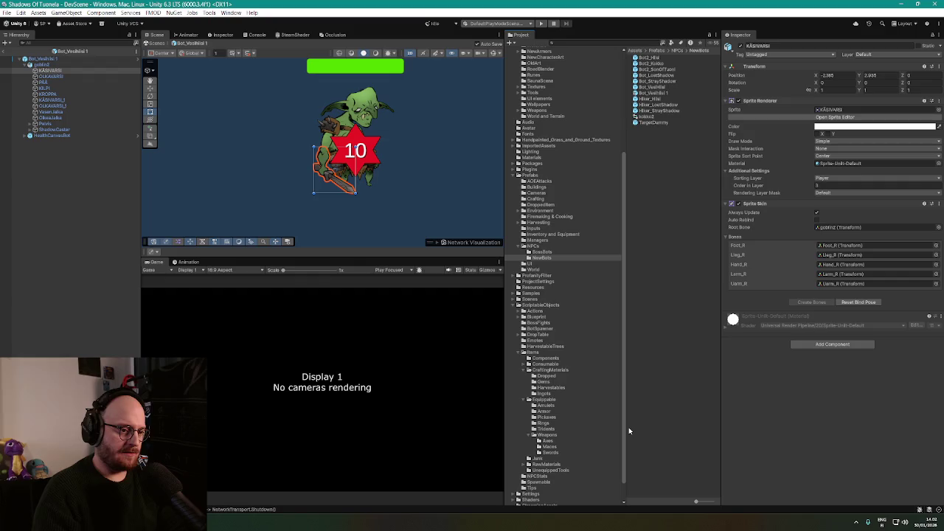
scroll(619, 436, down, 2)
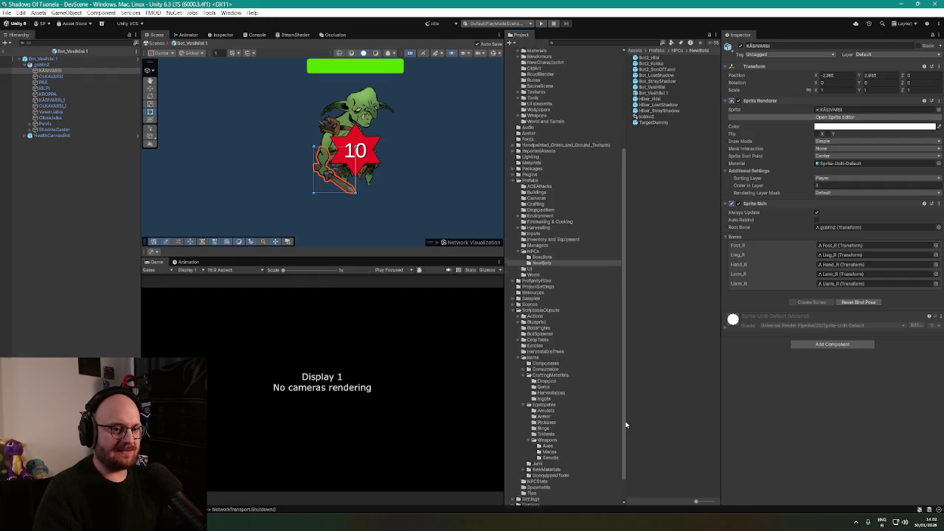
scroll(612, 479, down, 1)
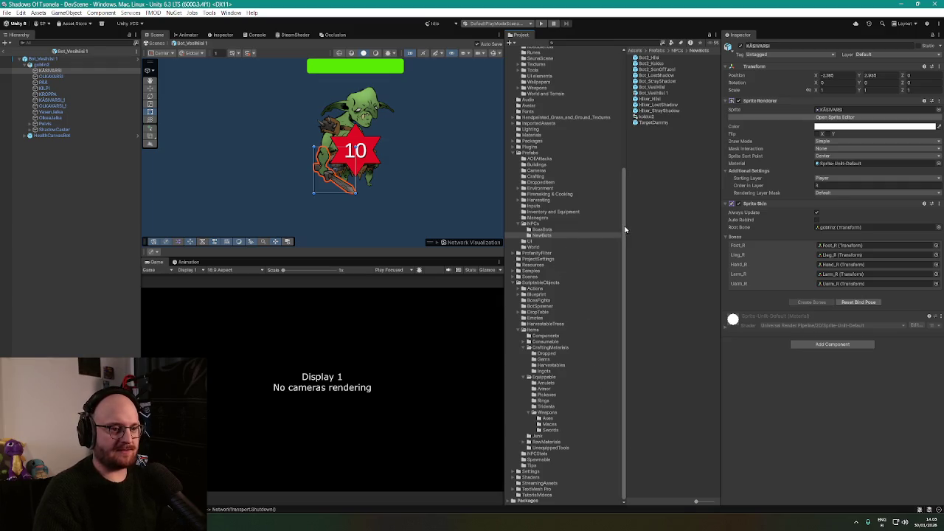
scroll(623, 220, up, 1)
scroll(624, 221, up, 10)
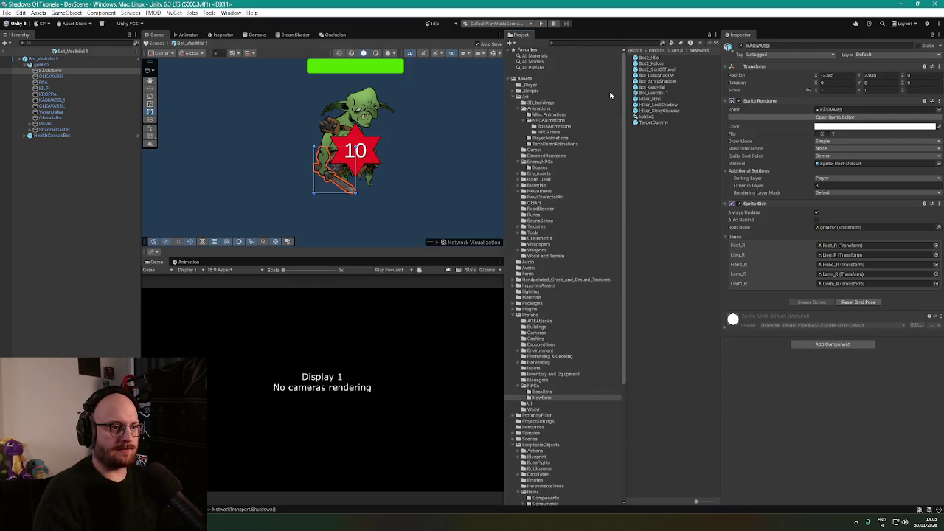
click(545, 162)
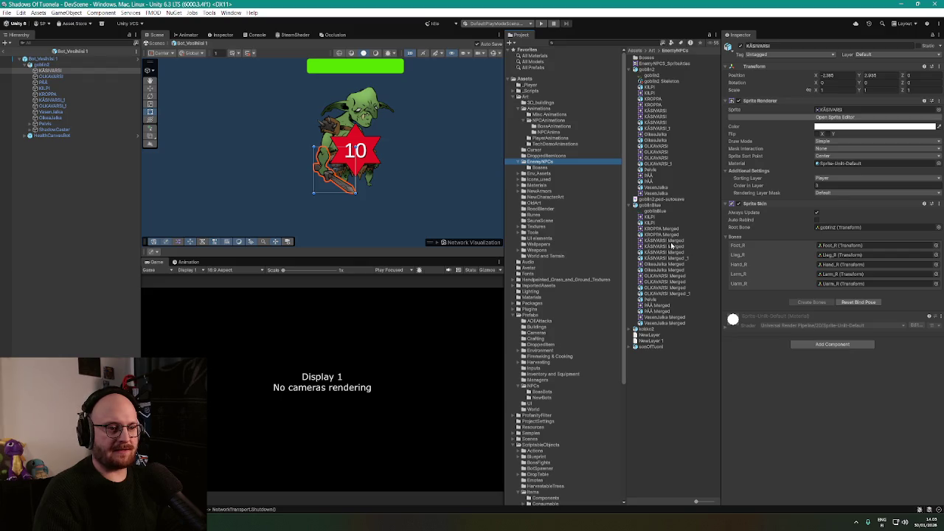
Put goblinBlue sprites in the arm's Sprite field, ending with KROPPA Merged
mouse_move(673, 244)
mouse_down()
mouse_move(815, 117)
mouse_move(847, 113)
mouse_up()
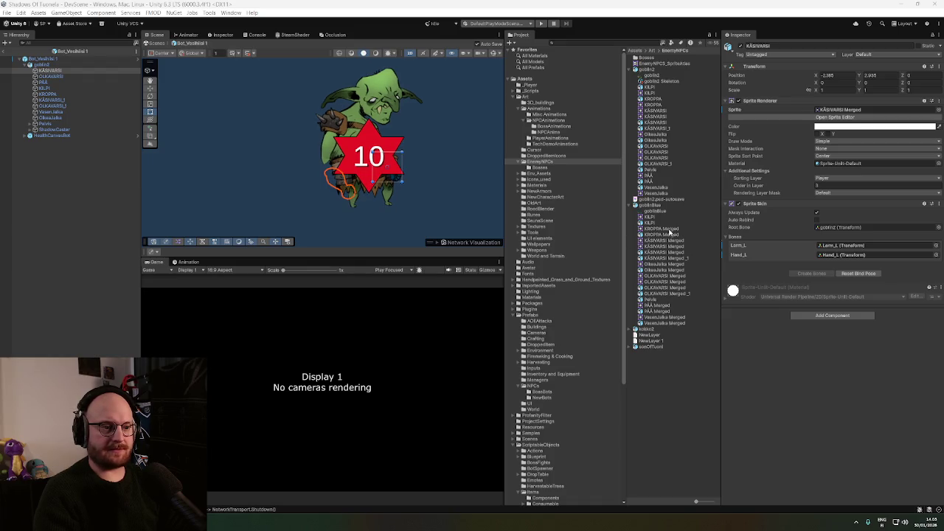
drag(664, 229, 843, 112)
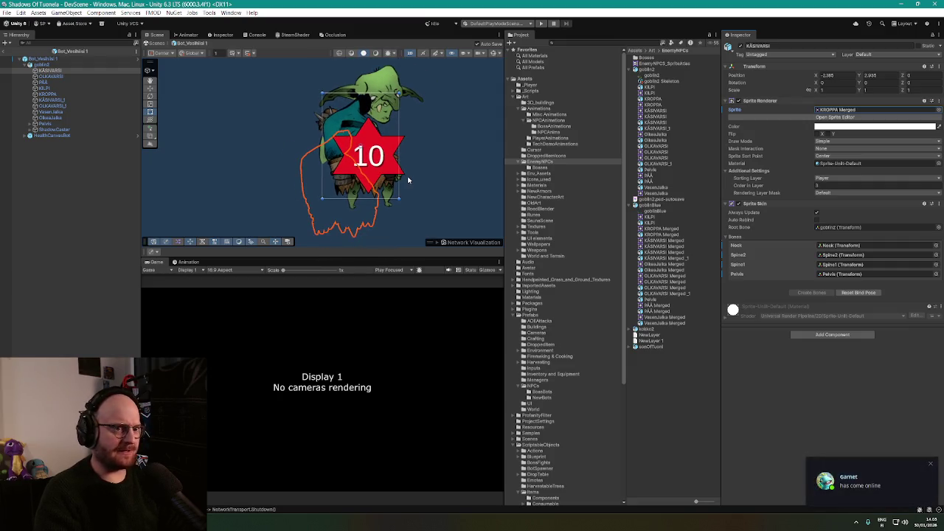
Try several KÄSIVARSI Merged sprites on the arm, then undo back to the original KÄSIVARSI sprite
key(ctrl+z)
key(ctrl+z)
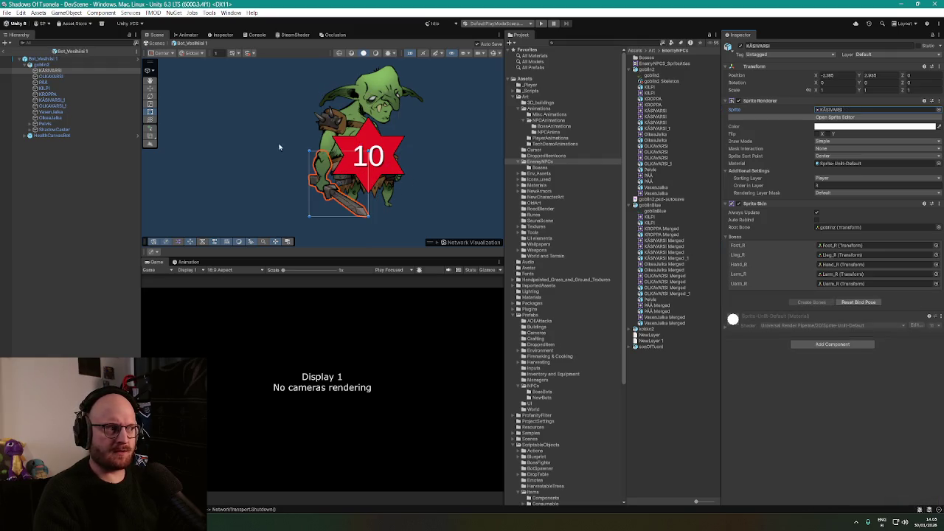
click(56, 70)
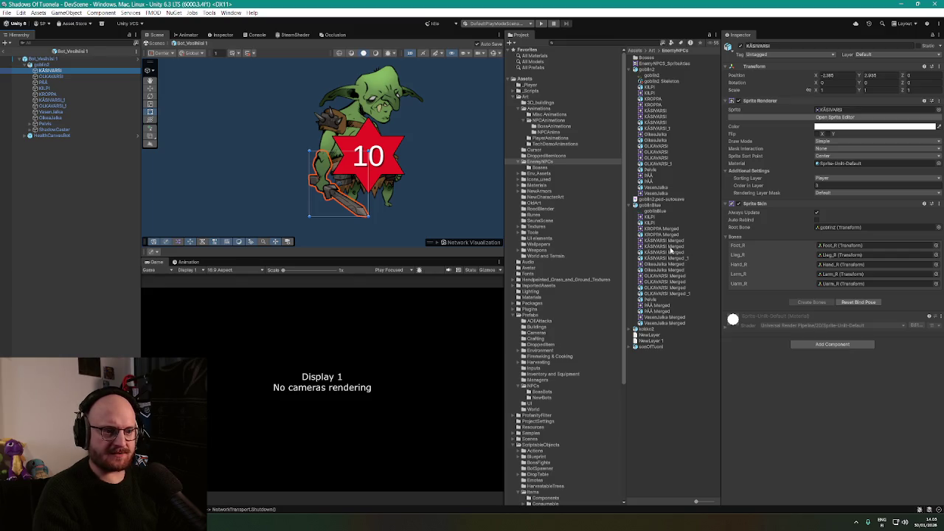
drag(670, 251, 836, 112)
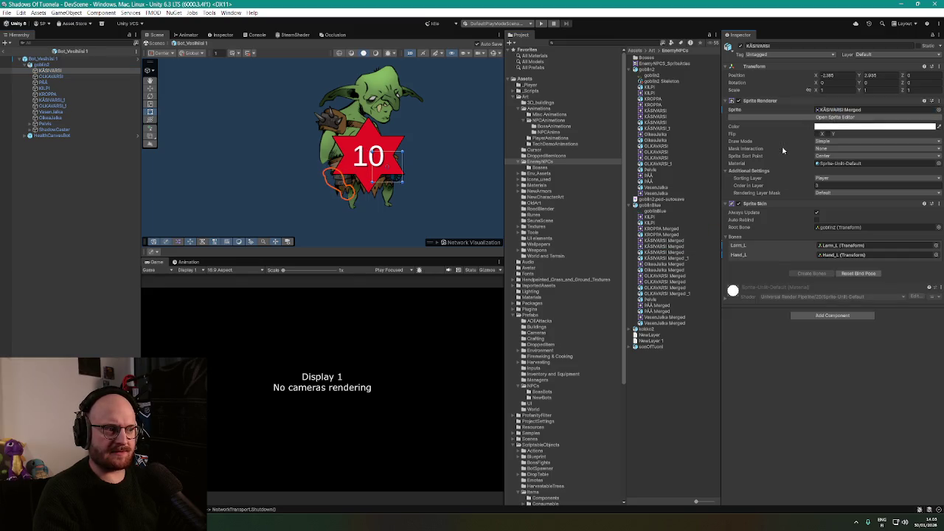
drag(677, 262, 845, 109)
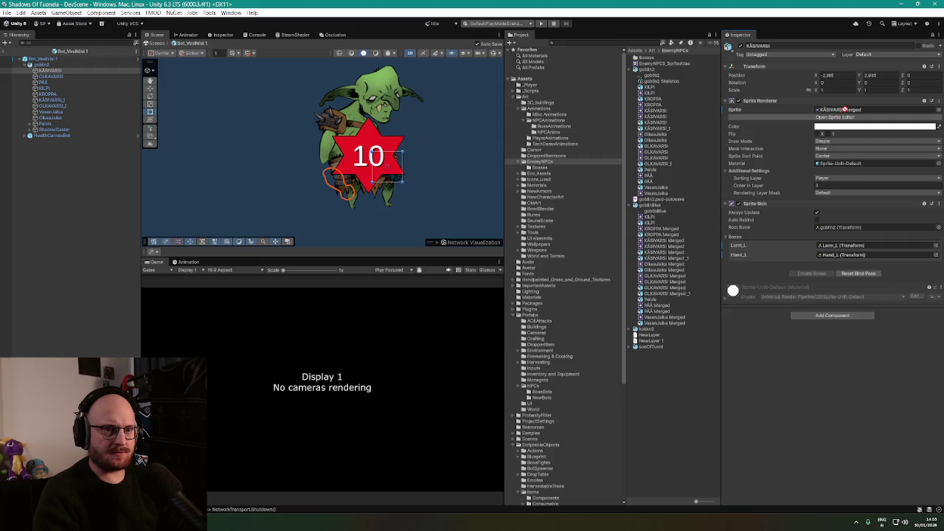
drag(670, 254, 838, 109)
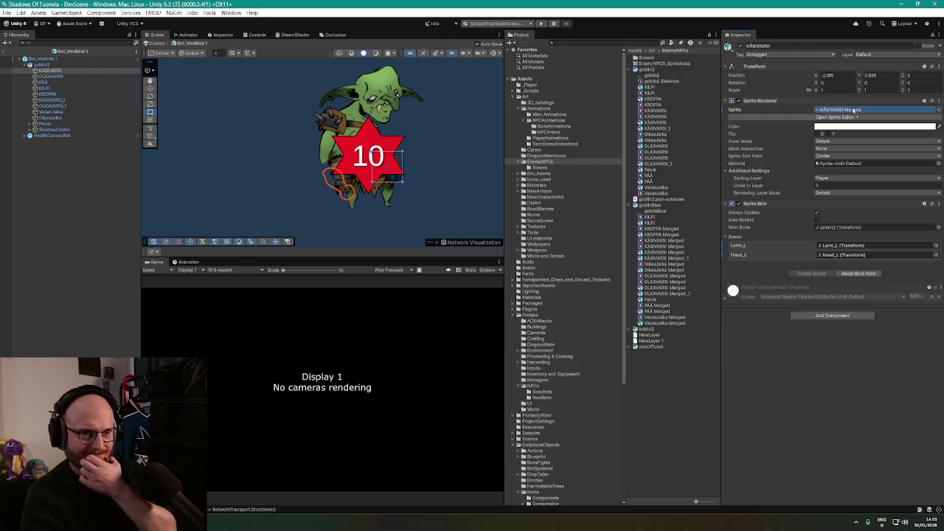
drag(668, 245, 841, 112)
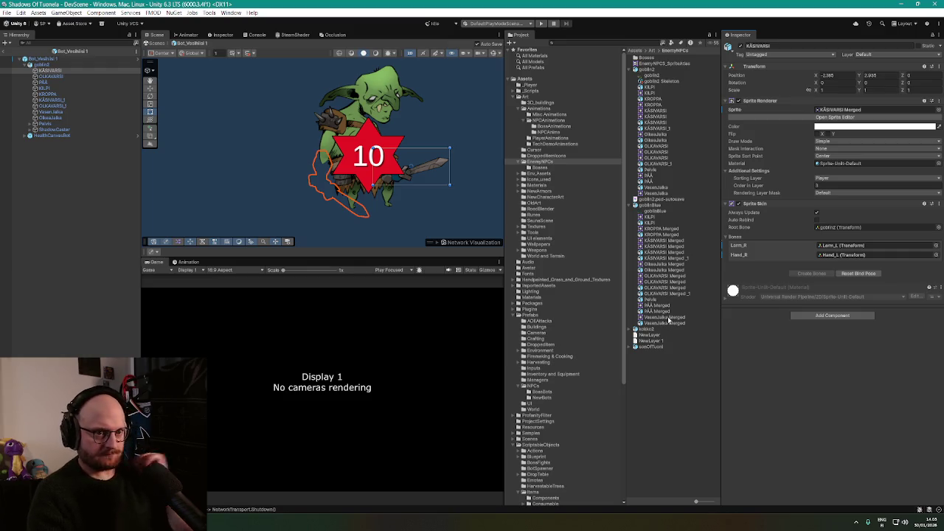
key(ctrl+z)
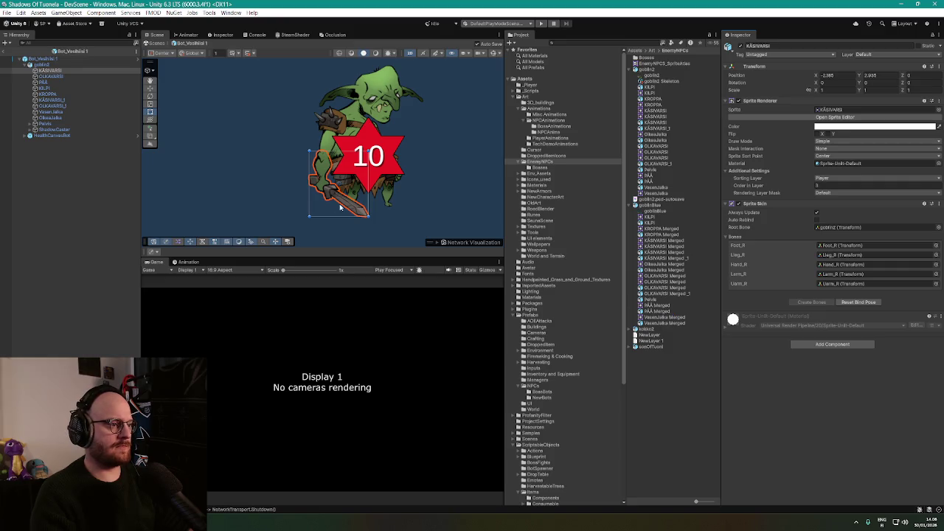
click(73, 82)
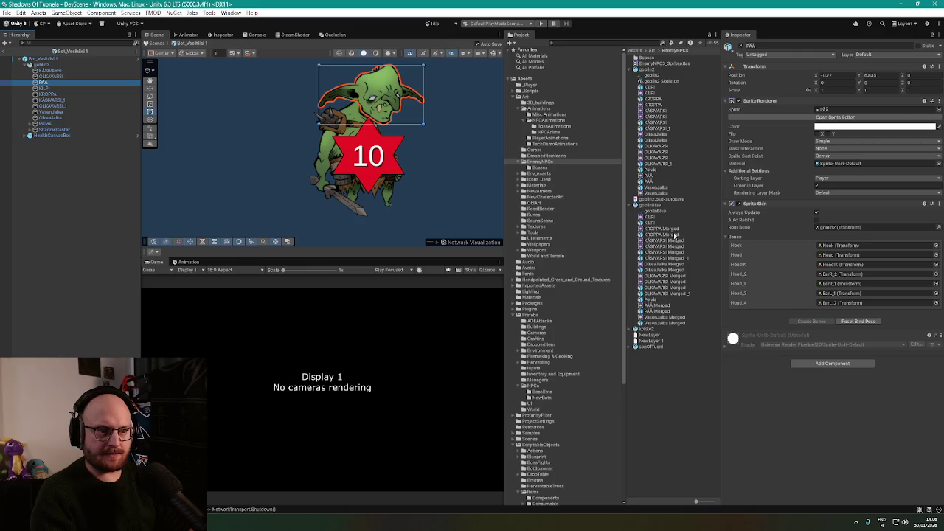
Test PÄÄ Merged on the head, undo to the original PÄÄ sprite, and select goblinBlue
mouse_move(656, 310)
mouse_down()
mouse_move(753, 221)
mouse_move(846, 110)
mouse_up()
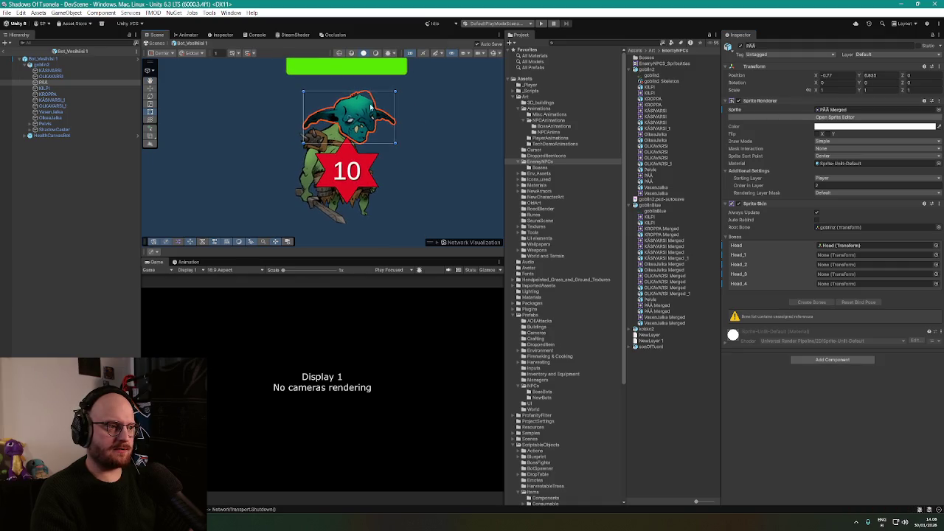
scroll(368, 93, up, 3)
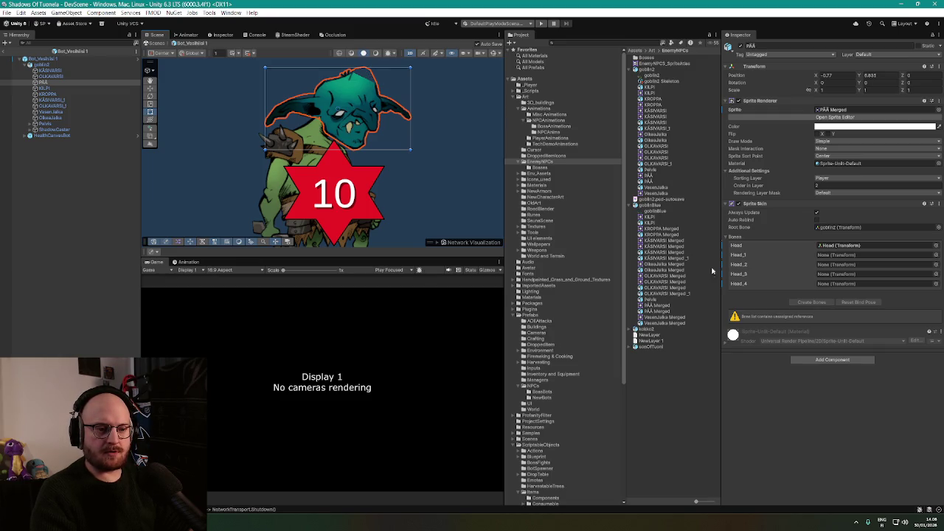
key(ctrl+z)
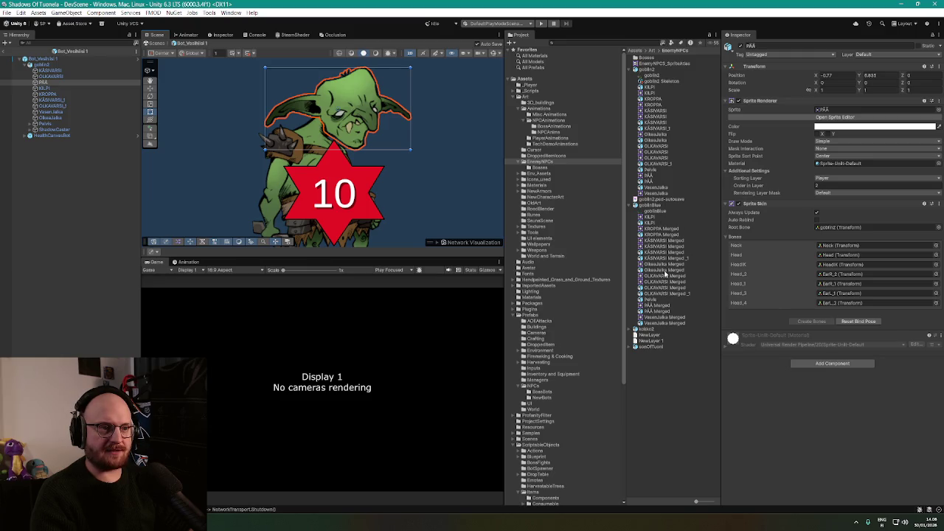
click(656, 206)
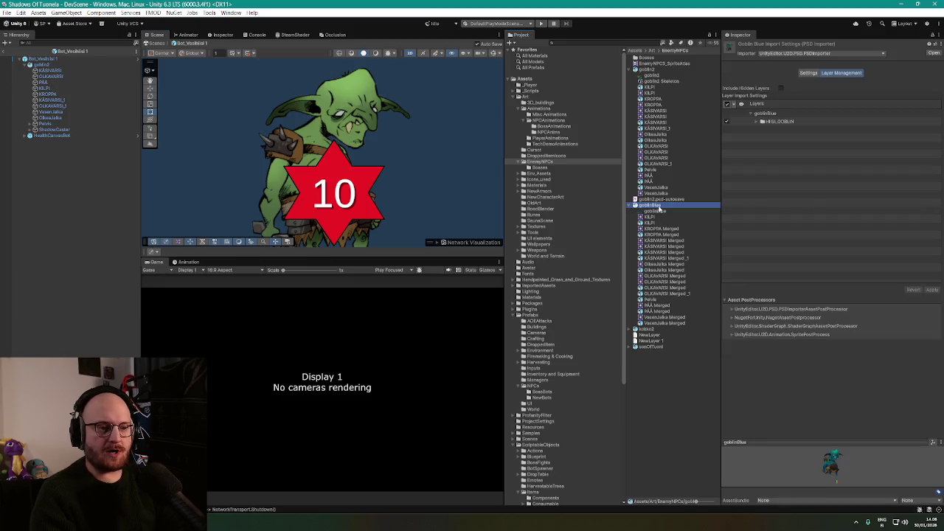
In goblinBlue's PSD import settings, clear Main Skeleton, untick Use as Rig and apply
click(808, 73)
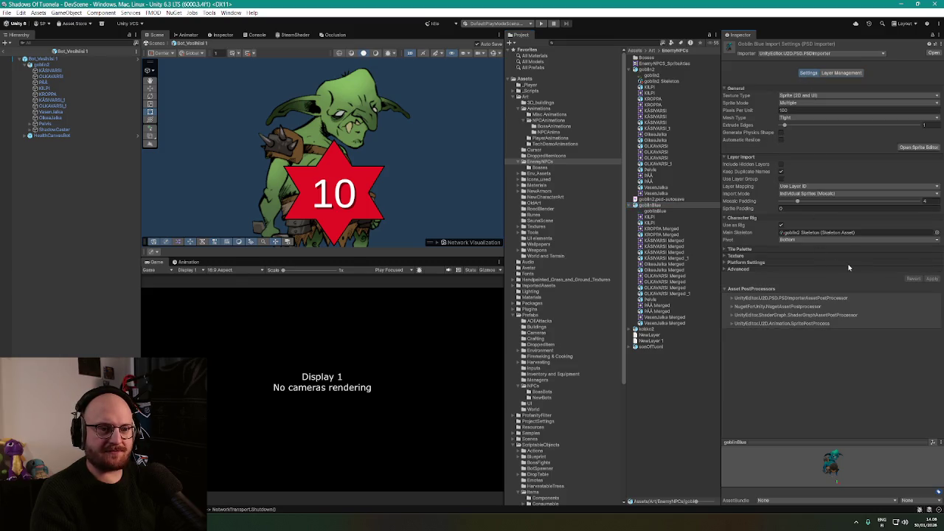
click(847, 232)
key(Delete)
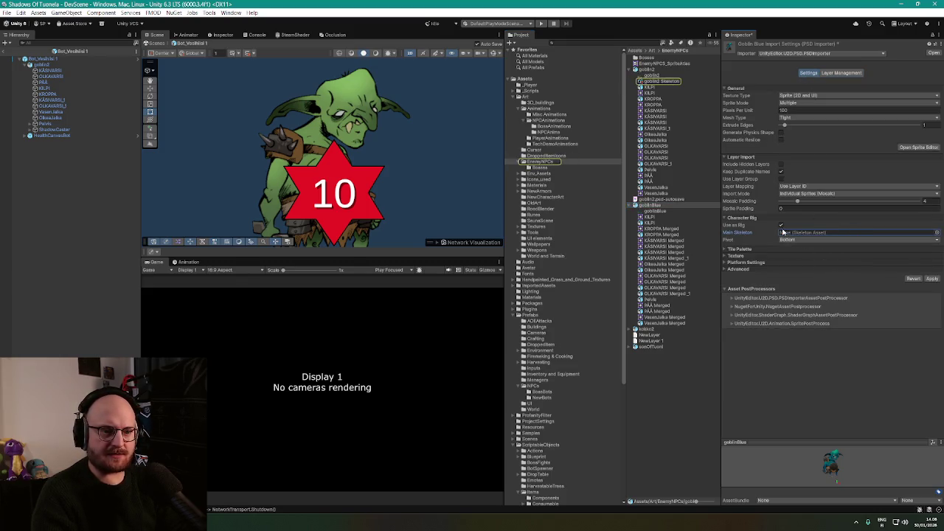
click(782, 225)
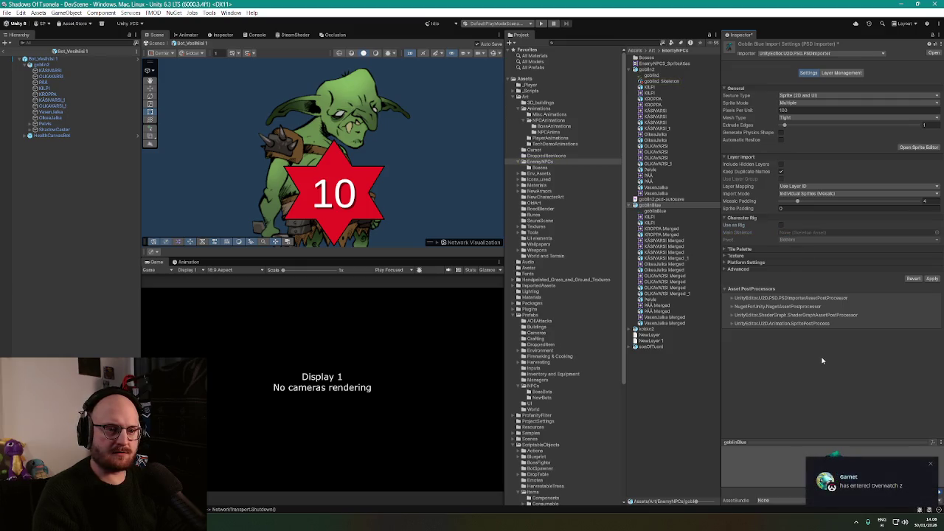
click(933, 279)
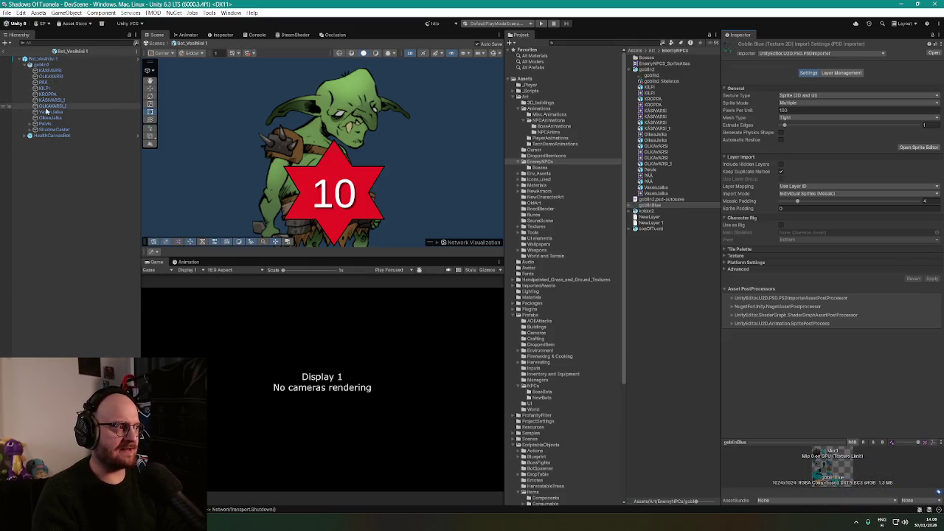
click(49, 70)
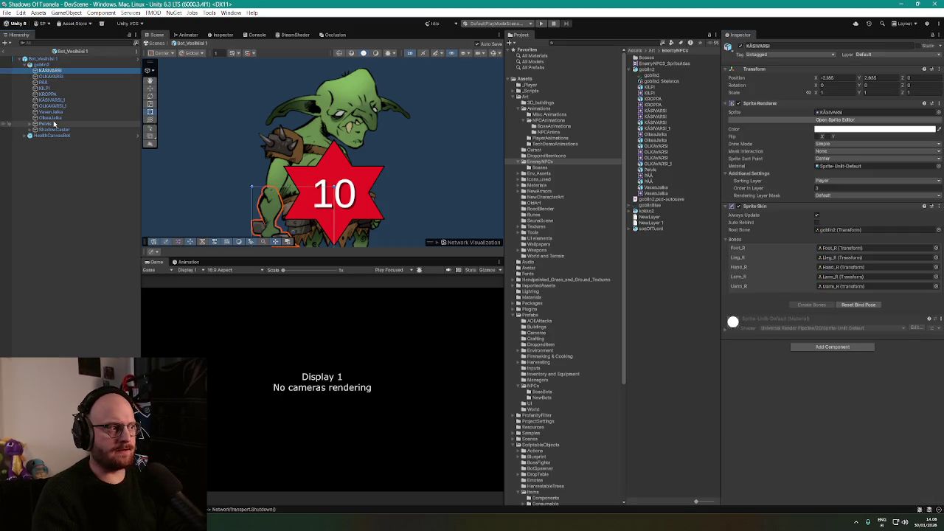
Give the PÄÄ head the blue PÄÄ Merged sprite from goblinBlue
click(51, 81)
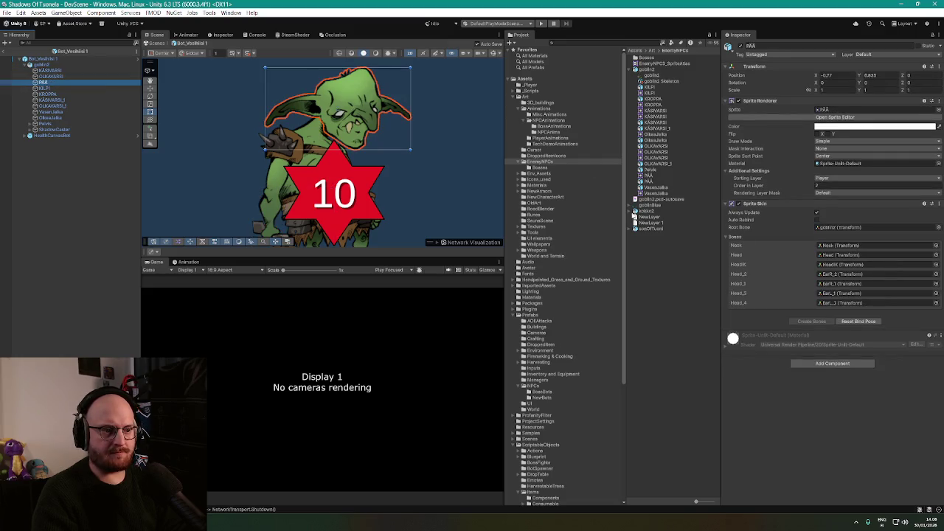
click(634, 205)
click(685, 252)
drag(685, 251, 848, 110)
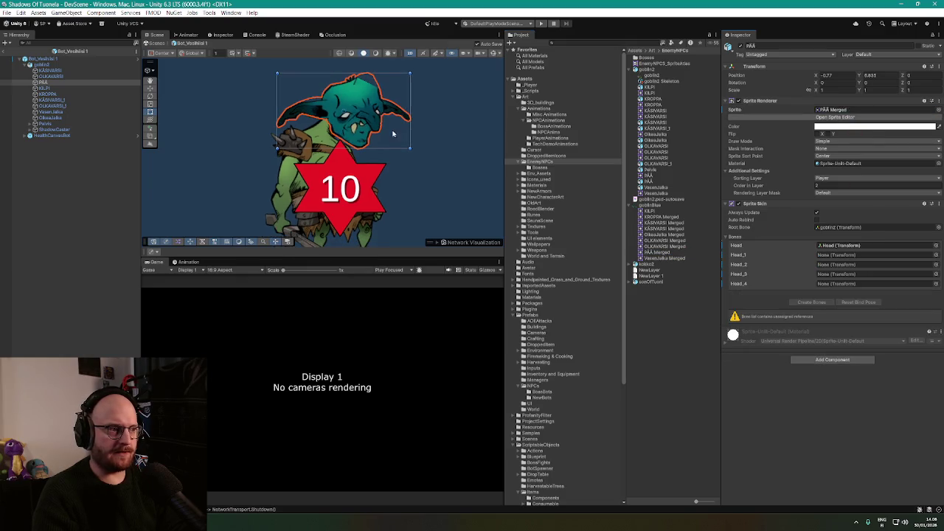
Try KÄSIVARSI Merged sprites on the KÄSIVARSI arm, revert it, and save the prefab
click(50, 70)
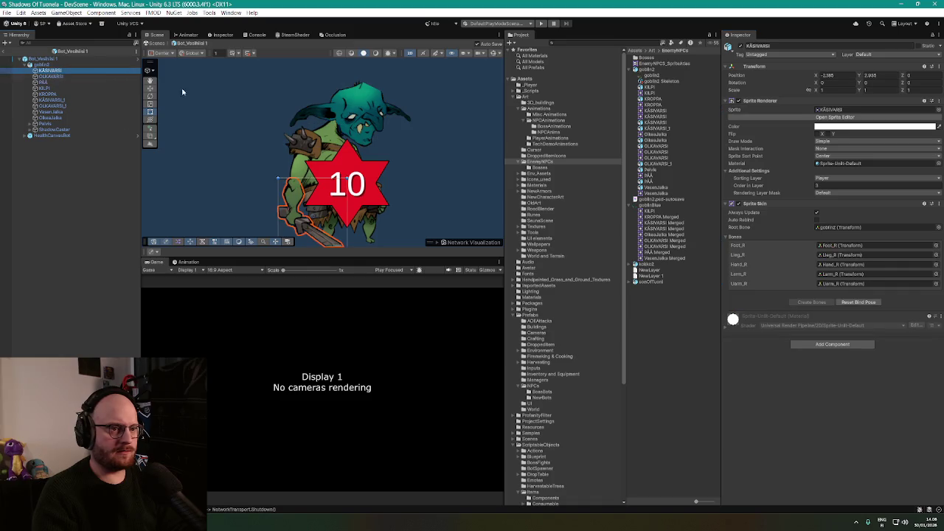
drag(656, 116, 852, 111)
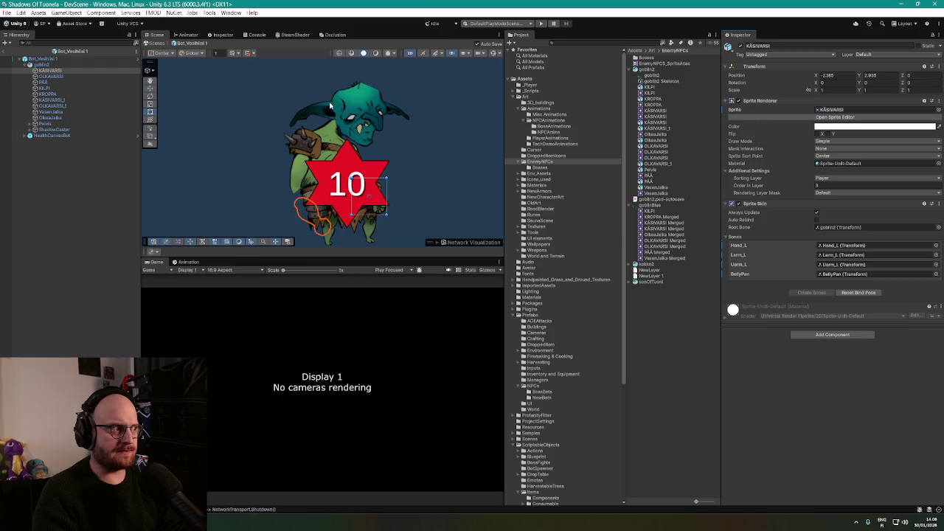
drag(665, 118, 839, 111)
mouse_move(409, 162)
mouse_down()
mouse_move(418, 123)
mouse_move(406, 128)
mouse_up()
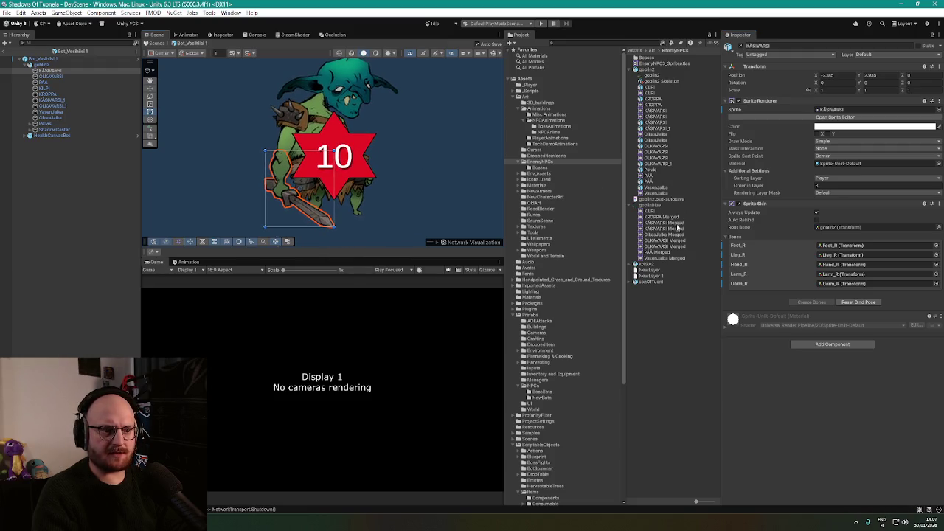
mouse_move(672, 233)
mouse_down()
mouse_move(774, 148)
mouse_move(852, 113)
mouse_up()
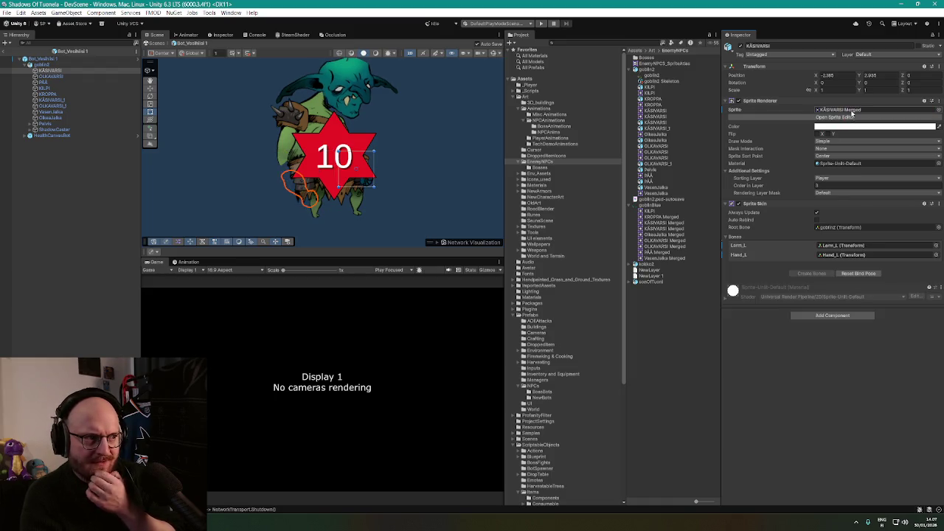
drag(666, 231, 850, 115)
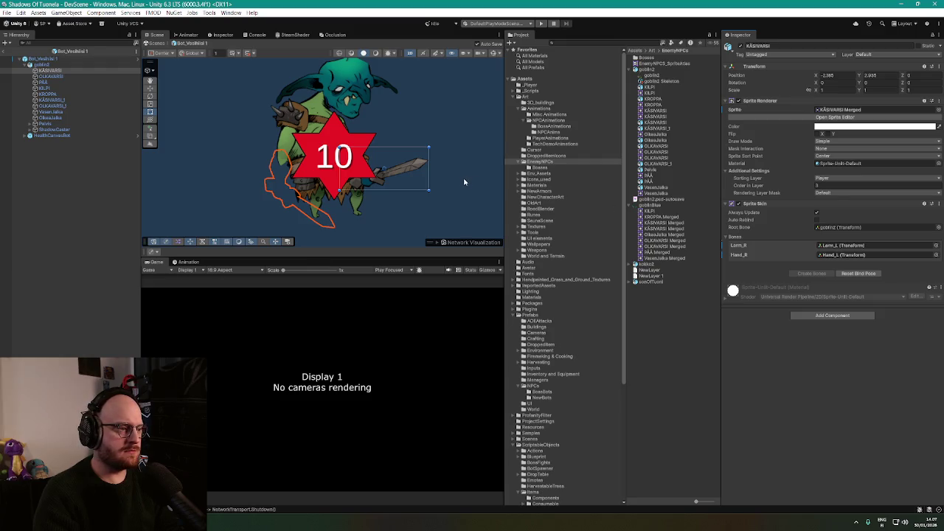
key(ctrl+z)
key(ctrl+s)
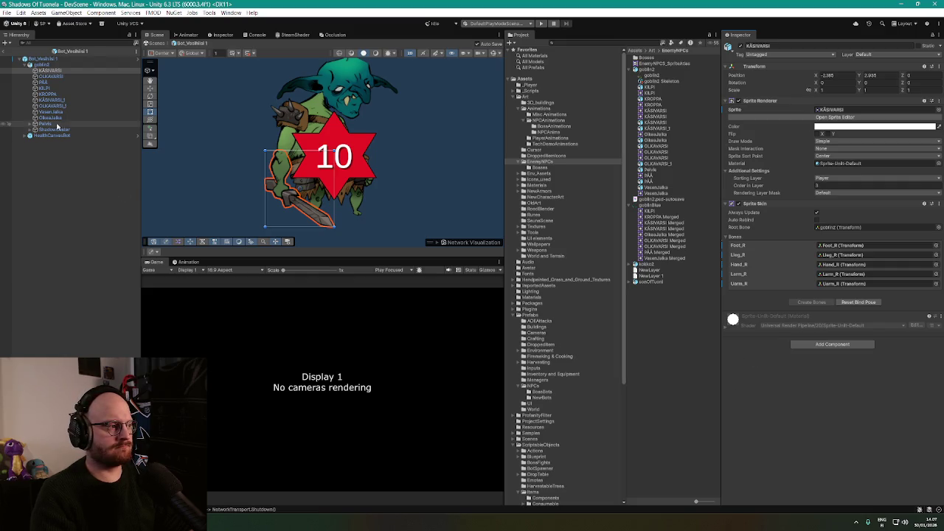
Assign OLKAVARSI Merged to the shoulder and KROPPA Merged to the body, checking KILPI's sprite
click(47, 77)
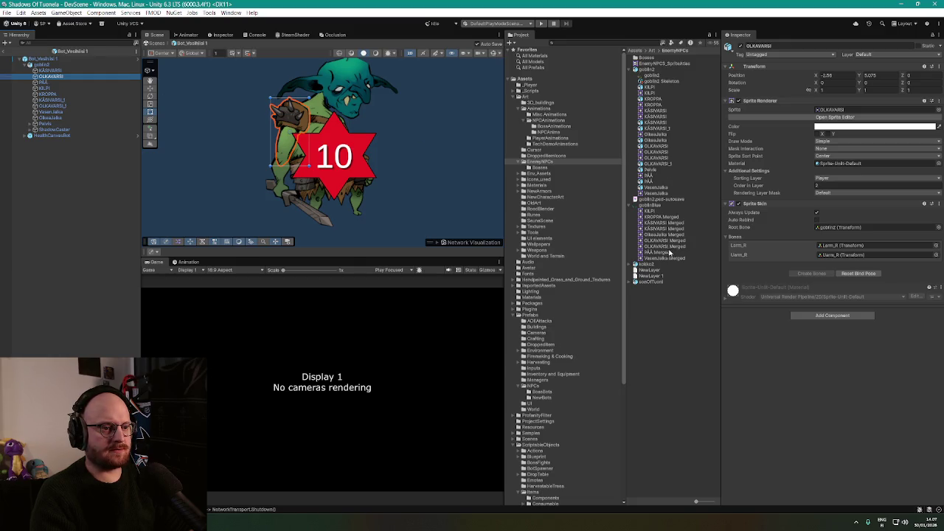
drag(668, 242, 824, 112)
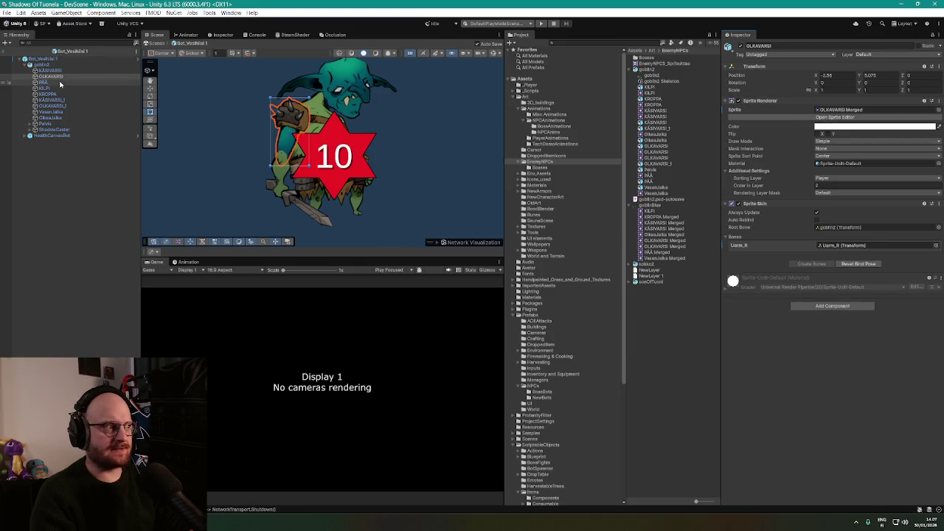
click(56, 83)
click(56, 88)
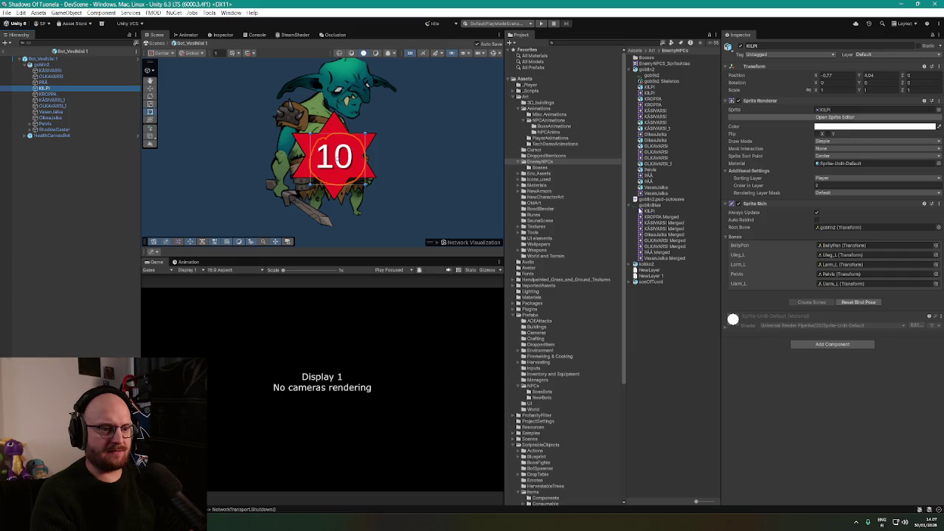
click(843, 111)
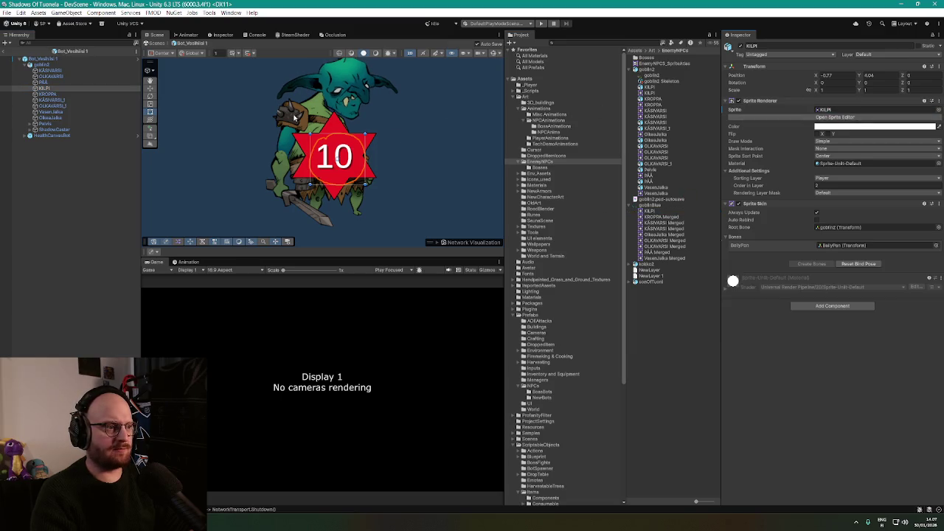
click(65, 95)
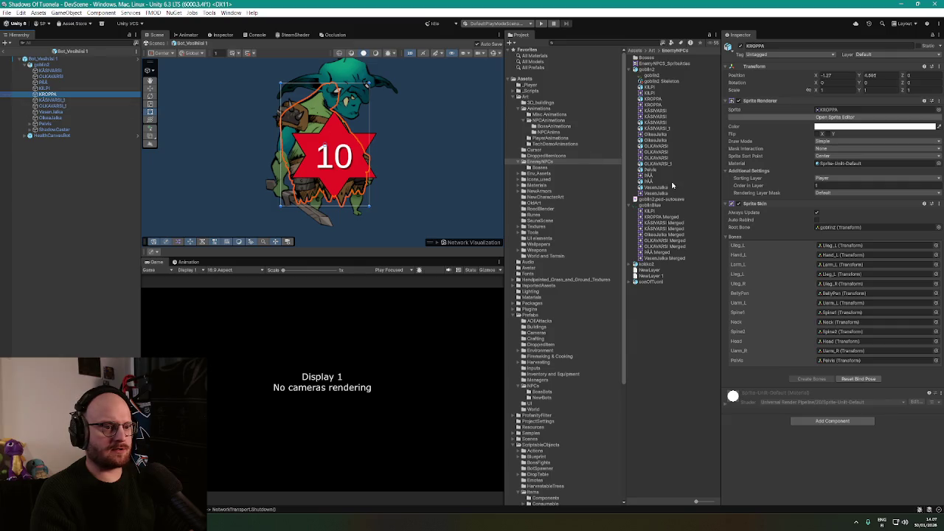
drag(662, 216, 852, 109)
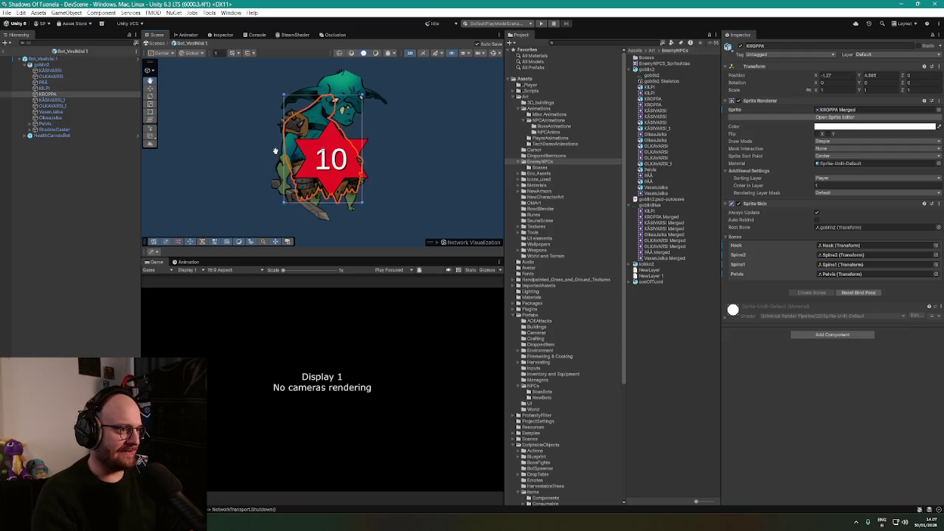
Assign blue Merged sprites to KÄSIVARSI_1, OLKAVARSI_1, VasenJalka and OikeaJalka
click(64, 101)
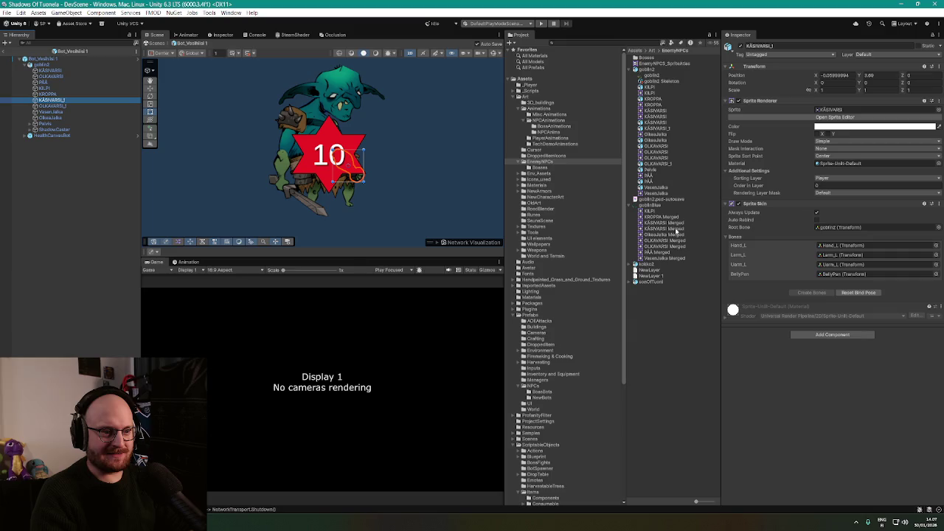
drag(679, 227, 832, 112)
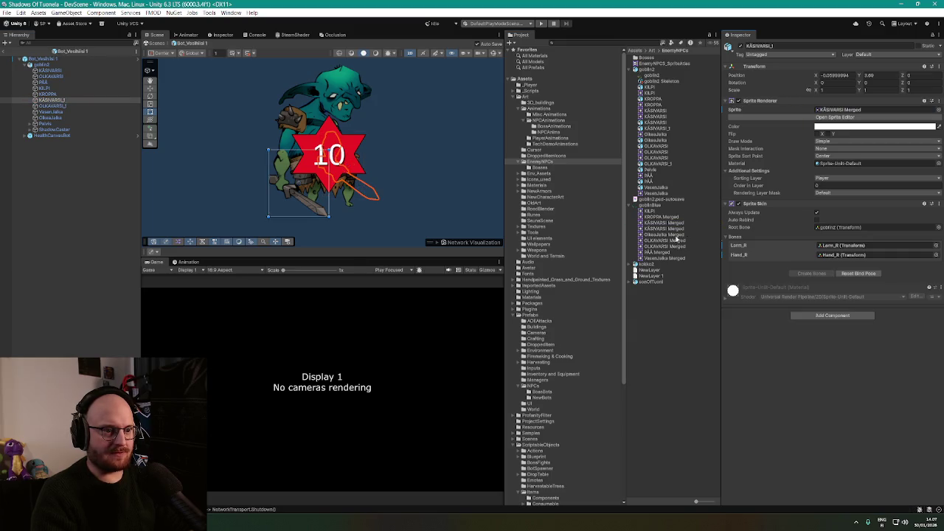
drag(673, 233, 834, 108)
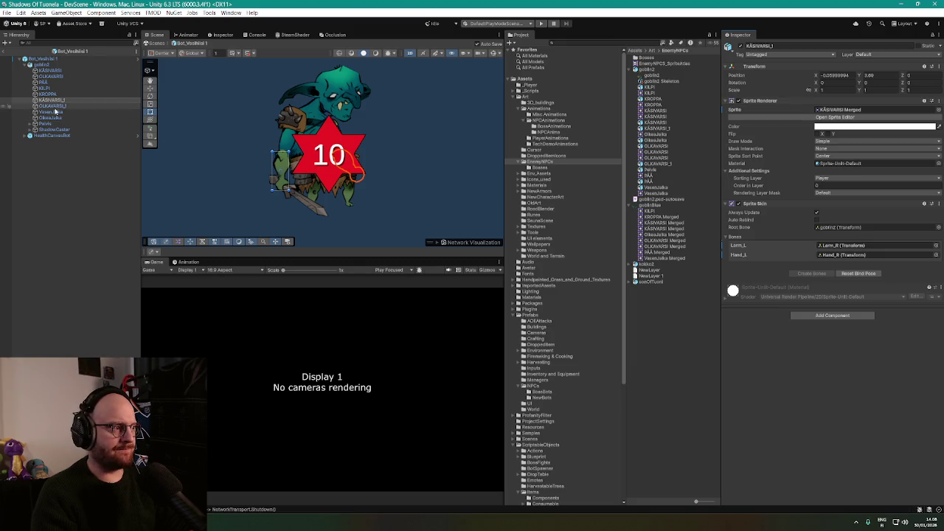
click(56, 107)
drag(664, 248, 843, 115)
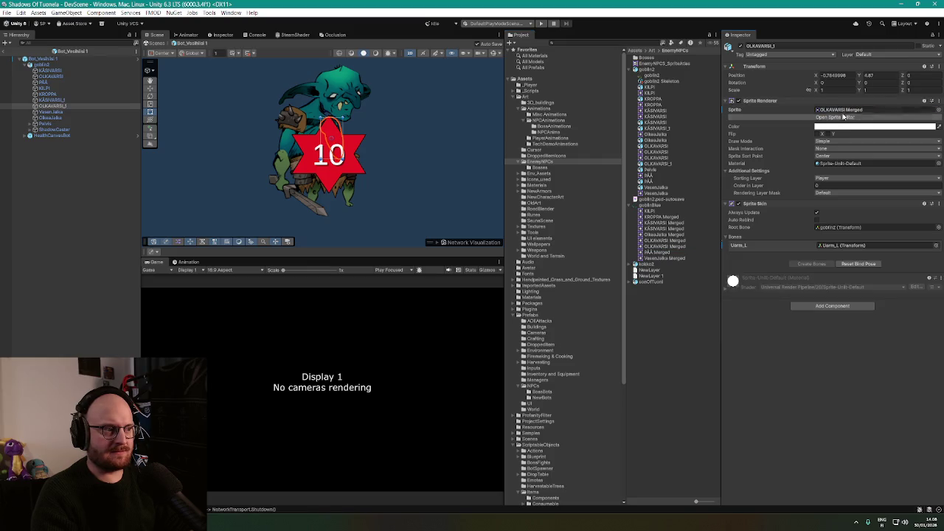
click(51, 111)
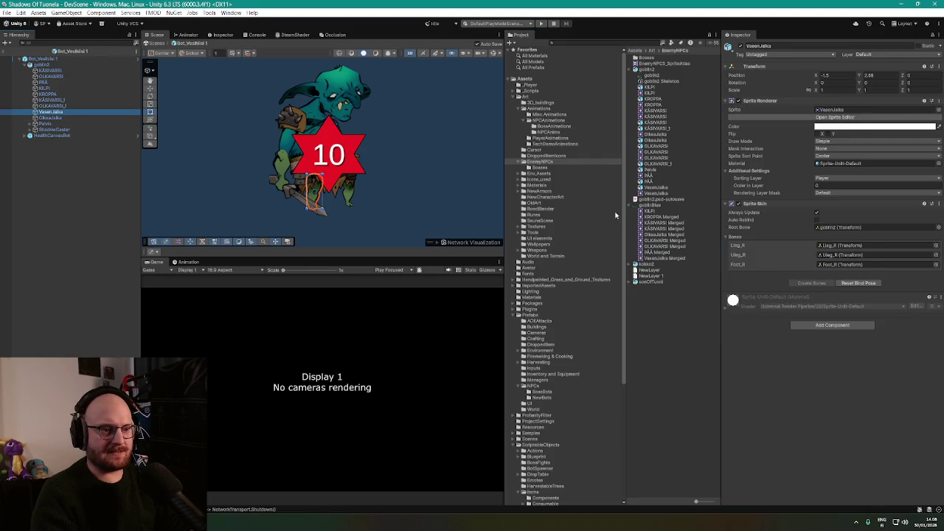
drag(661, 263, 841, 112)
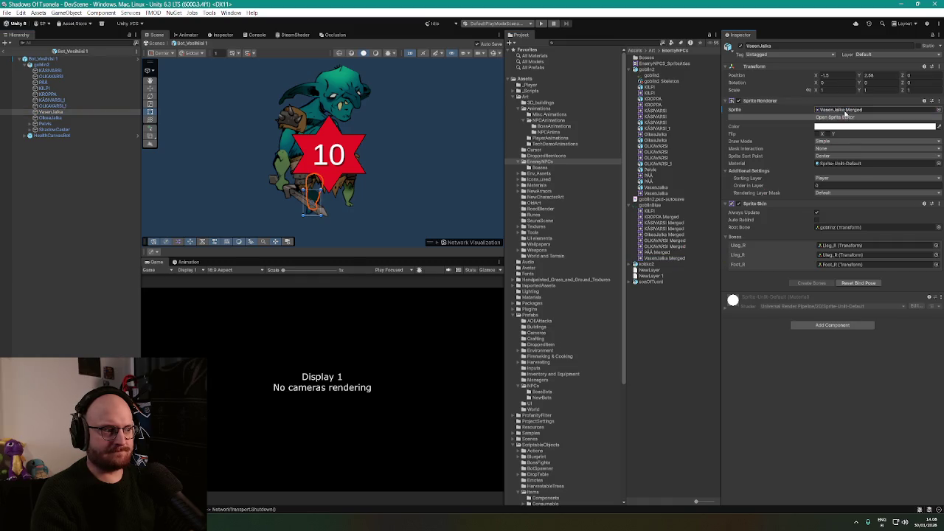
click(50, 117)
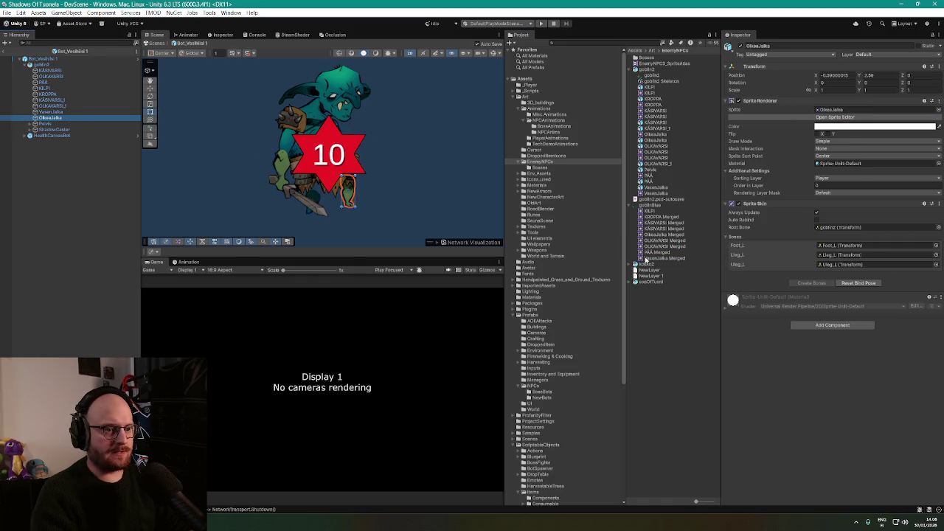
mouse_move(670, 241)
mouse_down()
mouse_move(747, 197)
mouse_move(841, 113)
mouse_up()
Select the VasenJalka leg and frame the whole goblin in the Scene view
scroll(384, 201, up, 5)
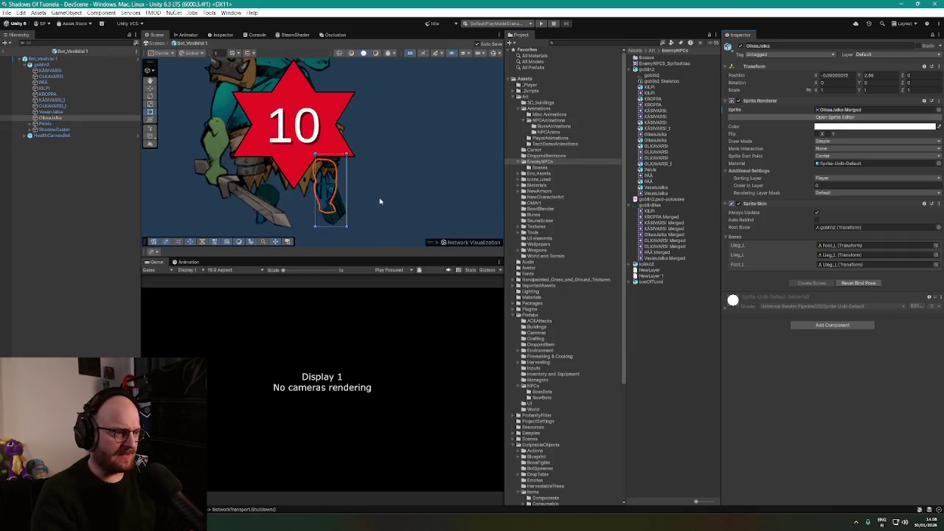
scroll(405, 188, up, 3)
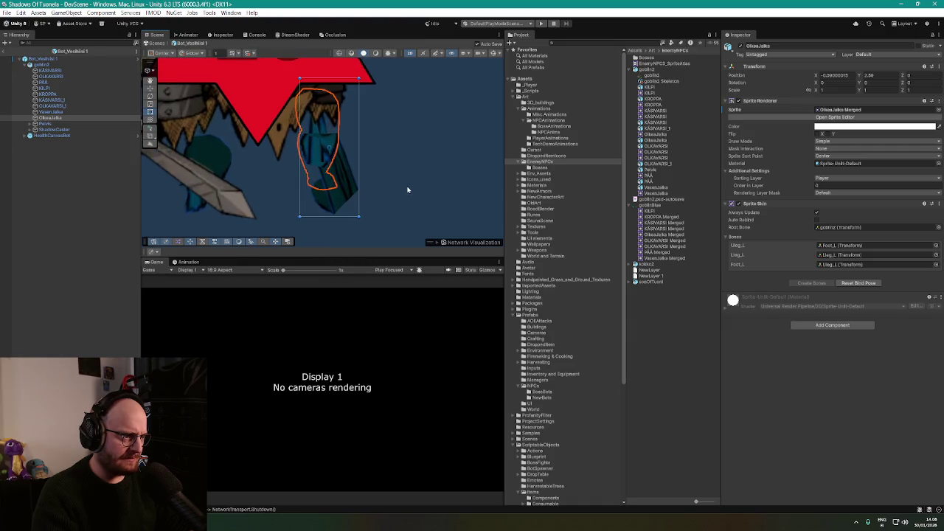
scroll(406, 189, down, 2)
scroll(407, 190, down, 2)
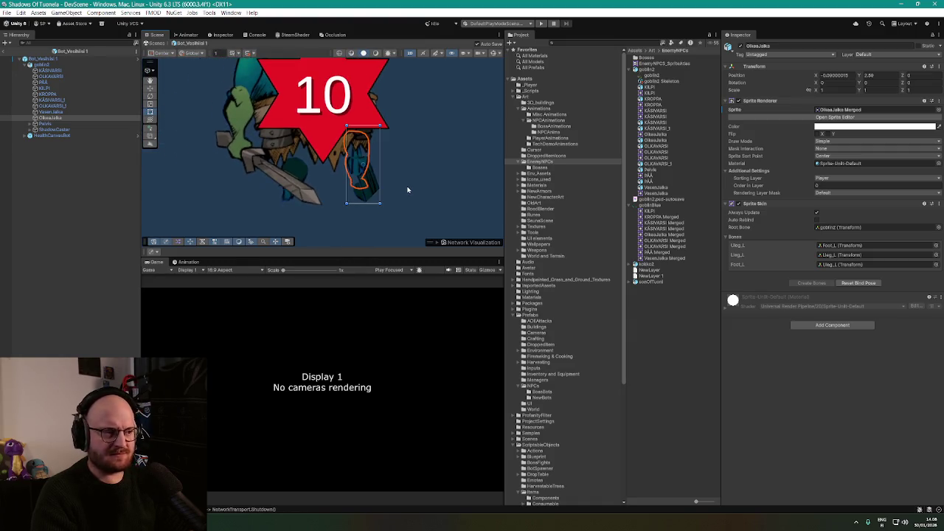
scroll(410, 186, up, 4)
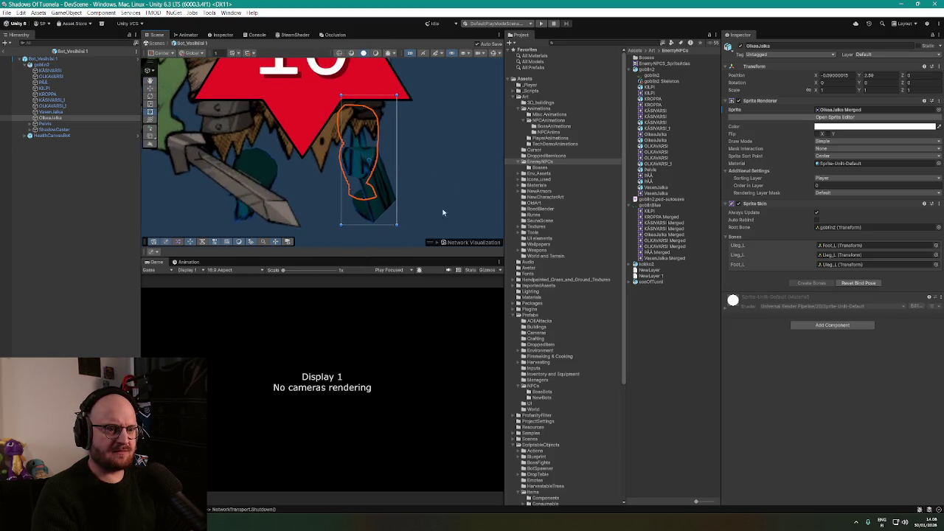
scroll(435, 210, up, 1)
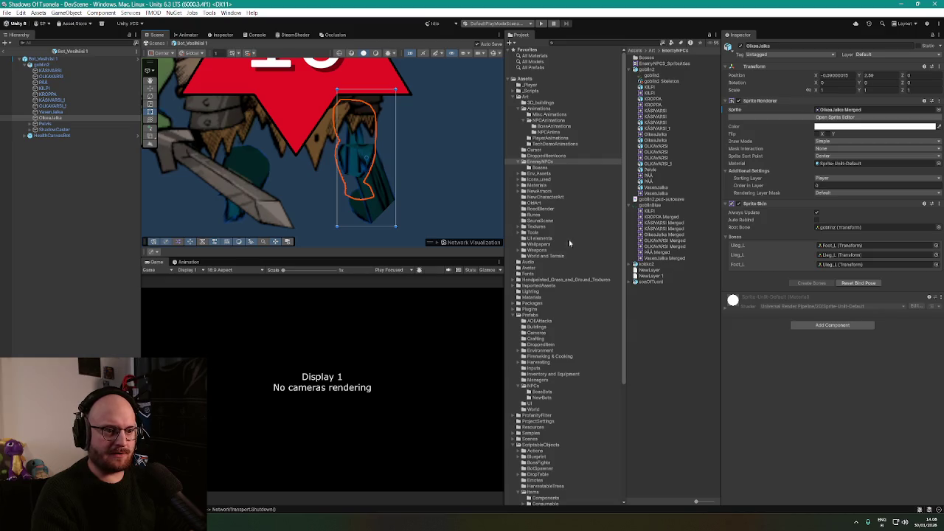
scroll(398, 184, down, 3)
scroll(454, 177, down, 1)
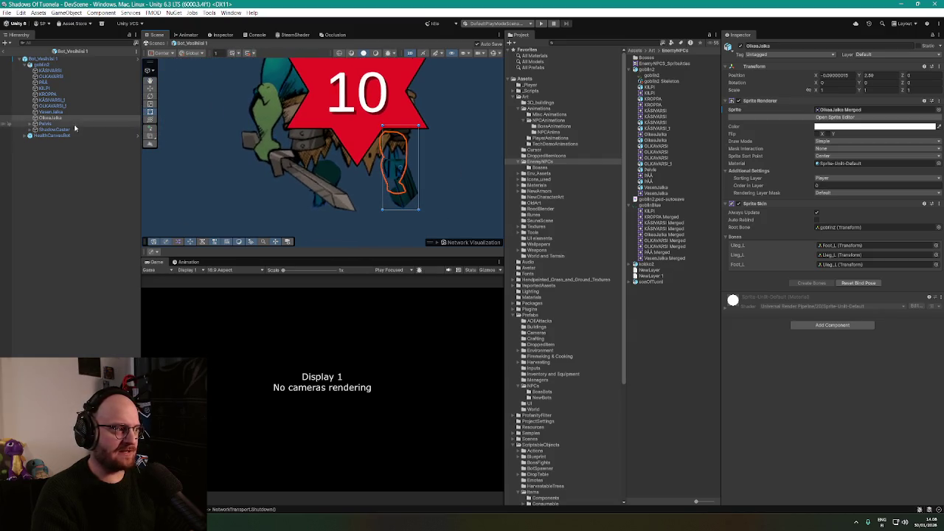
click(53, 113)
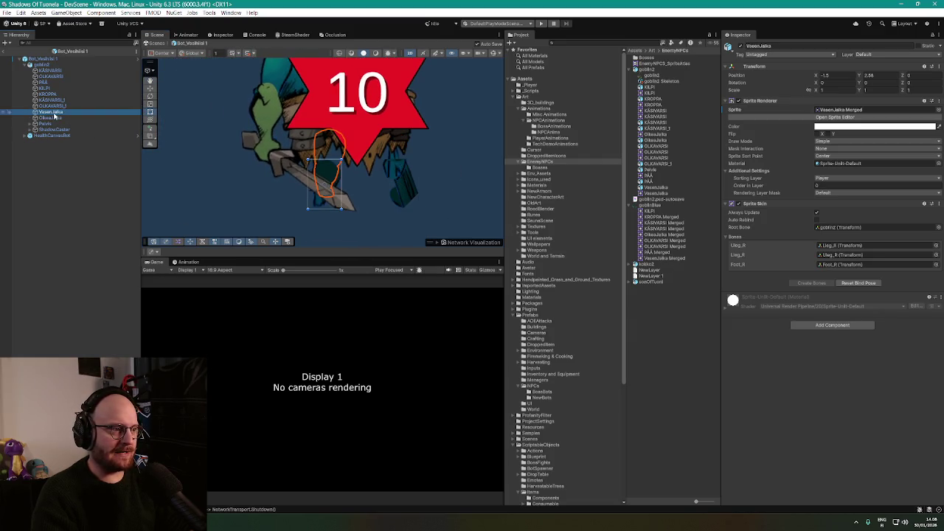
click(332, 188)
key(f)
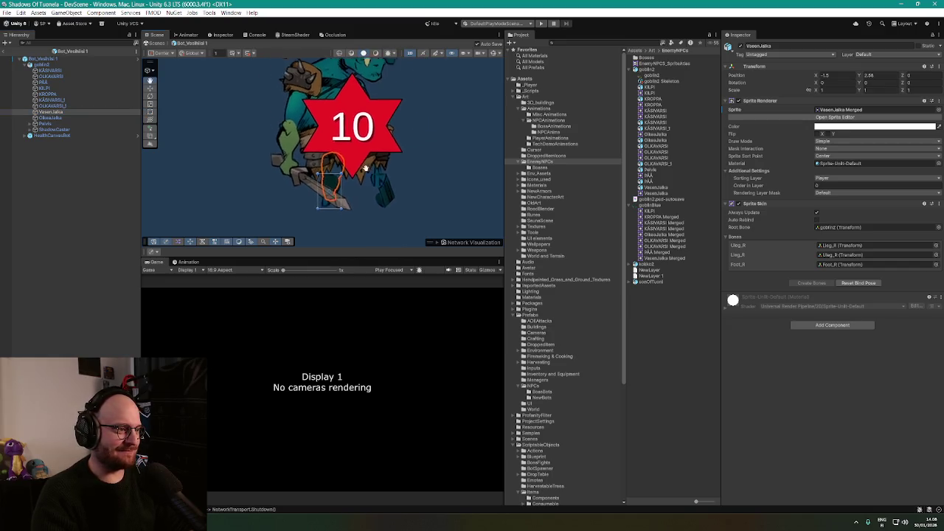
Assign KÄSIVARSI Merged to KÄSIVARSI_1 and the KÄSIVARSI sword arm, then centre the view on it
click(73, 100)
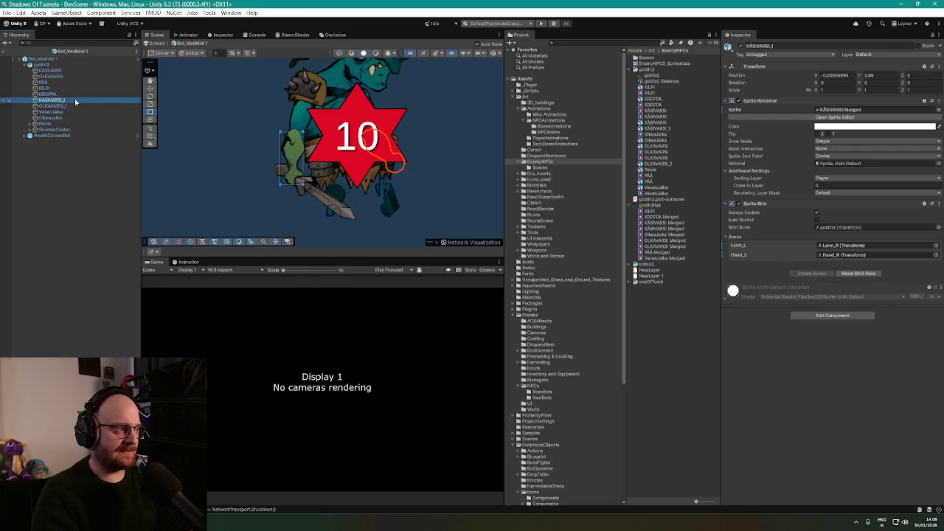
drag(677, 227, 854, 111)
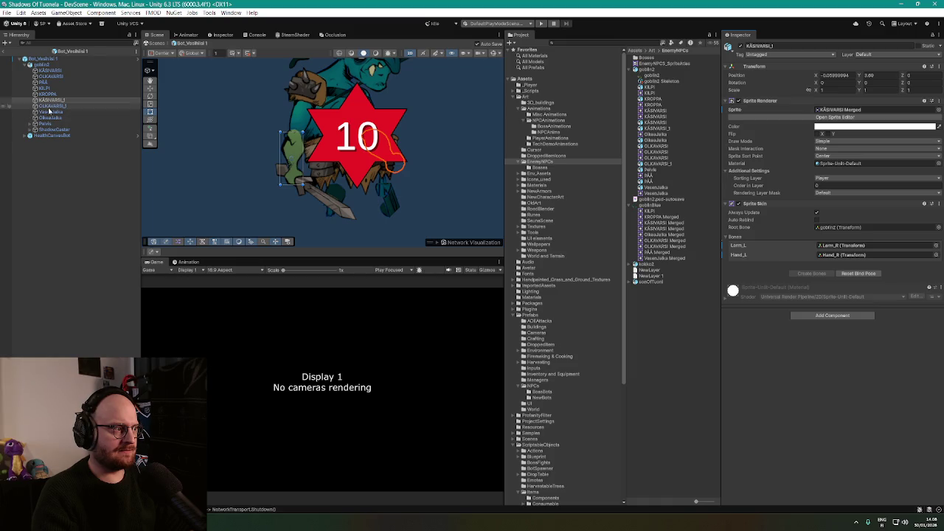
click(58, 71)
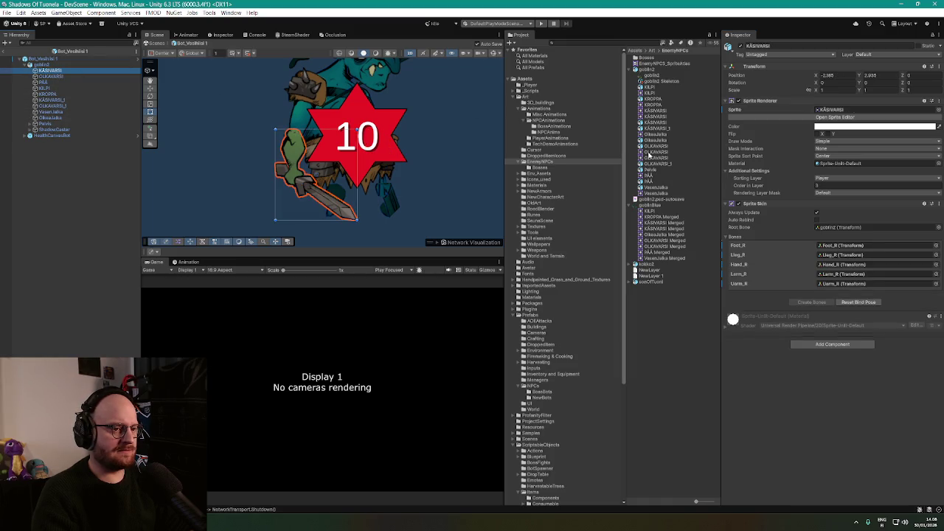
drag(664, 223, 841, 110)
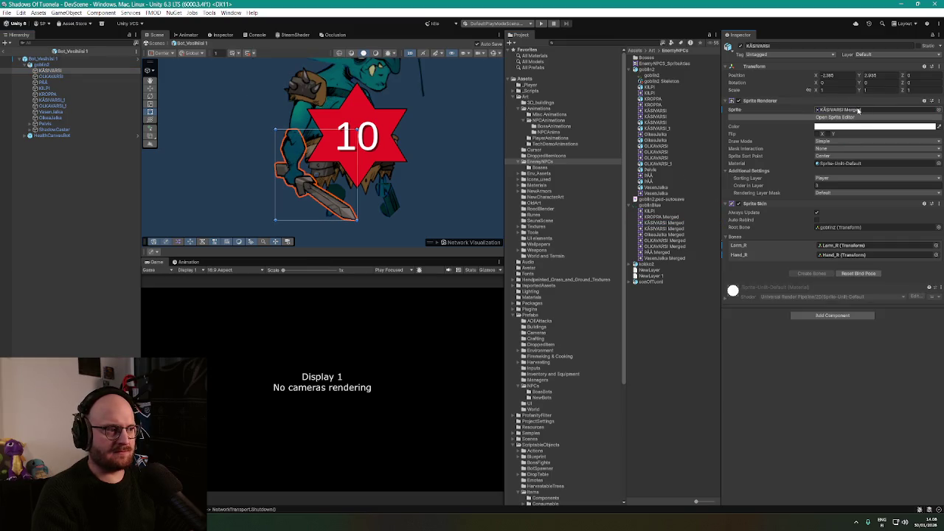
scroll(434, 153, down, 3)
scroll(421, 146, up, 5)
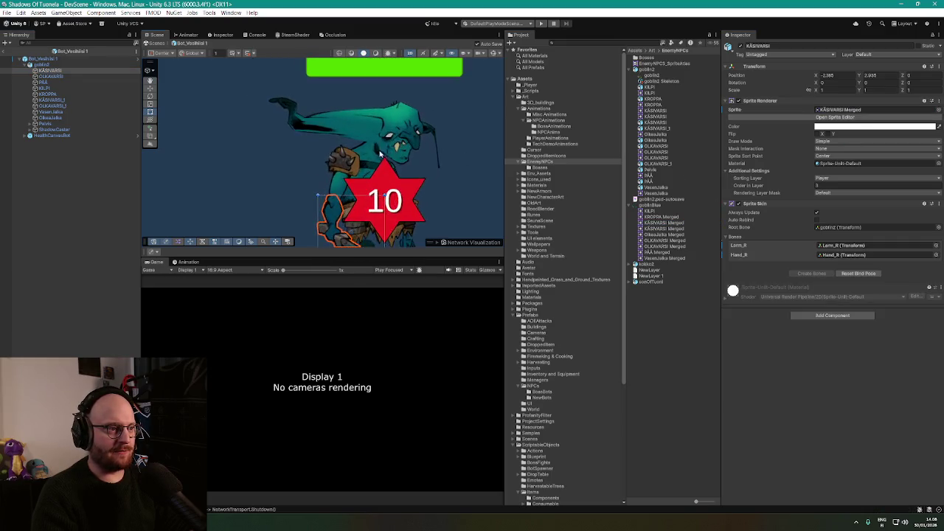
scroll(391, 141, up, 2)
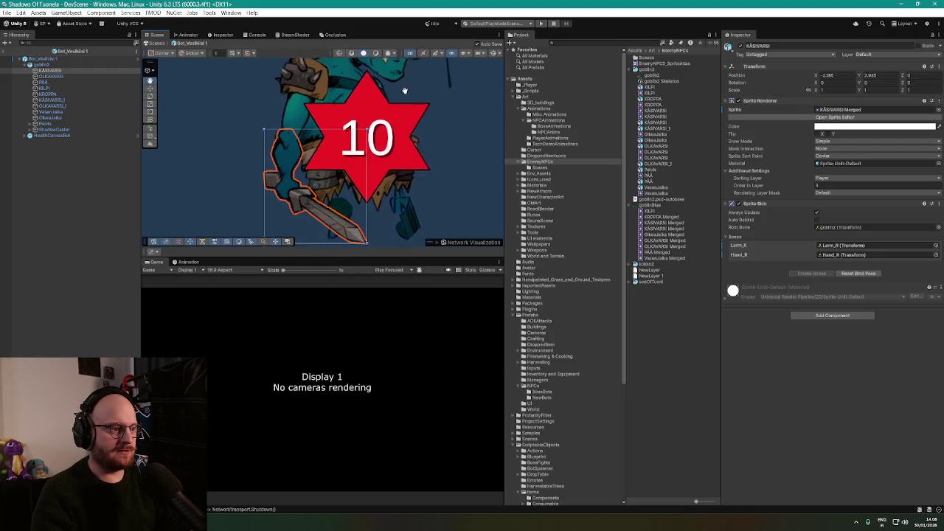
mouse_move(434, 90)
mouse_down()
mouse_move(372, 93)
mouse_move(401, 95)
mouse_move(406, 129)
mouse_up()
scroll(430, 161, down, 1)
scroll(465, 166, down, 1)
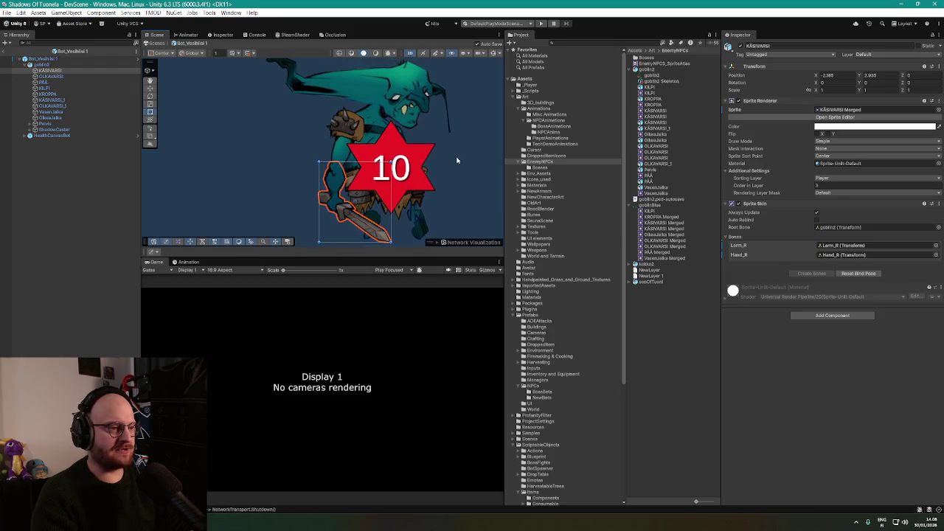
Exit prefab mode, search the Project for 'valhalla' and open the Bot_Vesihiisi 1 prefab
click(7, 50)
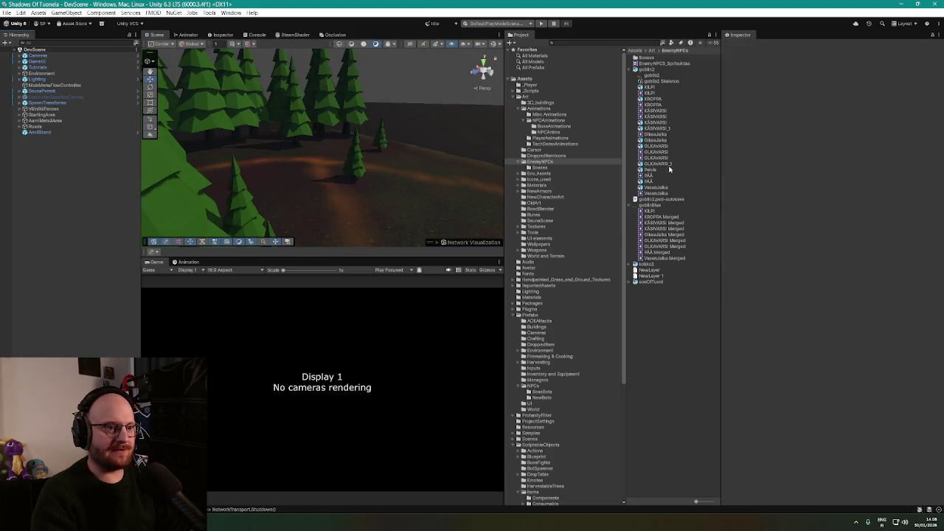
click(621, 42)
text(valhalla)
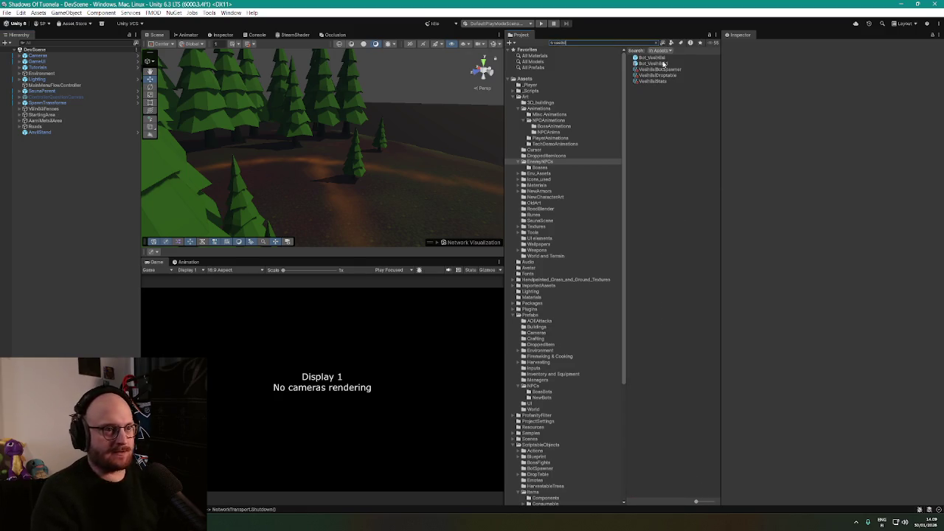
double_click(659, 65)
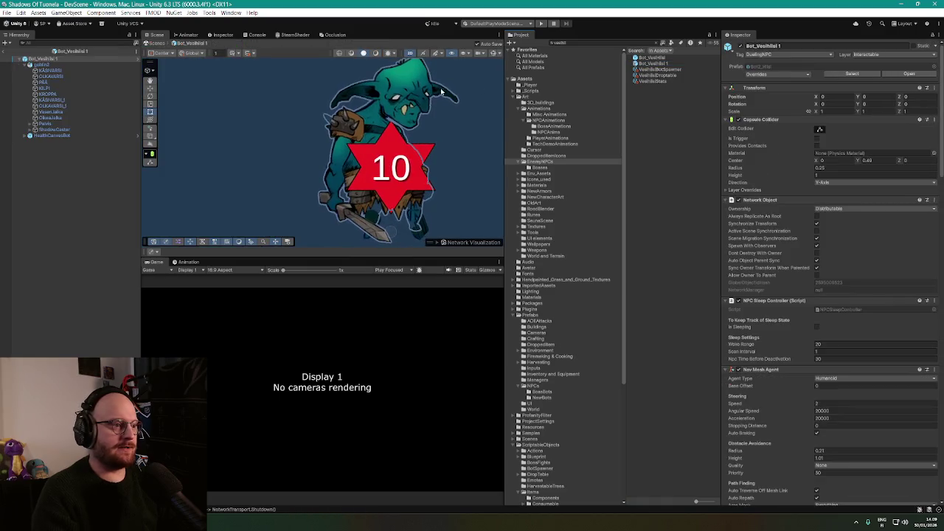
scroll(350, 150, up, 5)
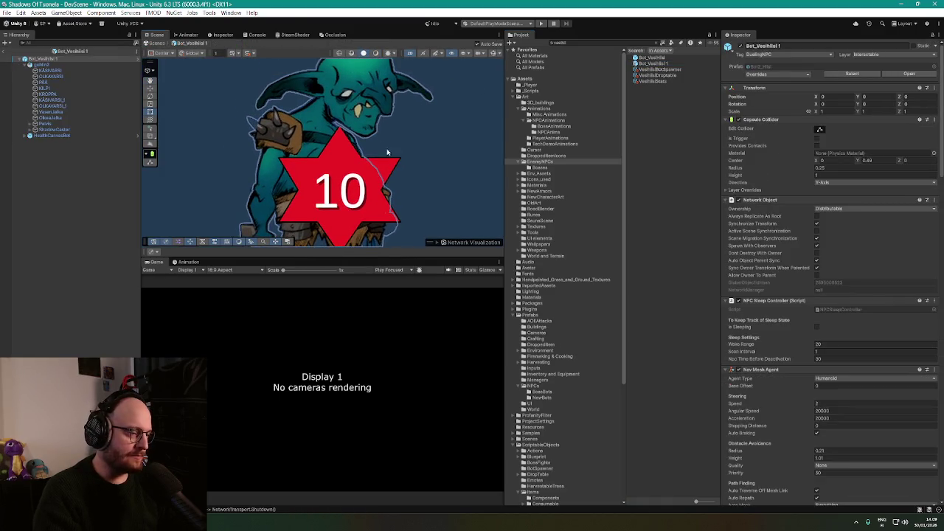
drag(346, 133, 340, 78)
mouse_move(400, 167)
mouse_down()
mouse_move(421, 209)
mouse_move(387, 101)
mouse_up()
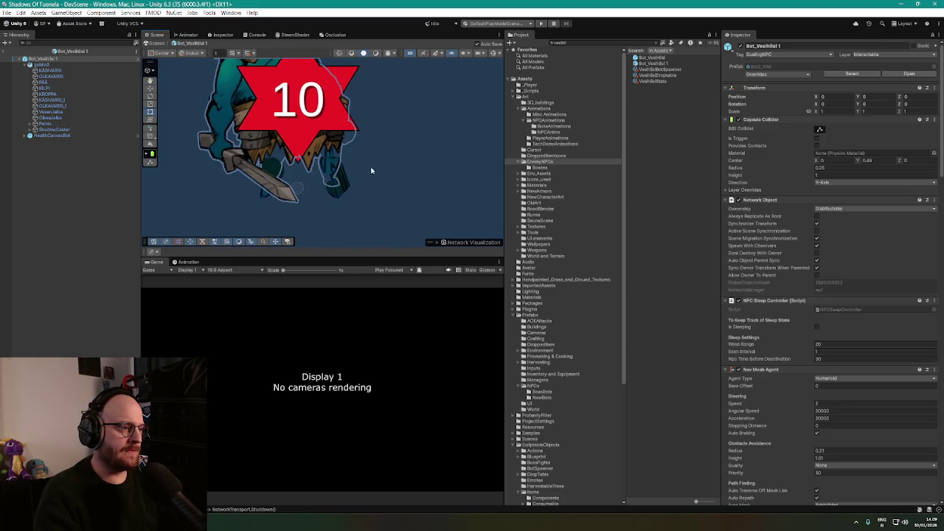
scroll(327, 190, up, 2)
mouse_move(388, 189)
mouse_down()
mouse_move(421, 143)
mouse_move(422, 170)
mouse_up()
Check which Merged sprites the OlkeaJalka and VasenJalka legs use
click(51, 118)
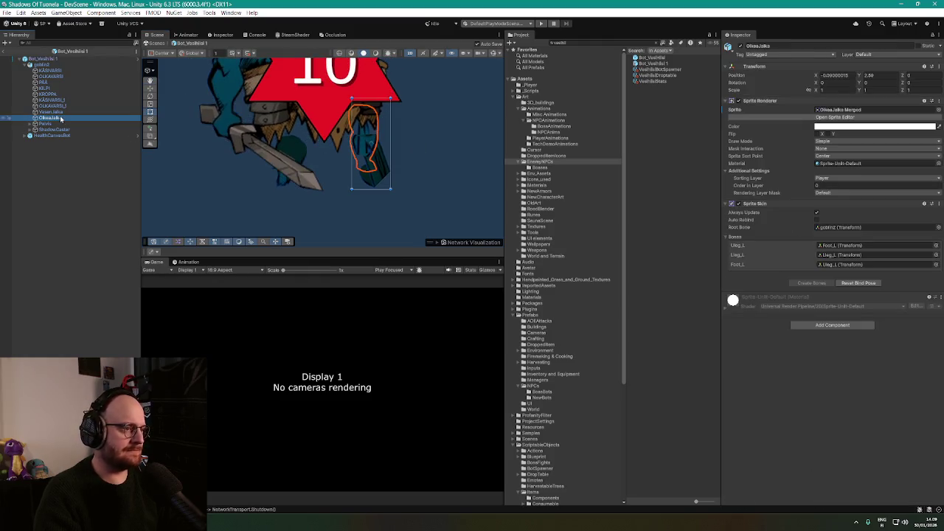
click(839, 109)
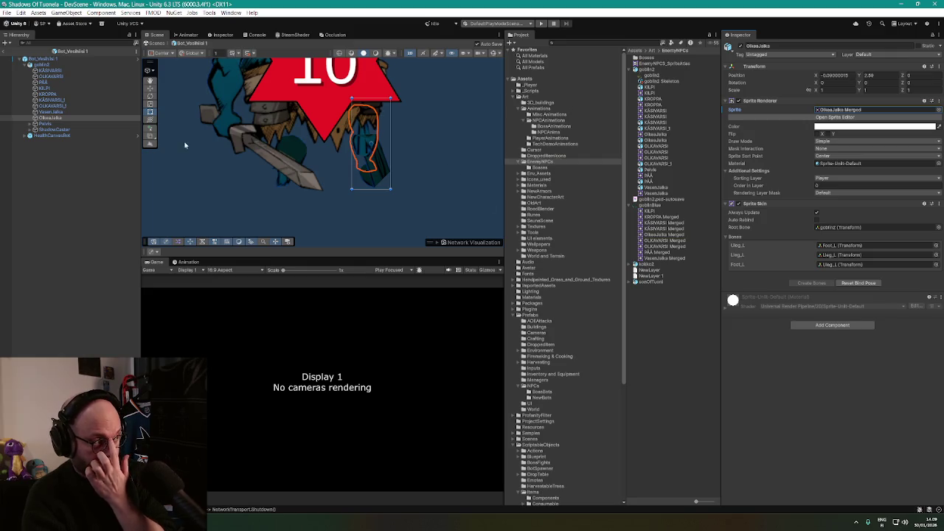
click(63, 112)
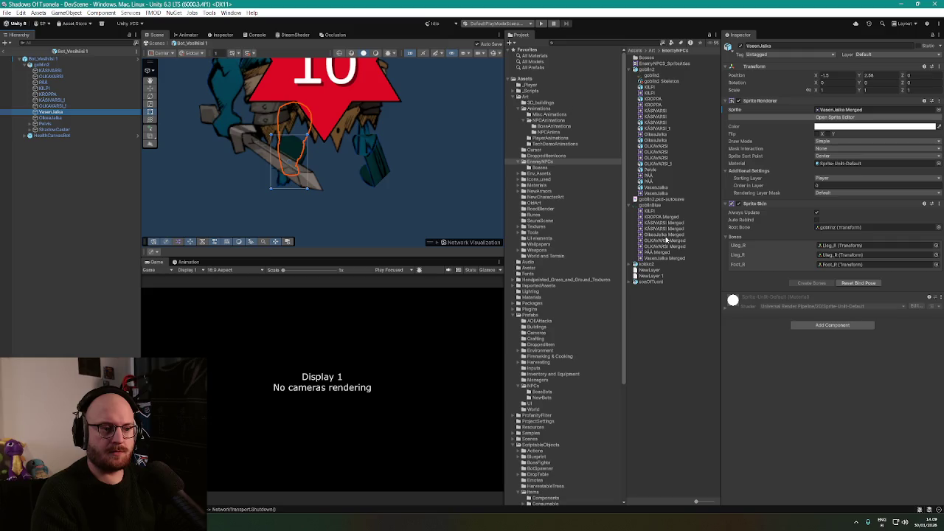
scroll(383, 179, down, 5)
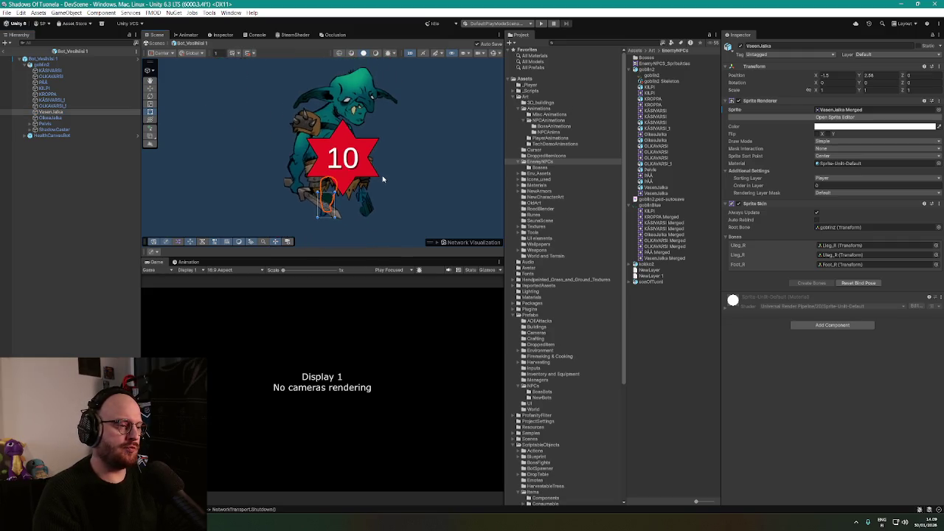
scroll(385, 179, up, 1)
Show goblin2's PSD layer structure with the HIISI_GOBLIN, KÄSI_V and KÄSI_O groups expanded
click(647, 69)
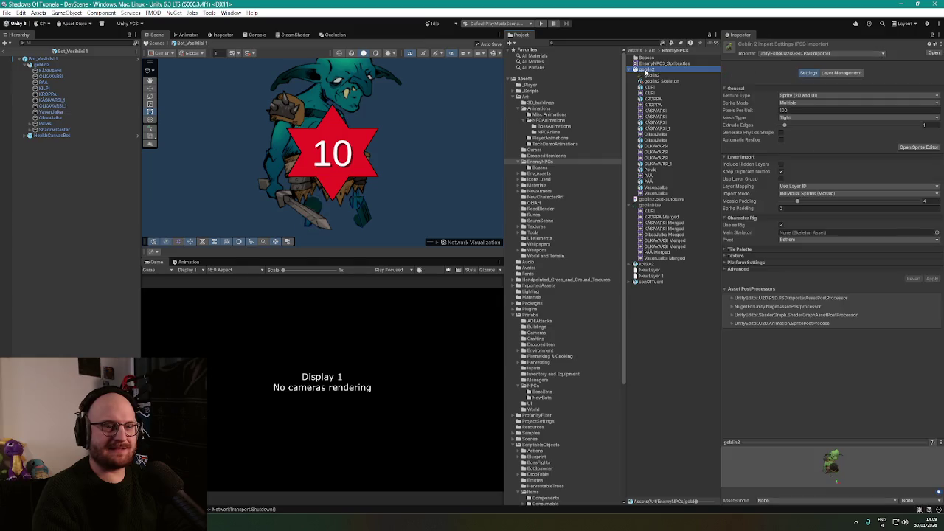
click(844, 73)
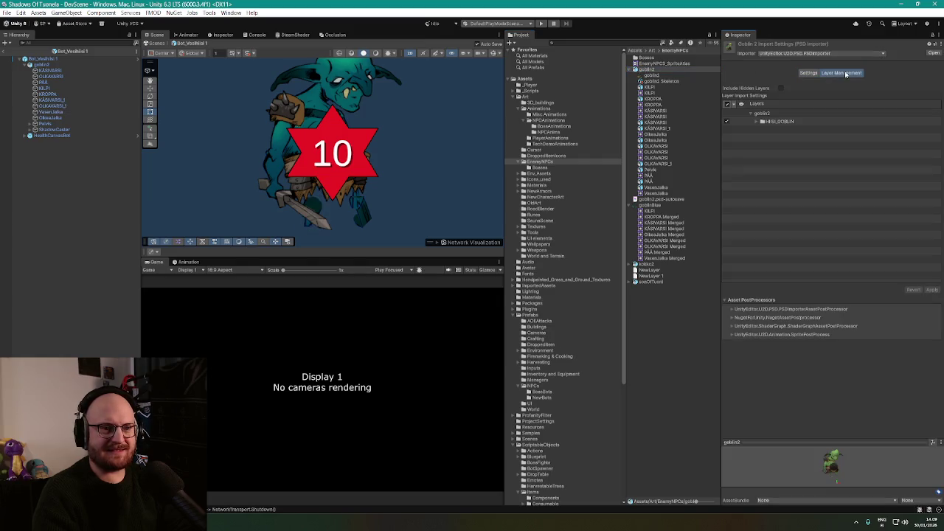
click(758, 122)
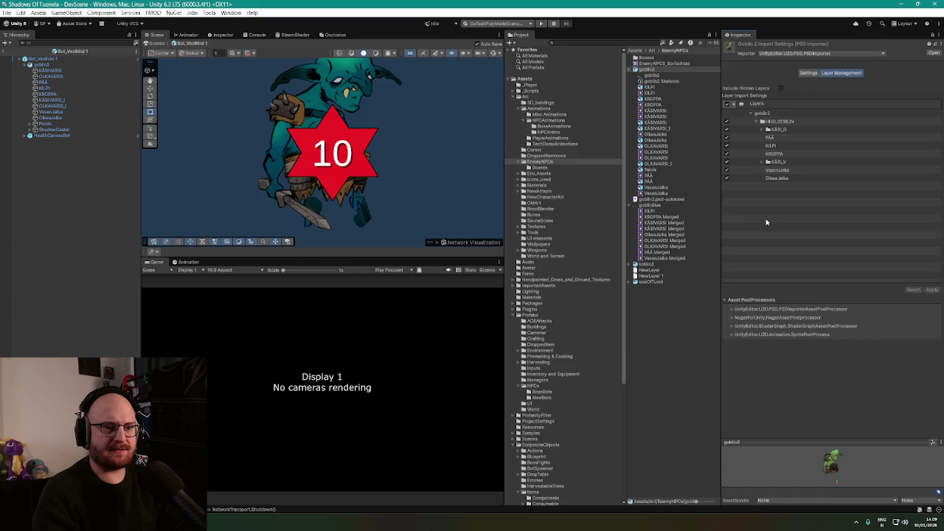
click(763, 161)
click(763, 129)
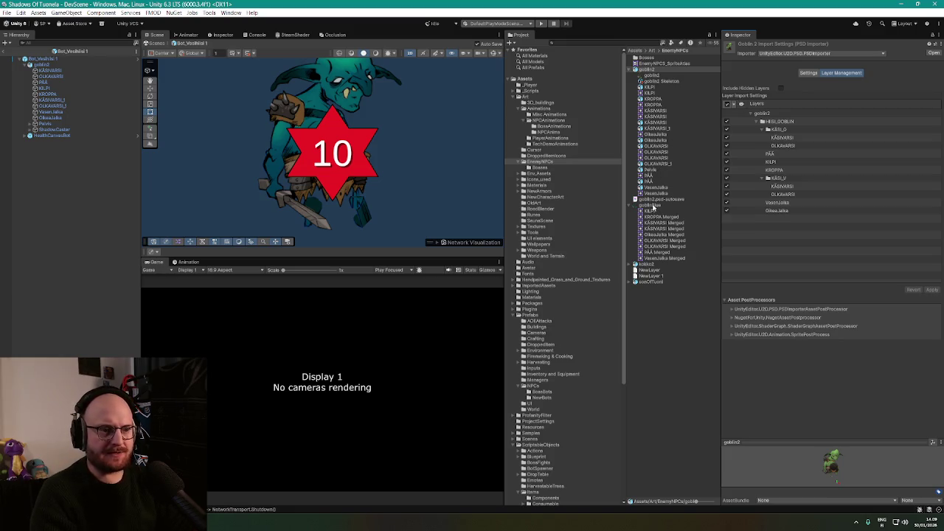
Compare goblinBlue's layers, including KÄSIVARSI Merged, against goblin2's, ending on goblin2
click(653, 207)
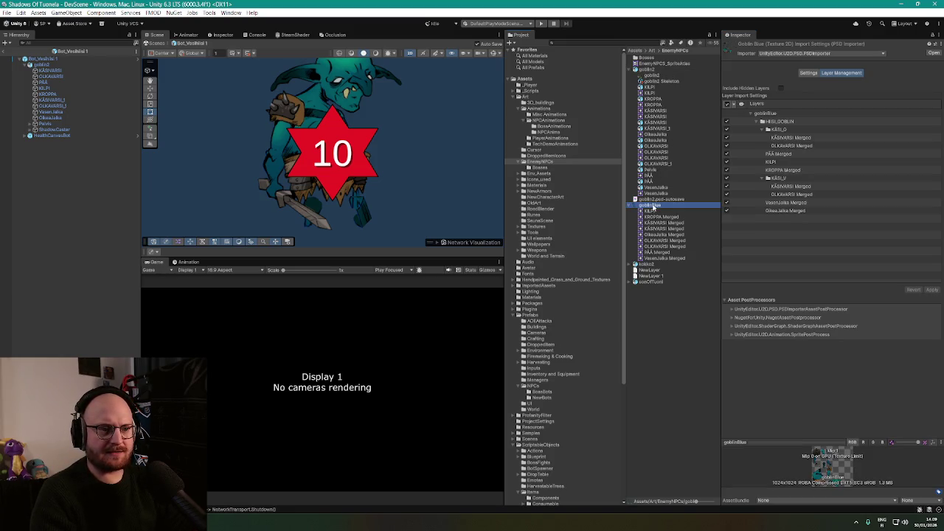
click(650, 70)
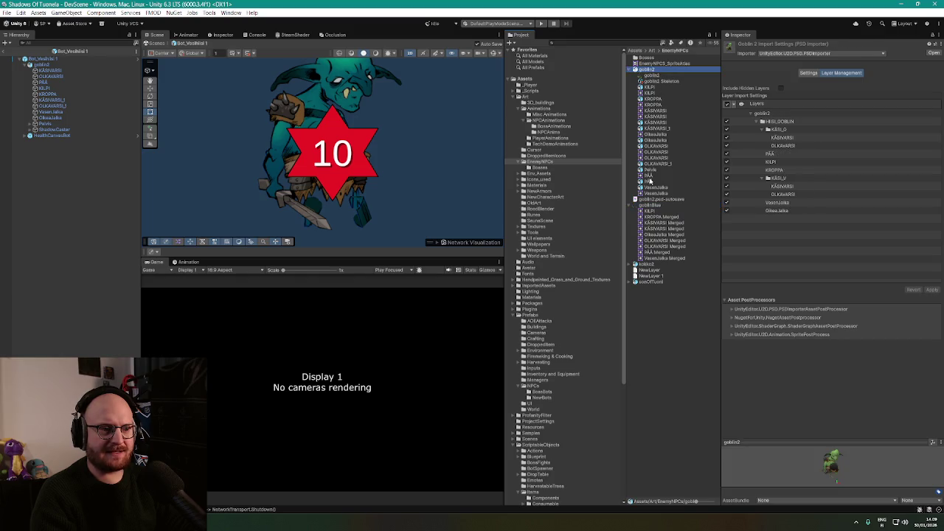
click(654, 206)
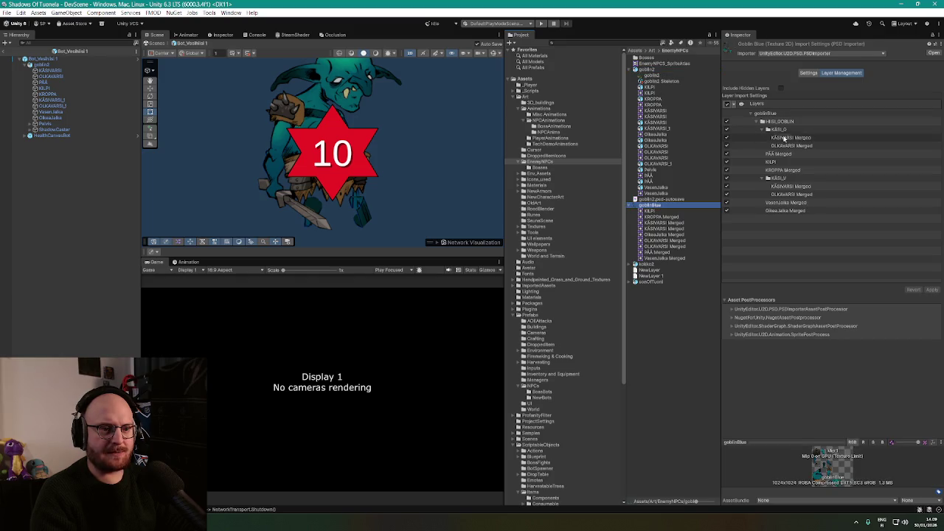
click(800, 138)
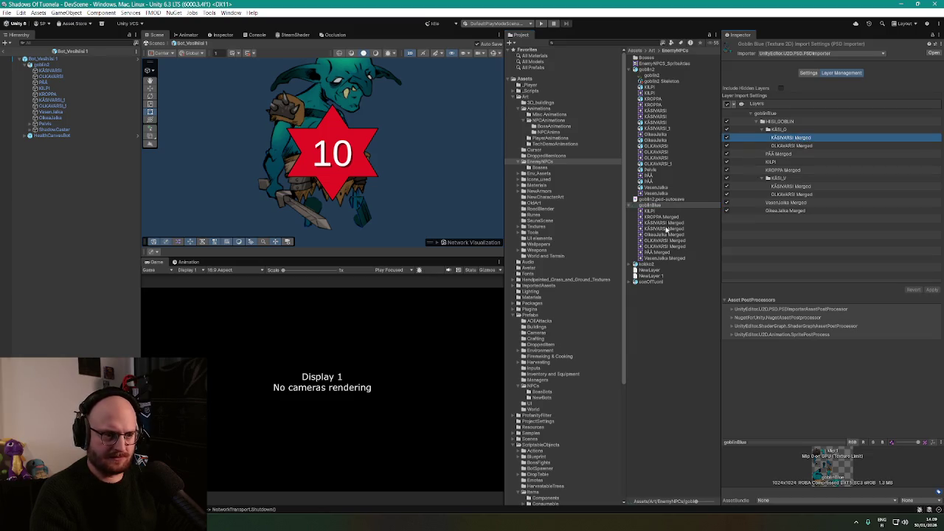
click(662, 208)
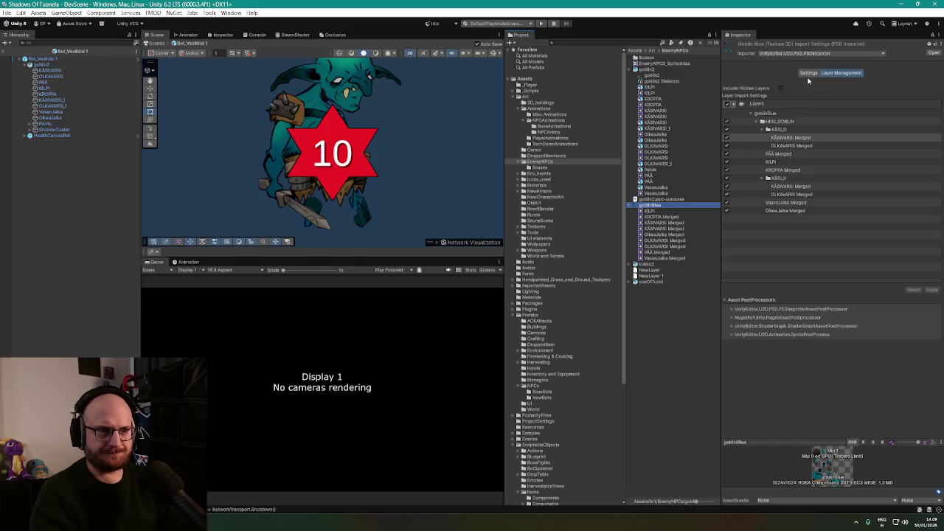
click(656, 70)
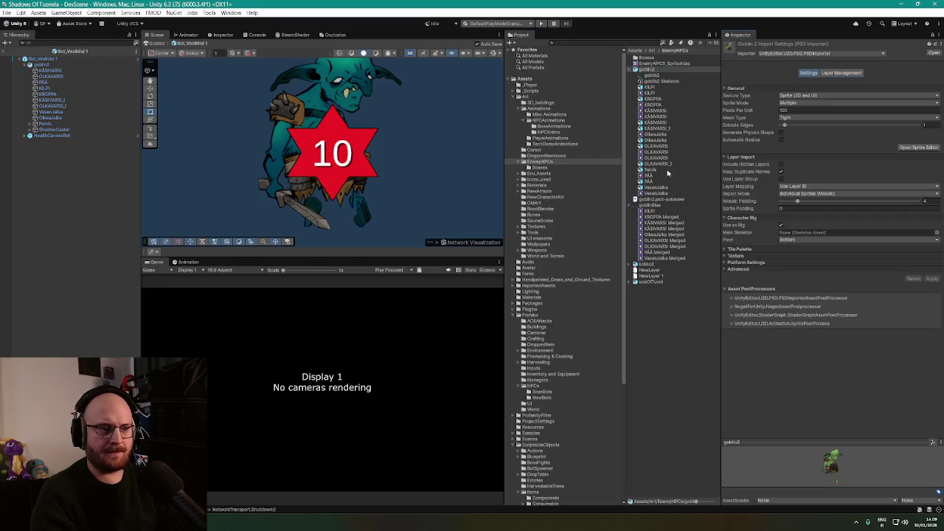
click(655, 206)
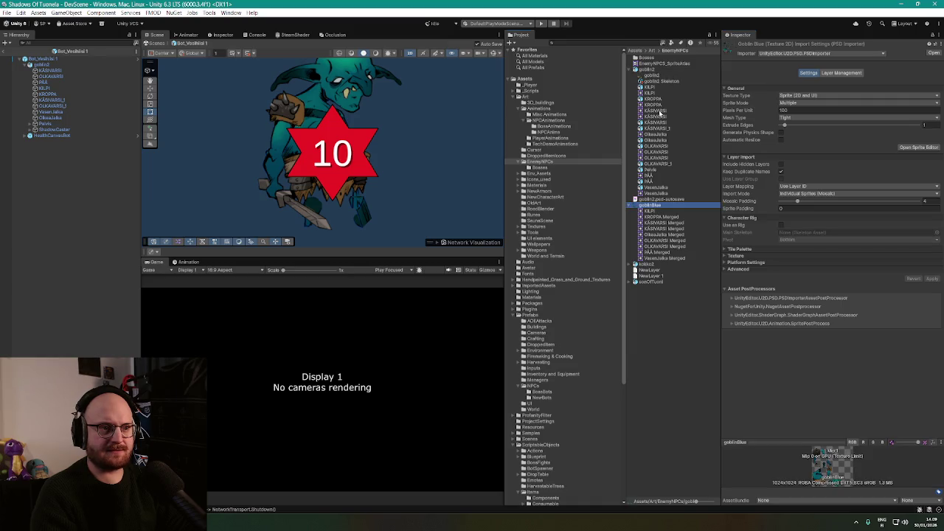
click(653, 70)
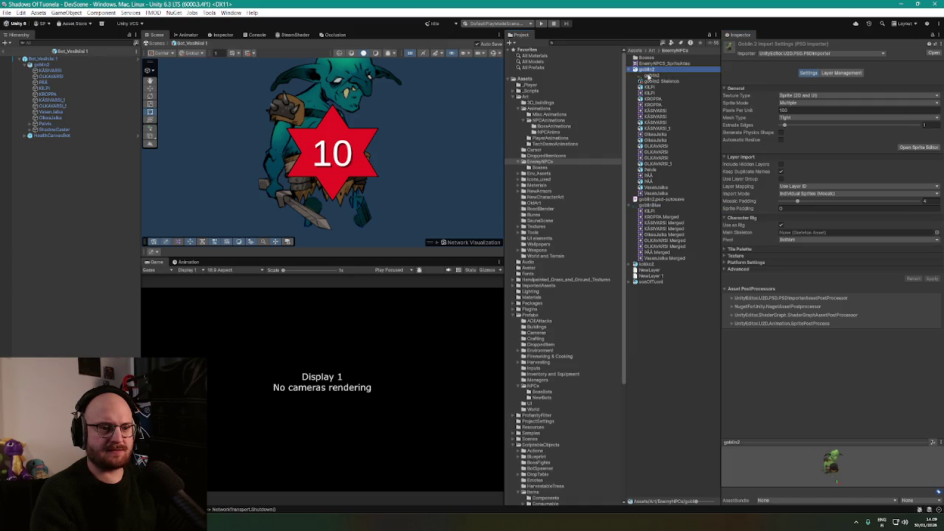
click(649, 206)
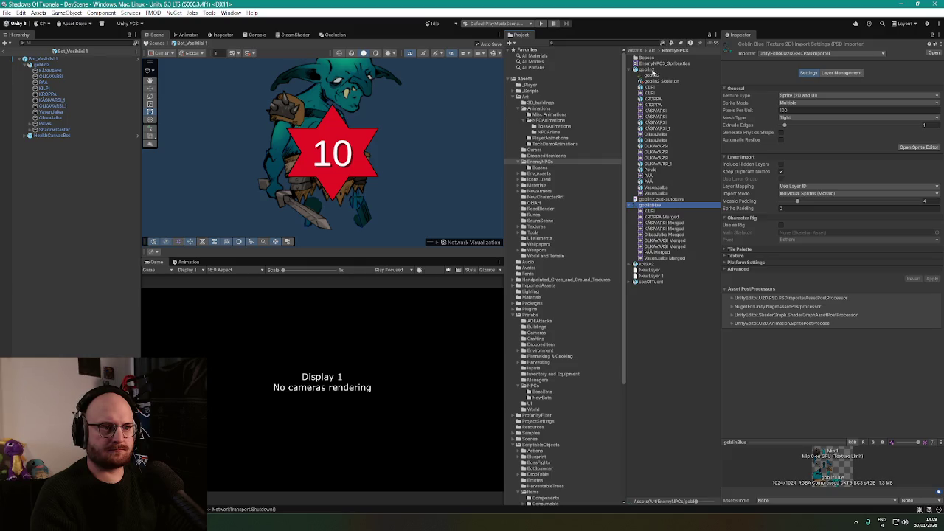
click(649, 69)
click(648, 205)
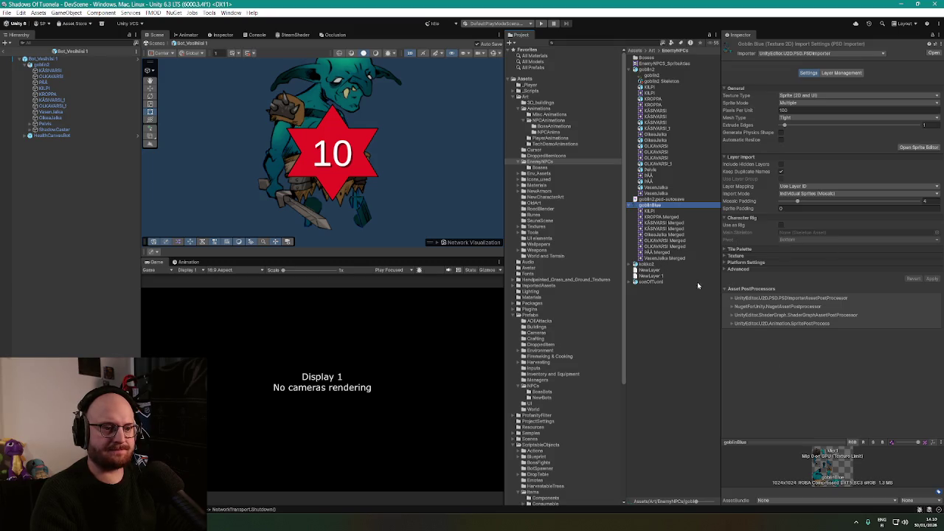
click(648, 71)
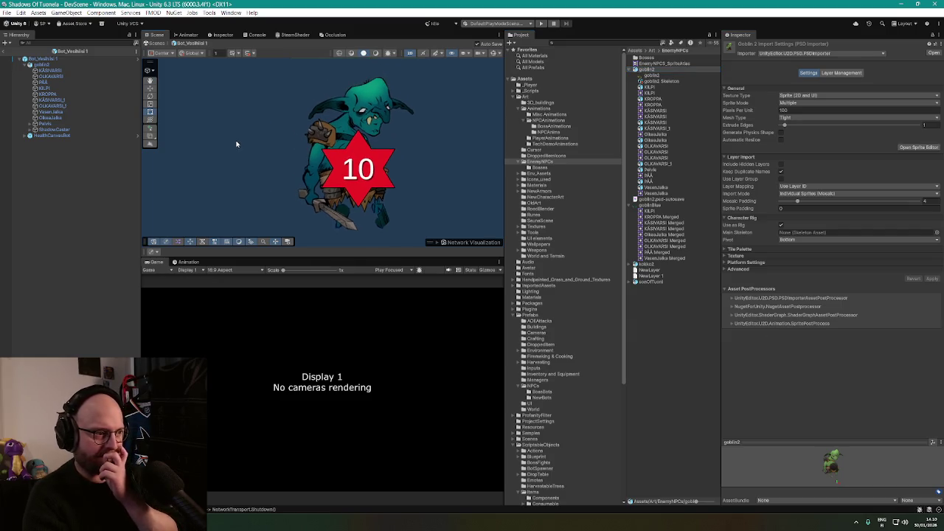
Check the VasenJalka and OlkeaJalka leg parts of the goblin rig
click(56, 123)
key(Up)
key(Up)
click(54, 118)
click(57, 111)
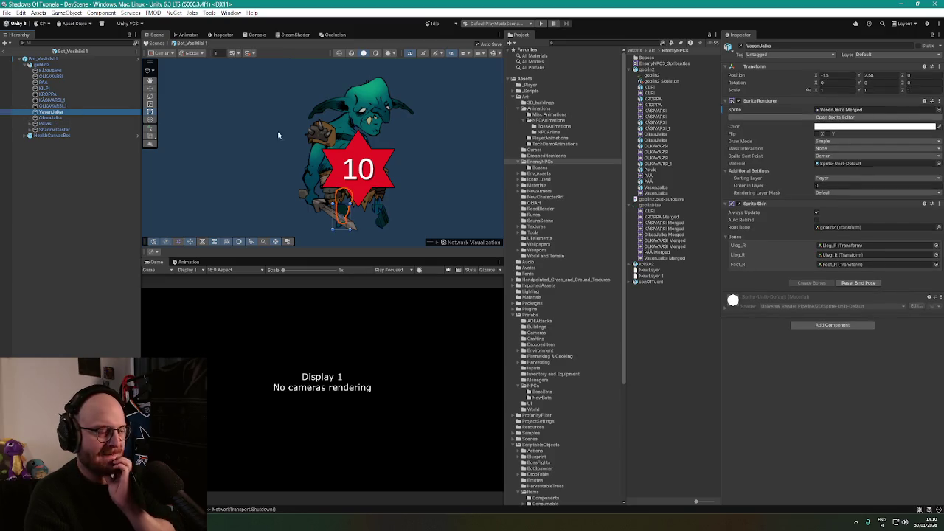
scroll(406, 167, down, 3)
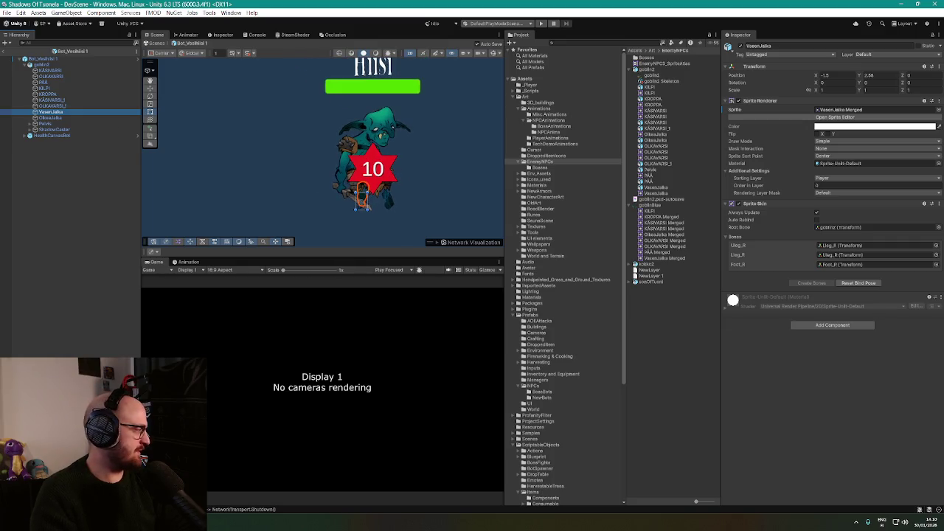
Set the Bot_Vesihiisi 1 root object's X scale to 1.25
click(87, 60)
click(823, 109)
text(1.25)
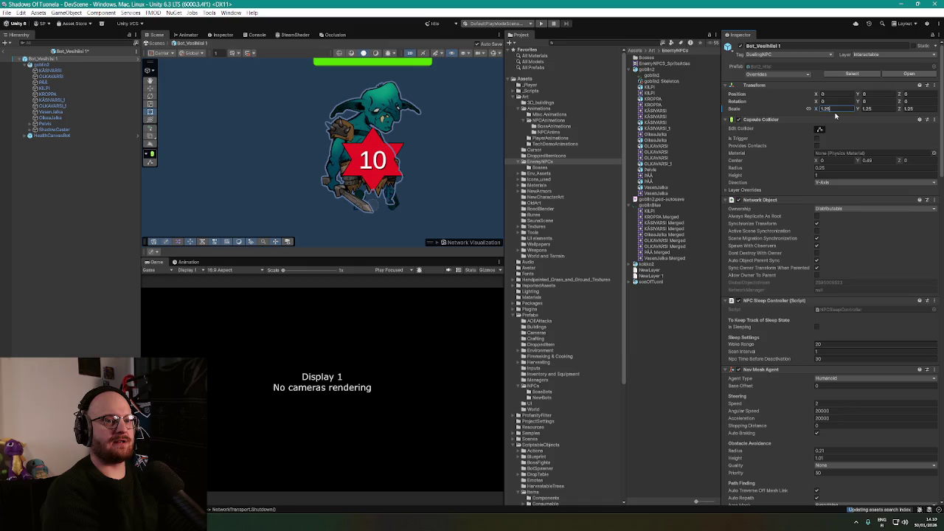
scroll(419, 137, down, 2)
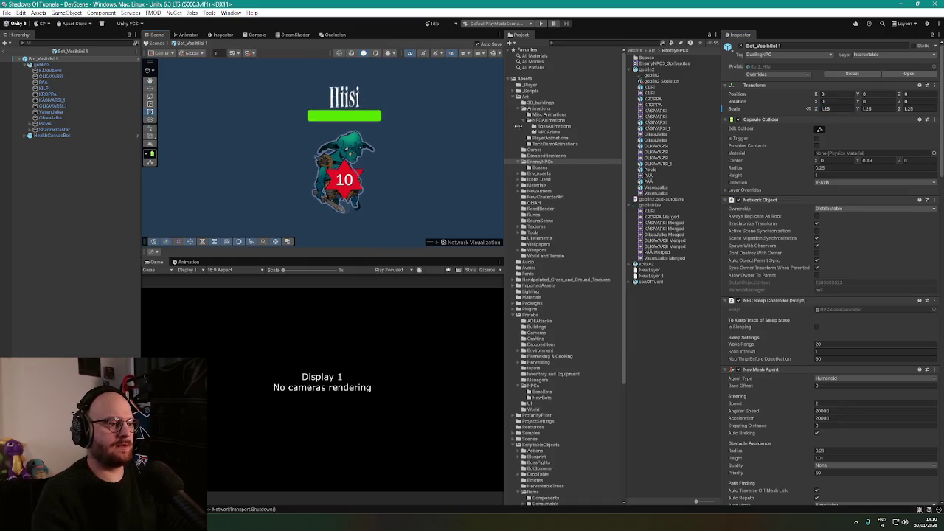
Change the NameTag's TextMeshPro text from 'Hiisi' to 'Vesihiisi'
click(46, 137)
click(28, 137)
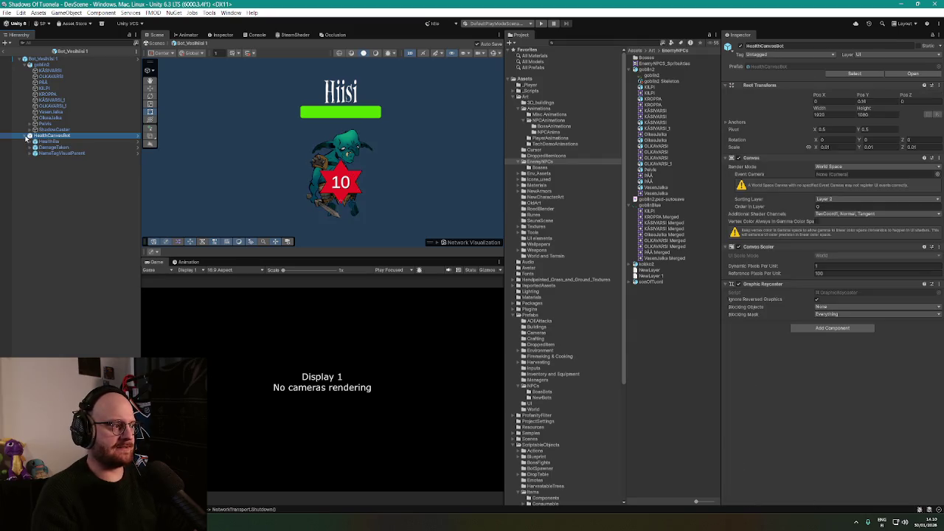
click(60, 154)
click(30, 154)
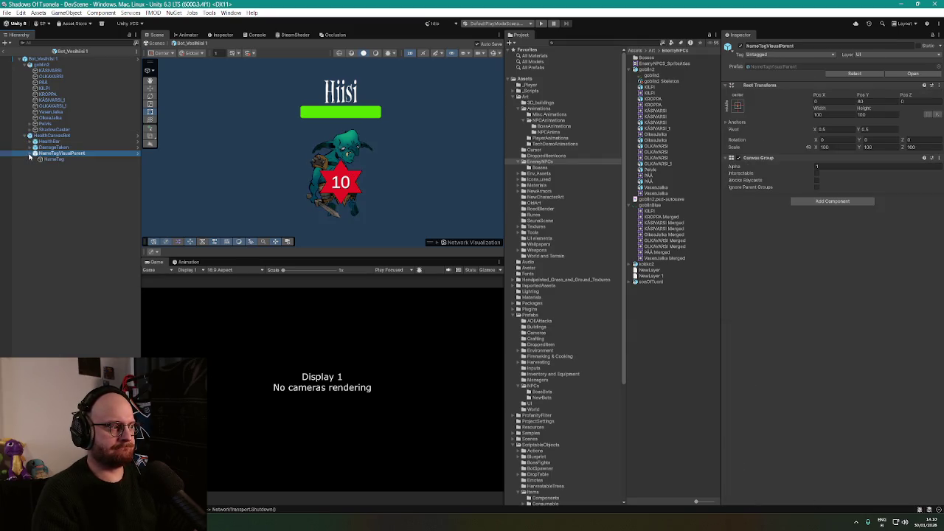
click(53, 160)
click(770, 190)
text(Ves)
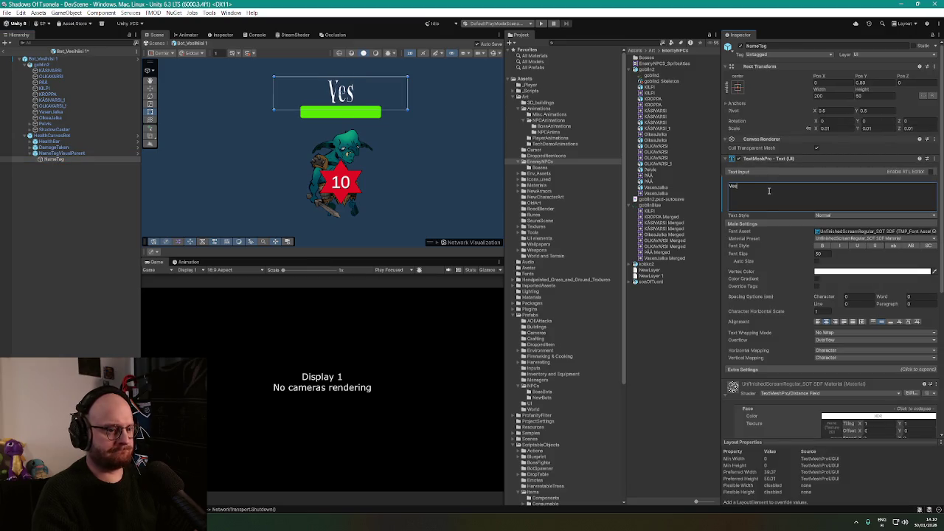
text(ihiisi)
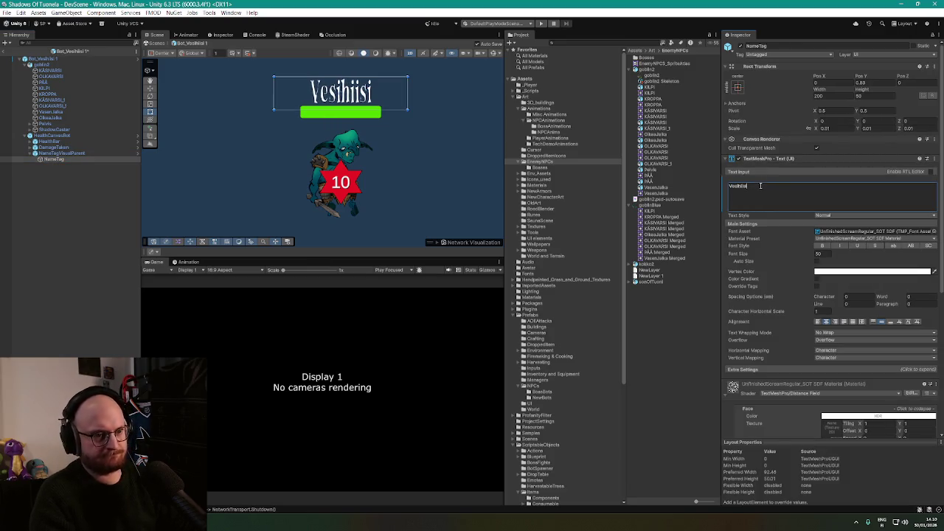
click(68, 154)
Inspect the DamageTaken, HealthBar, HealthCanvasBot, root and goblin2 objects
click(69, 147)
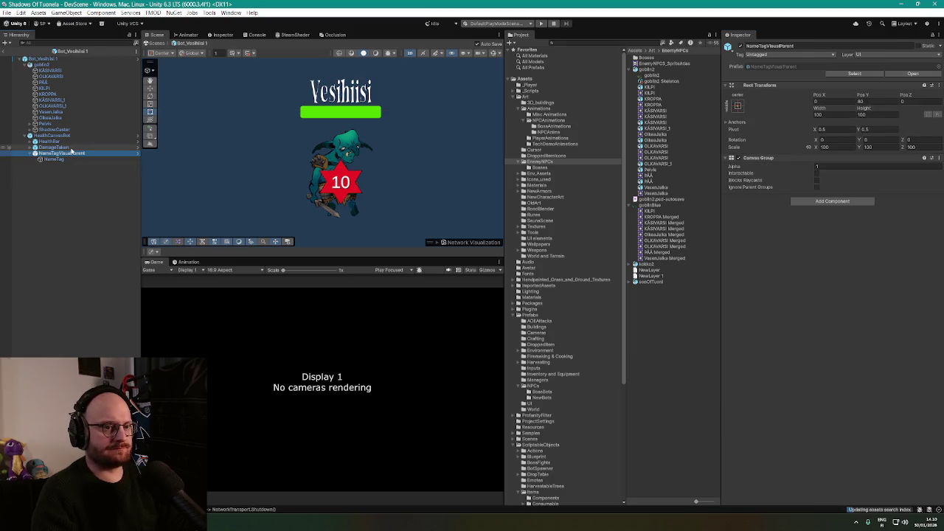
click(50, 142)
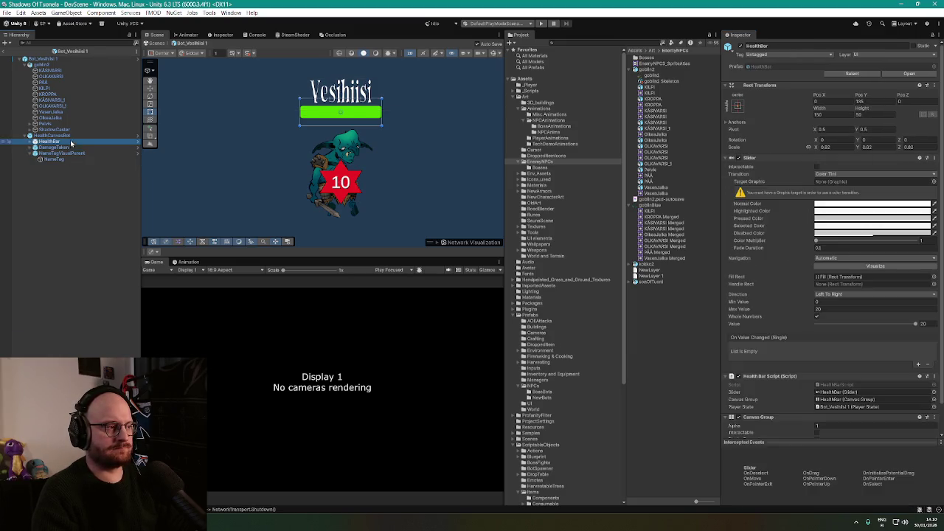
click(51, 135)
click(62, 59)
click(59, 65)
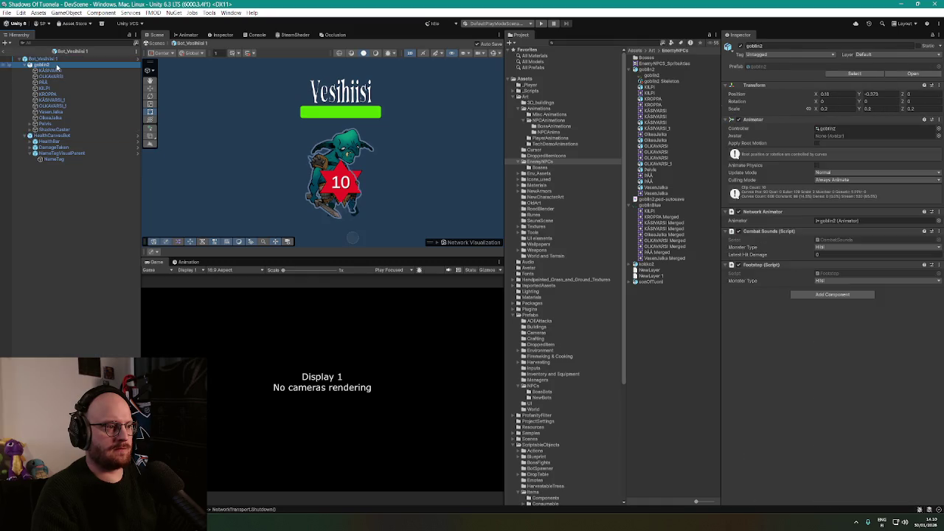
Assign VesihiisiDroptable as the bot's drop table and VesihiisiStats as its NPC stats
click(60, 59)
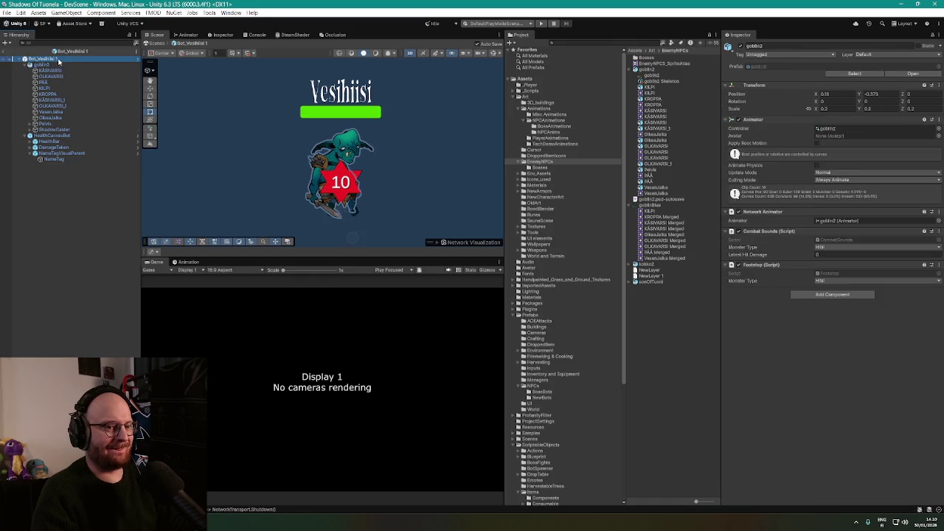
scroll(762, 214, down, 5)
scroll(763, 216, down, 8)
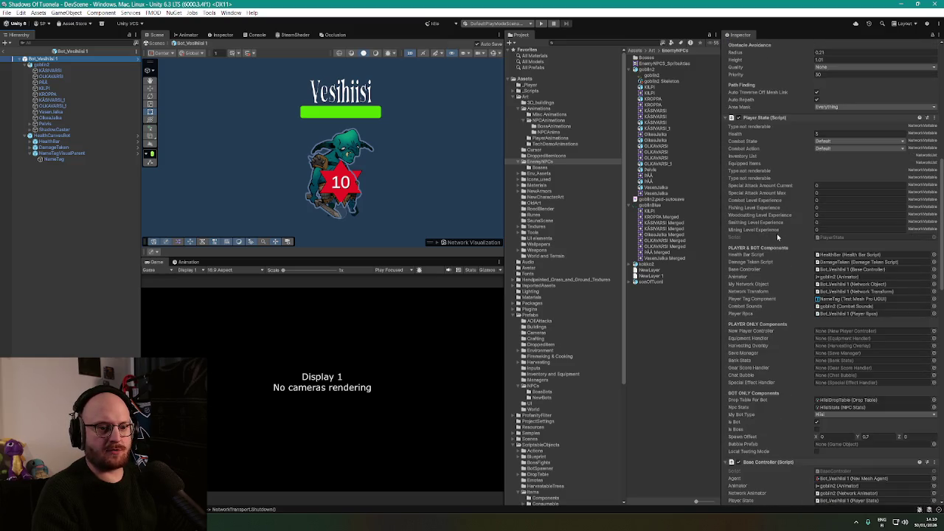
scroll(797, 297, down, 3)
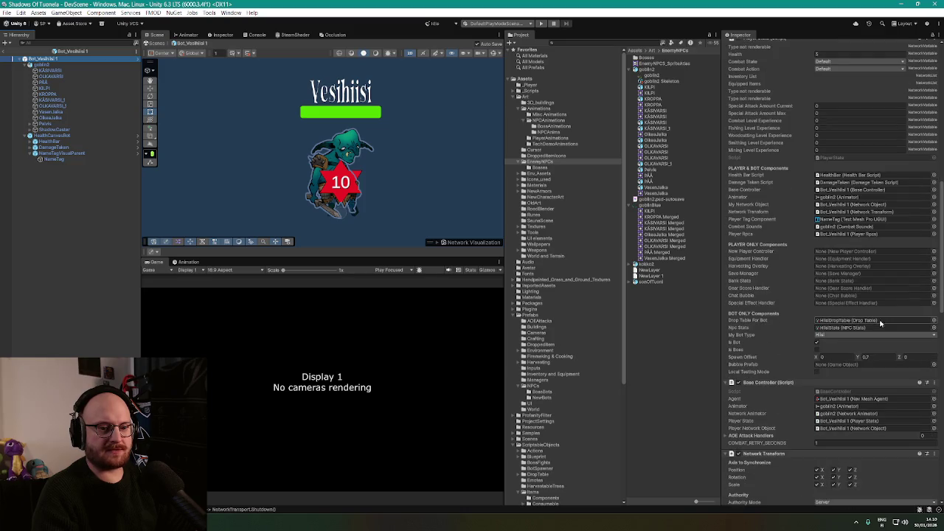
click(935, 323)
text(vesi)
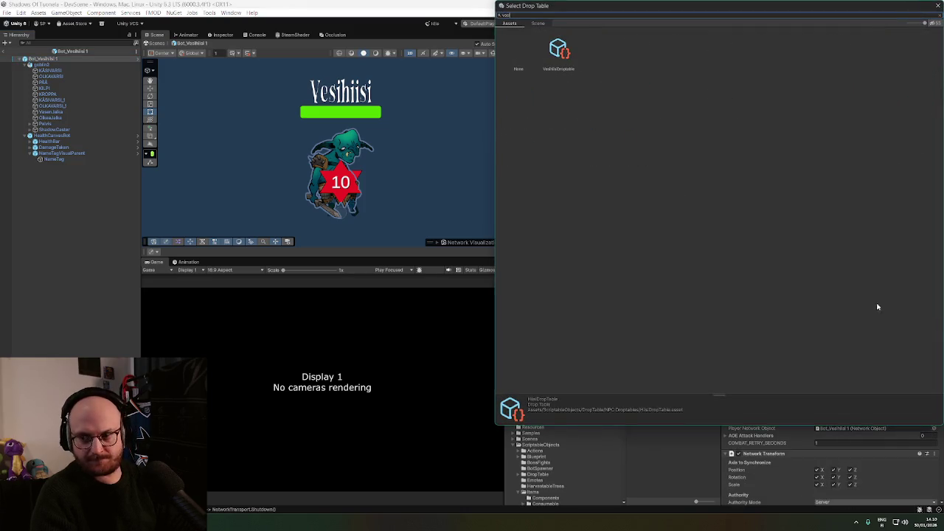
double_click(558, 50)
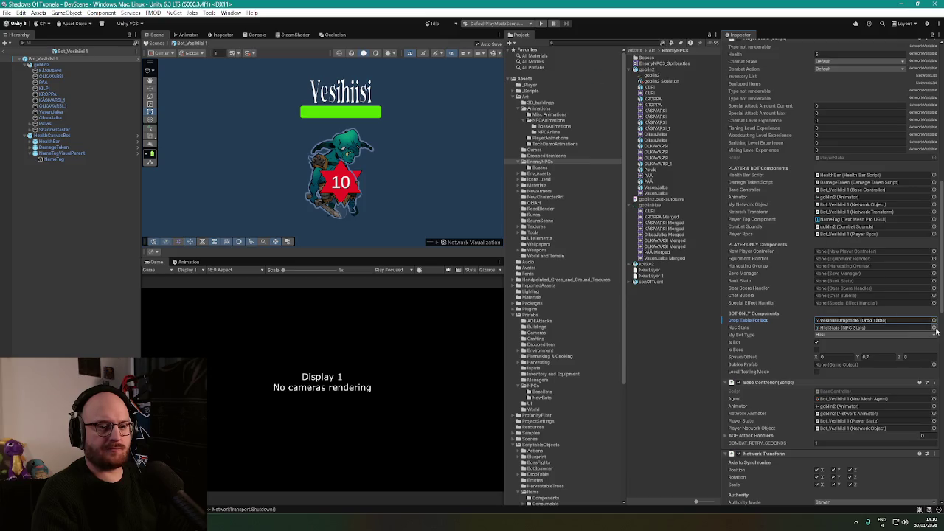
click(935, 330)
text(vesihi)
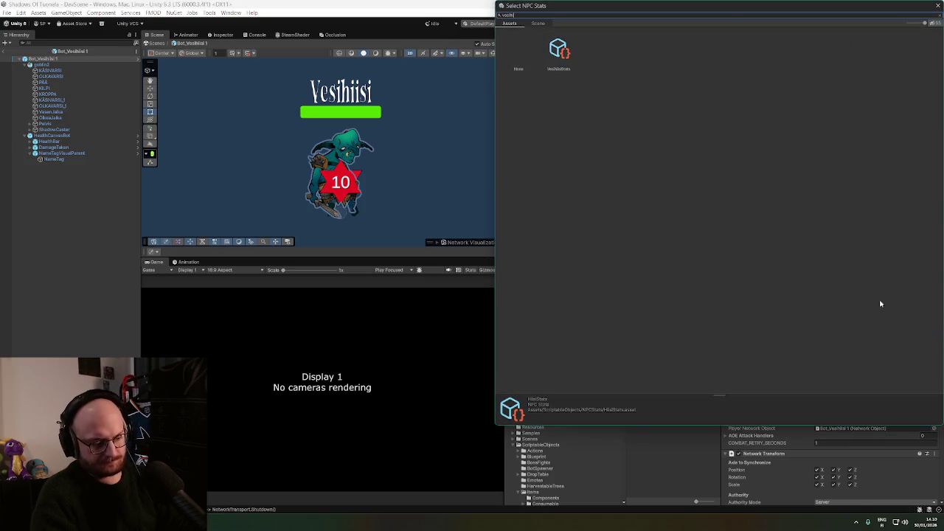
double_click(558, 63)
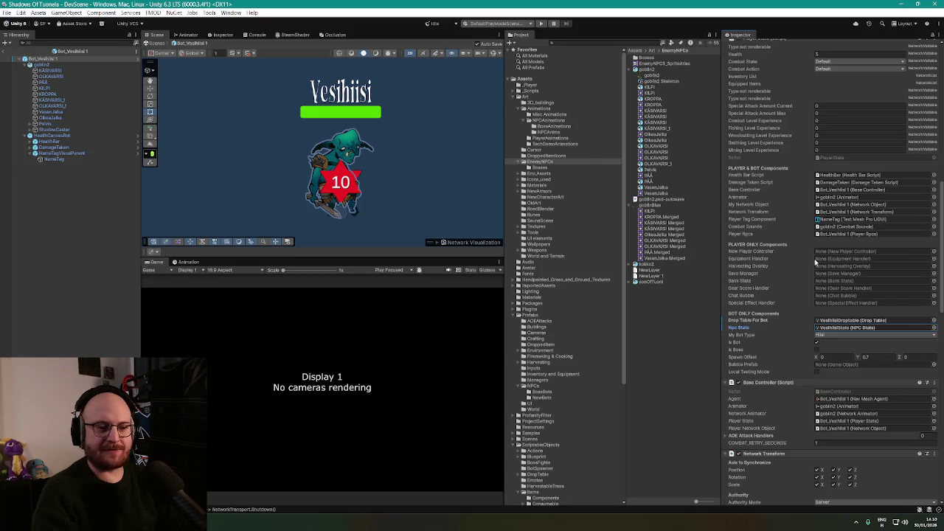
Set My Bot Type to Vesihiisi and the Enemy Difficulty Viewer's Npc Stats to VesihiisiStats
scroll(822, 316, down, 1)
click(825, 316)
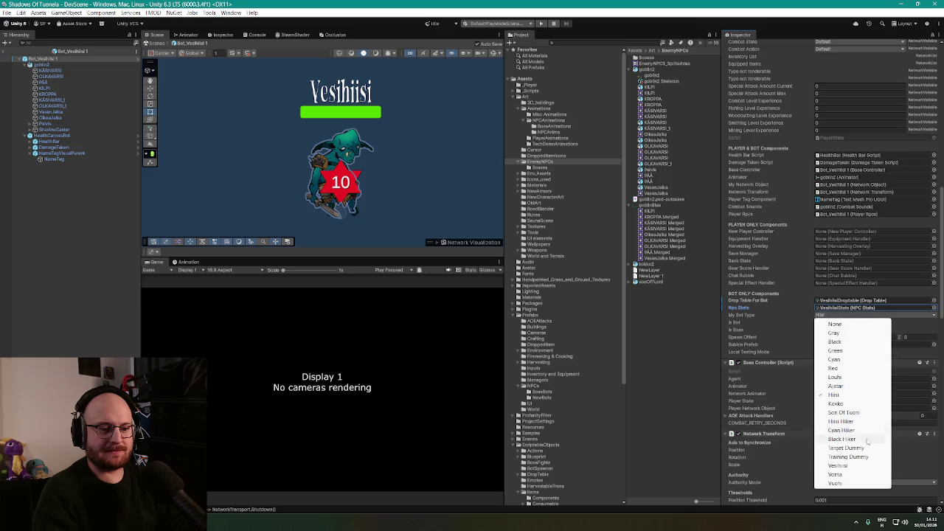
click(841, 473)
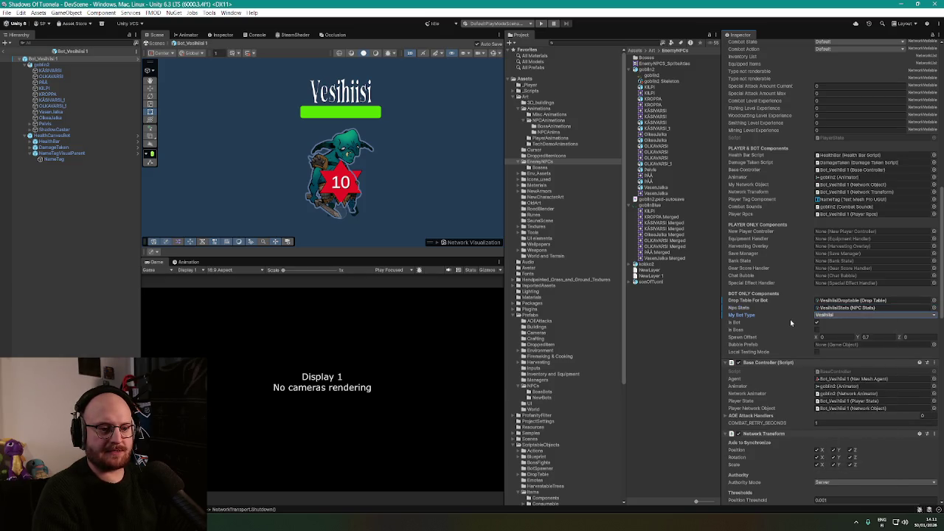
scroll(790, 323, down, 4)
scroll(791, 321, down, 5)
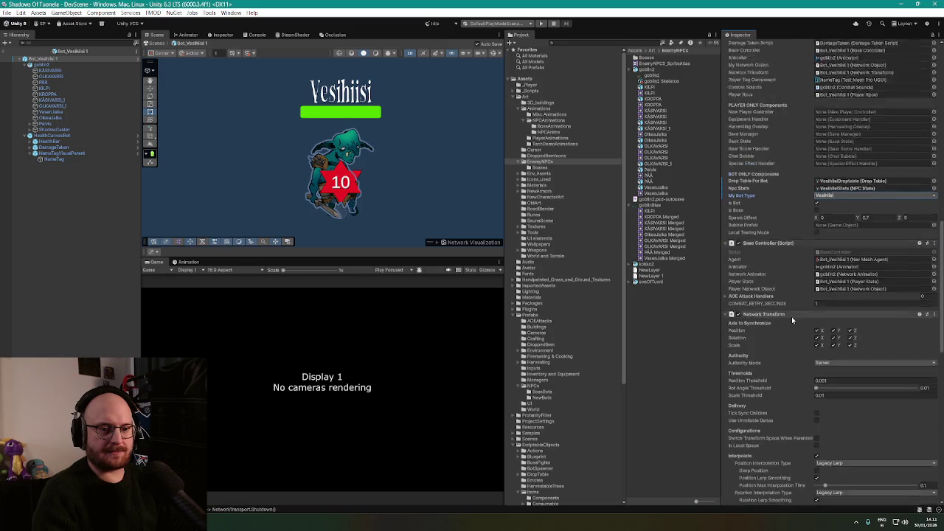
scroll(941, 394, down, 10)
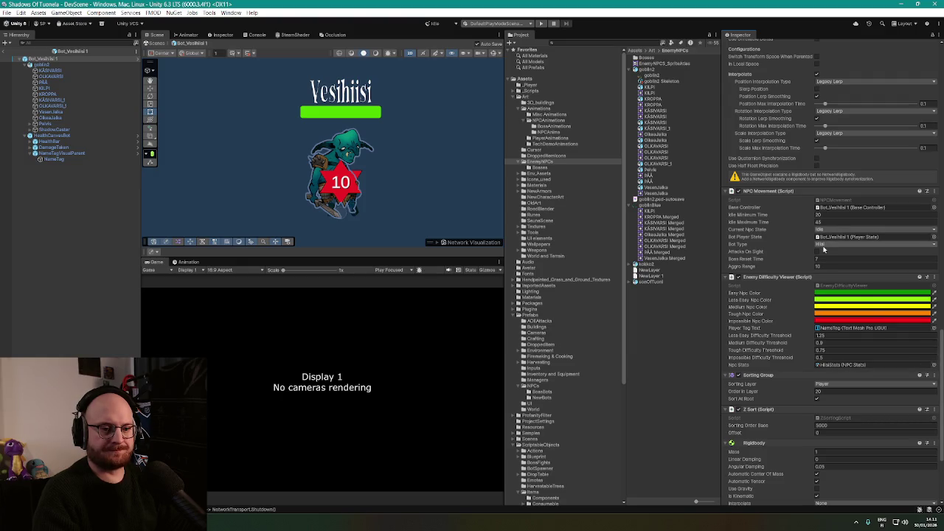
scroll(771, 275, down, 3)
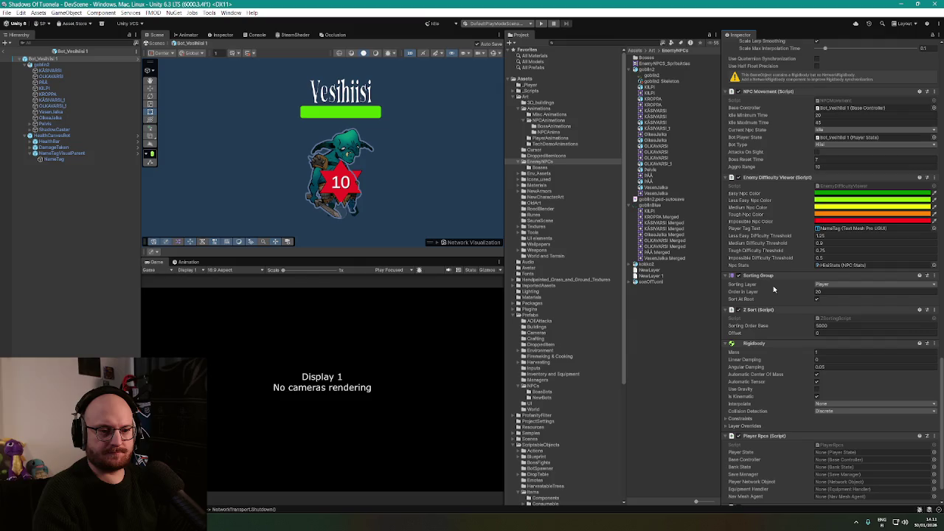
click(934, 266)
text(vesi)
key(Return)
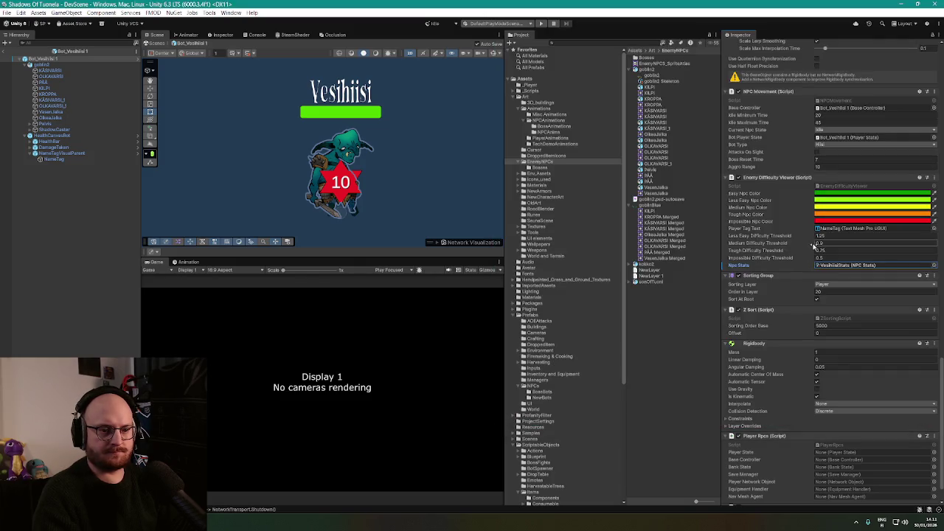
Review the remaining components, then frame the goblin in the Scene view
scroll(787, 272, down, 1)
scroll(788, 265, down, 1)
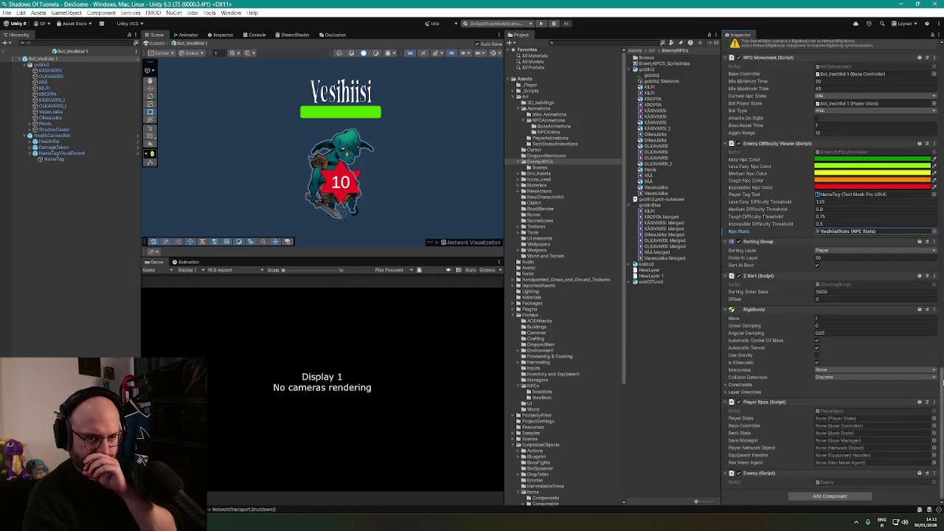
drag(943, 383, 942, 63)
scroll(943, 64, down, 10)
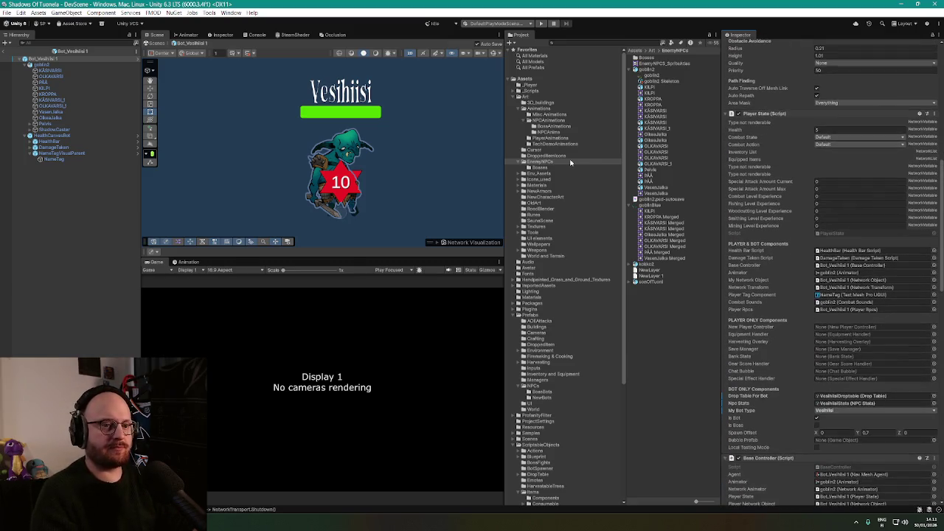
click(69, 65)
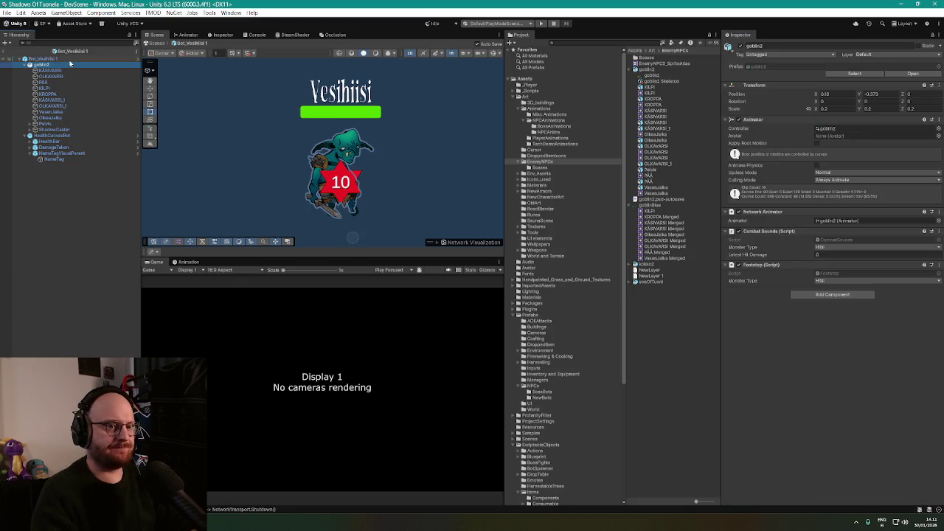
click(70, 59)
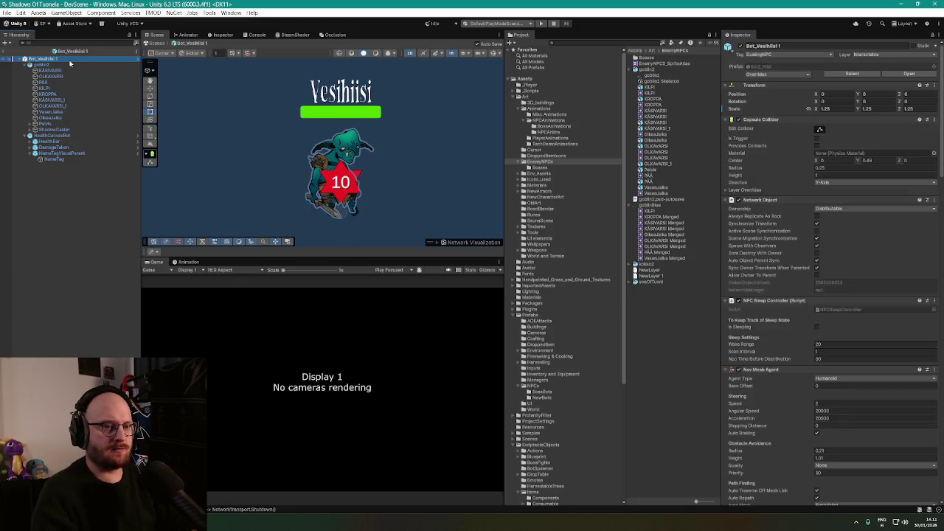
key(f)
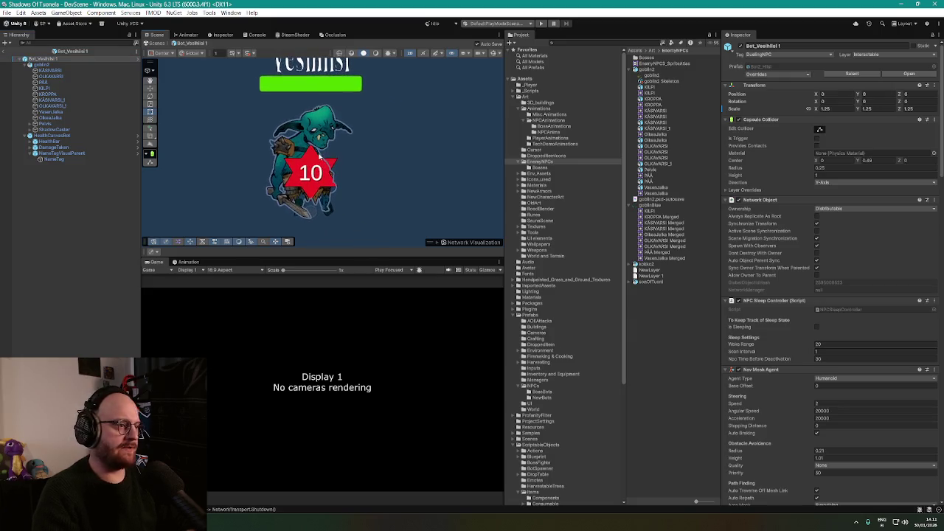
Preview goblin2's idle animation in the Animation window, toggling the bone gizmos on and off
click(188, 262)
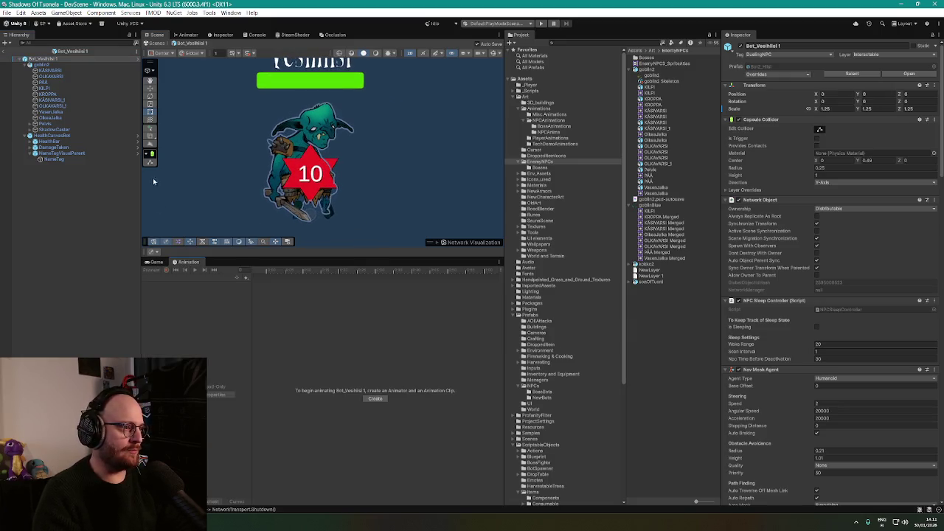
click(54, 65)
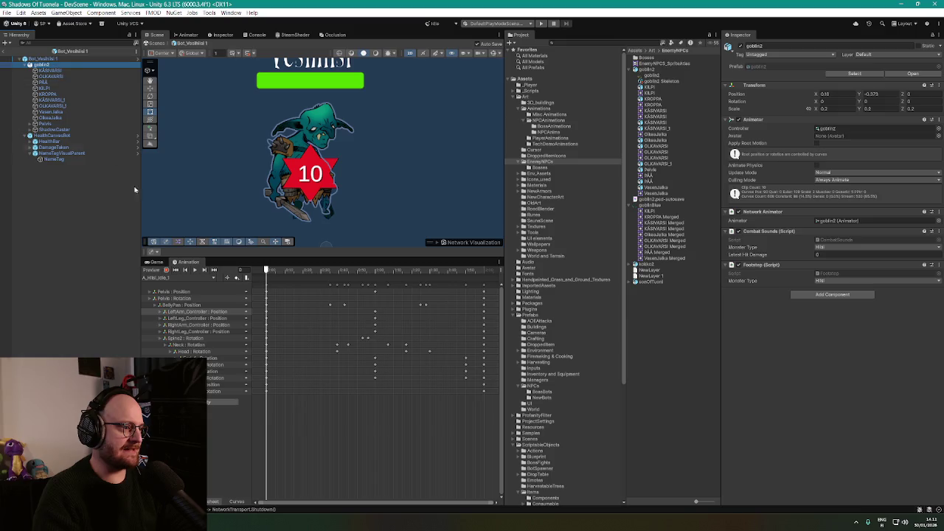
click(195, 270)
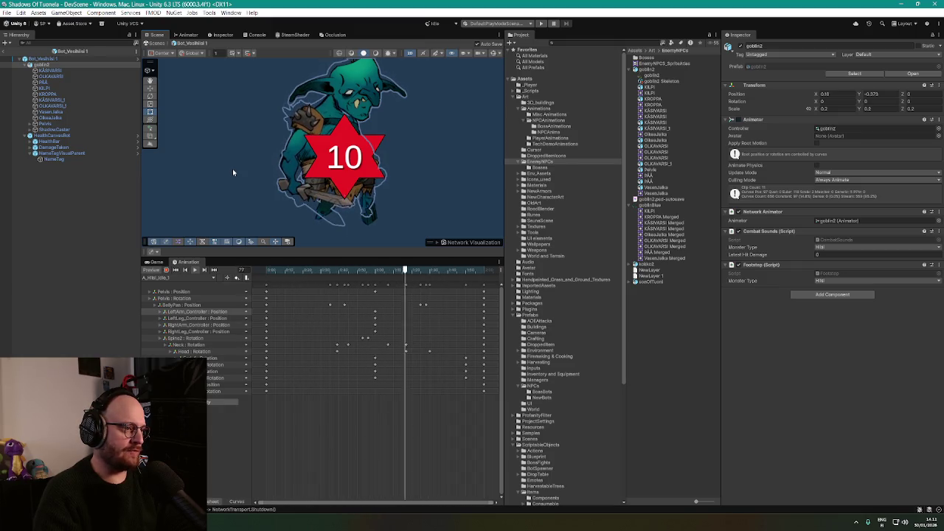
click(493, 54)
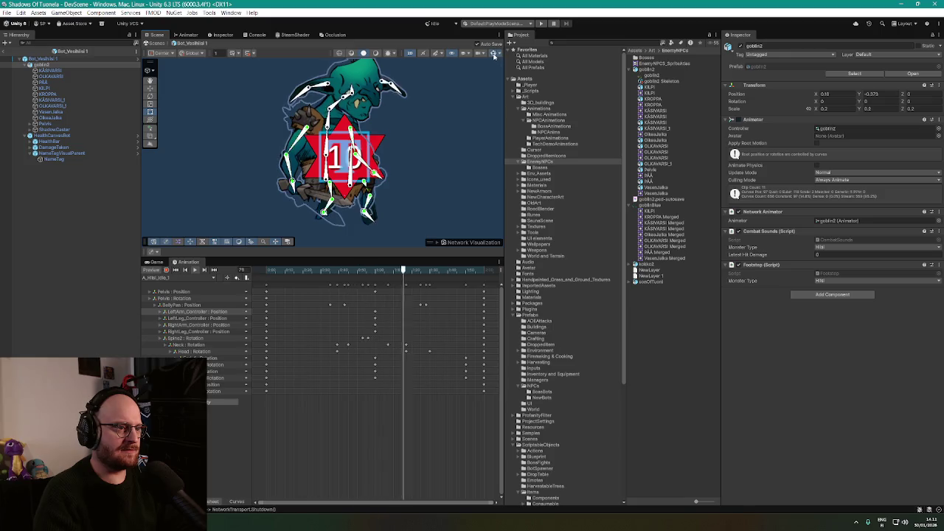
click(494, 54)
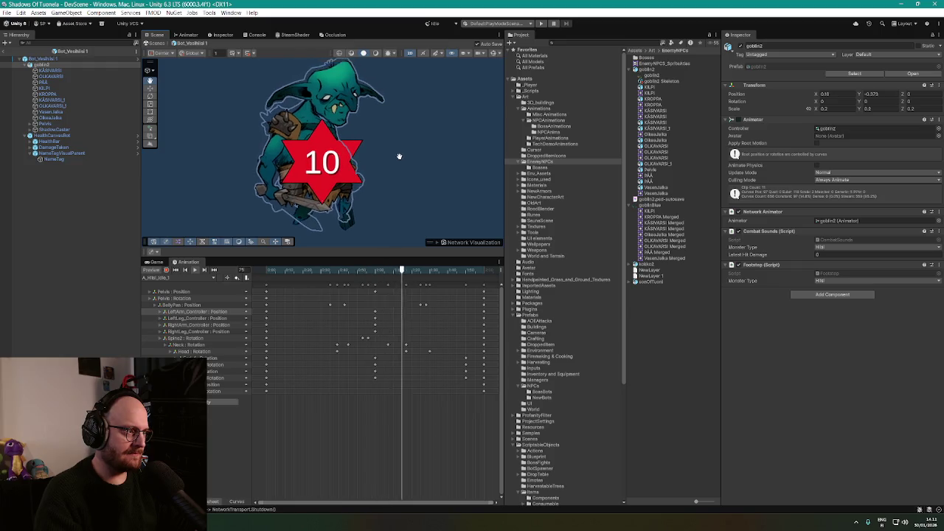
Switch to the A_Hiisi_Attack_1 clip and play its preview
click(183, 277)
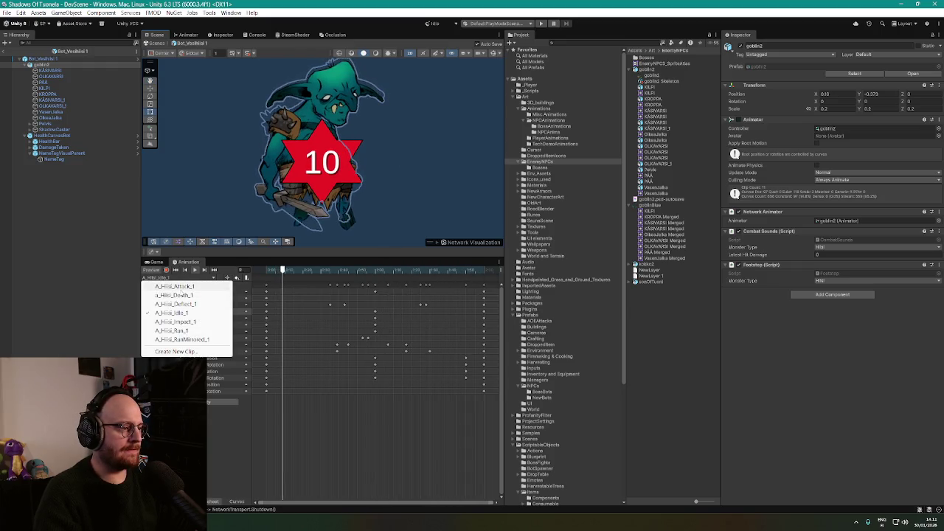
click(181, 287)
click(194, 270)
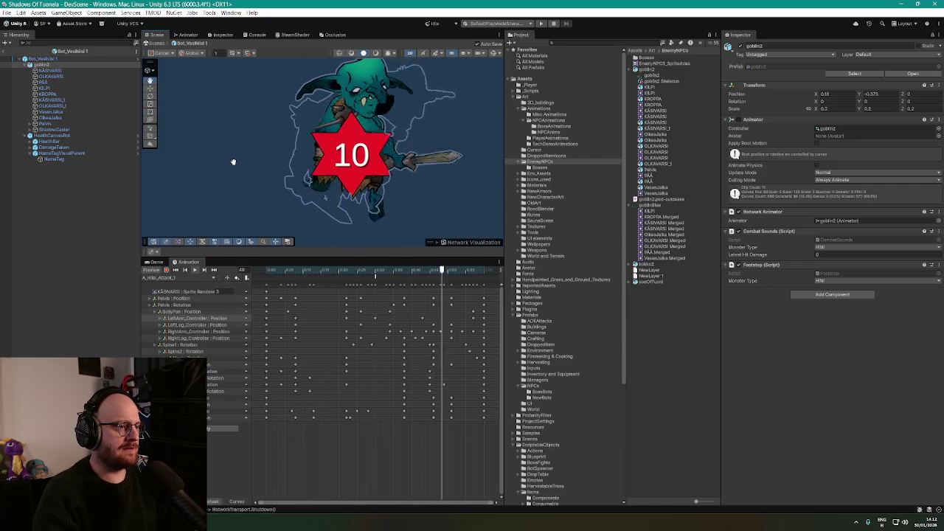
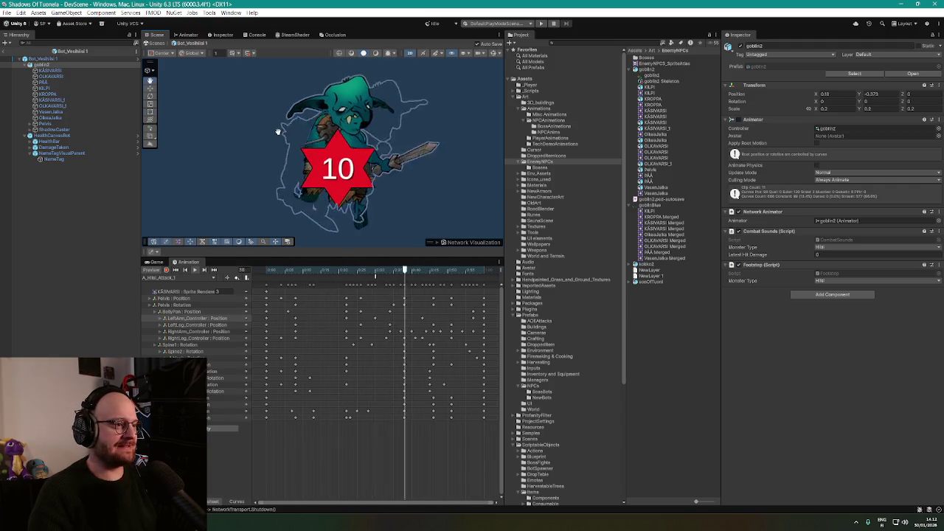
Inspect the skinning of the KÄSIVARSI, PÄÄ, goblin2 and Bot_Vesihiisi 1 pieces
click(50, 70)
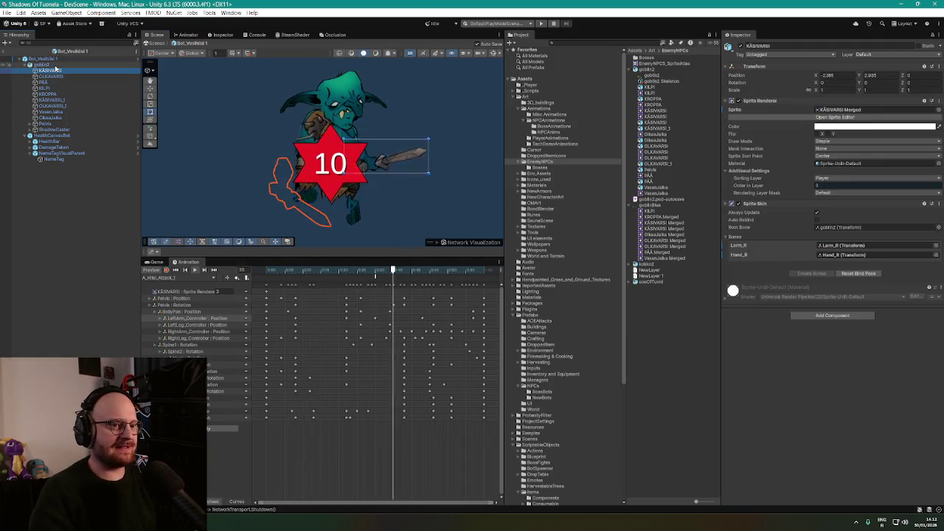
click(57, 83)
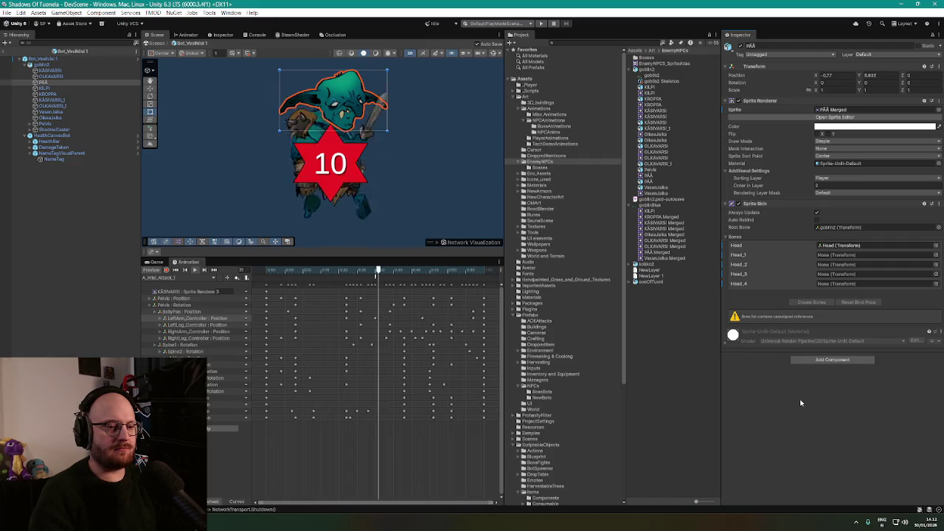
click(52, 71)
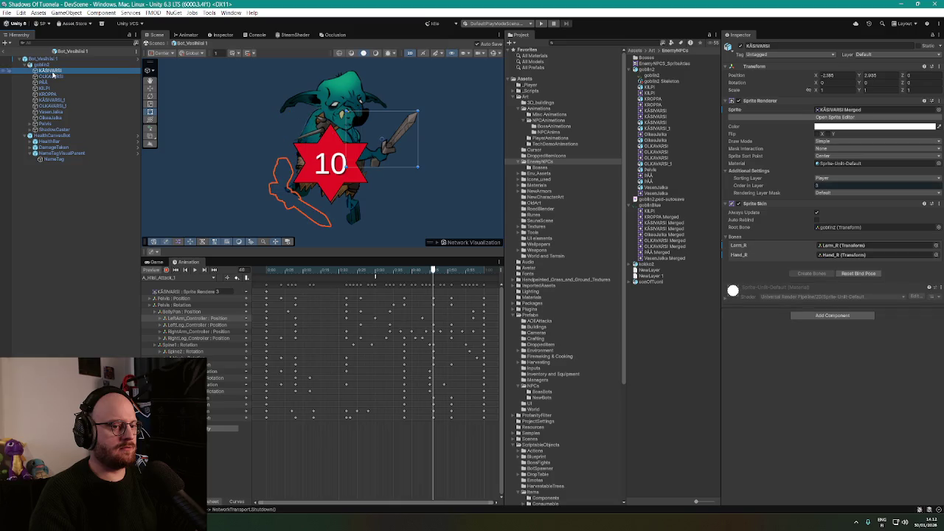
click(44, 65)
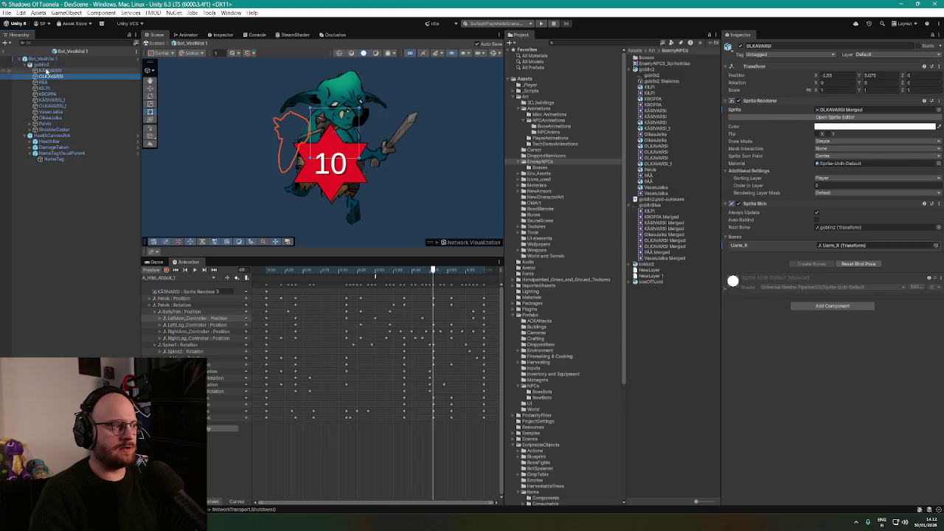
click(46, 60)
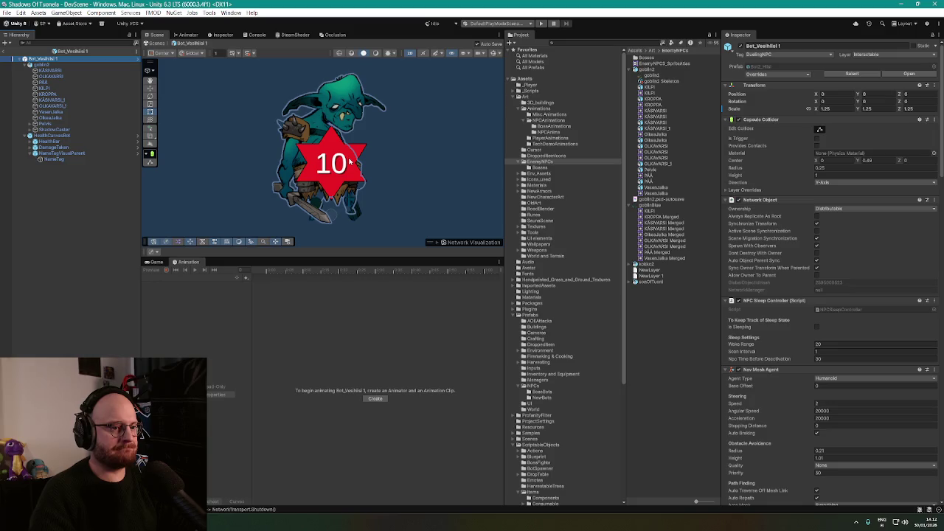
Compare the goblinBlue PSD import settings against goblin2's import settings
click(649, 205)
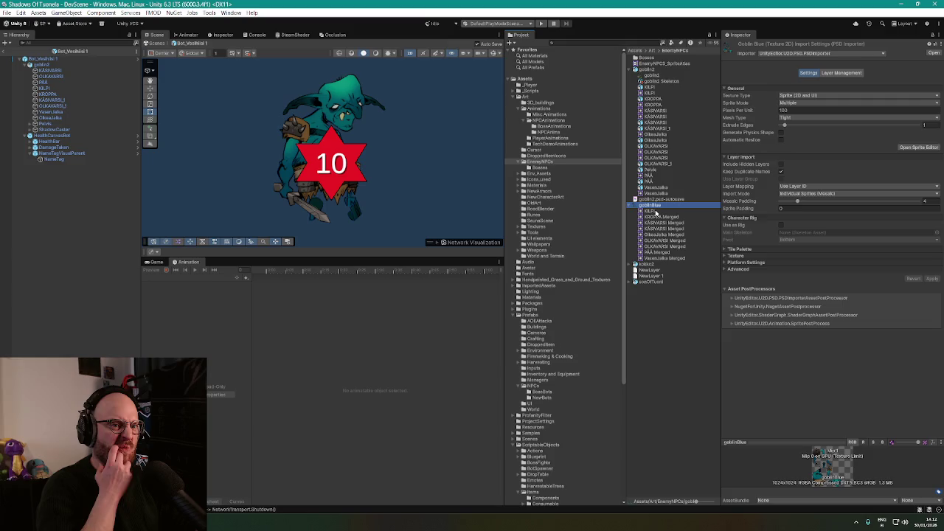
click(653, 69)
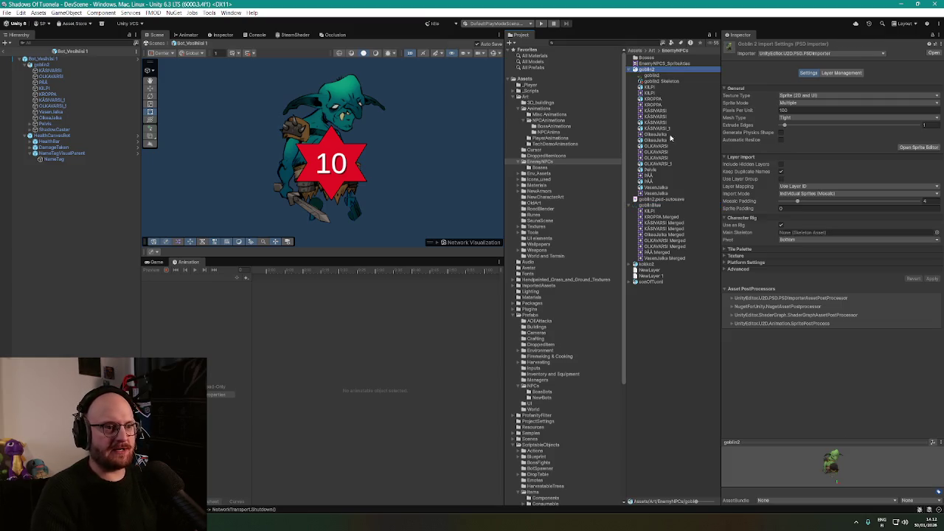
click(653, 206)
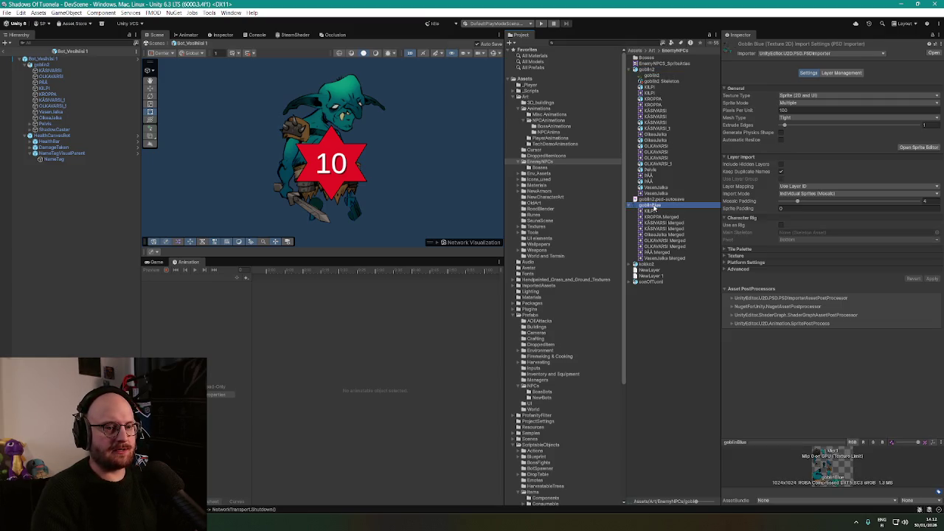
click(660, 69)
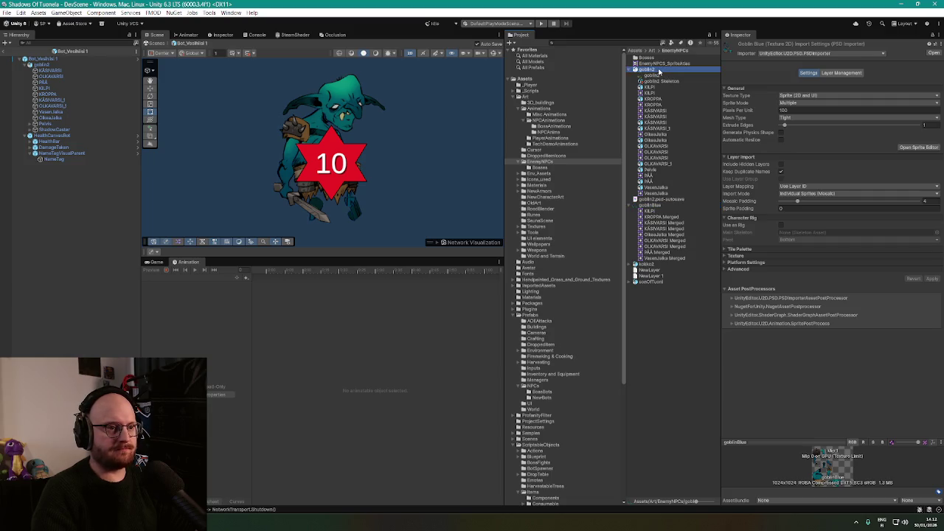
click(655, 207)
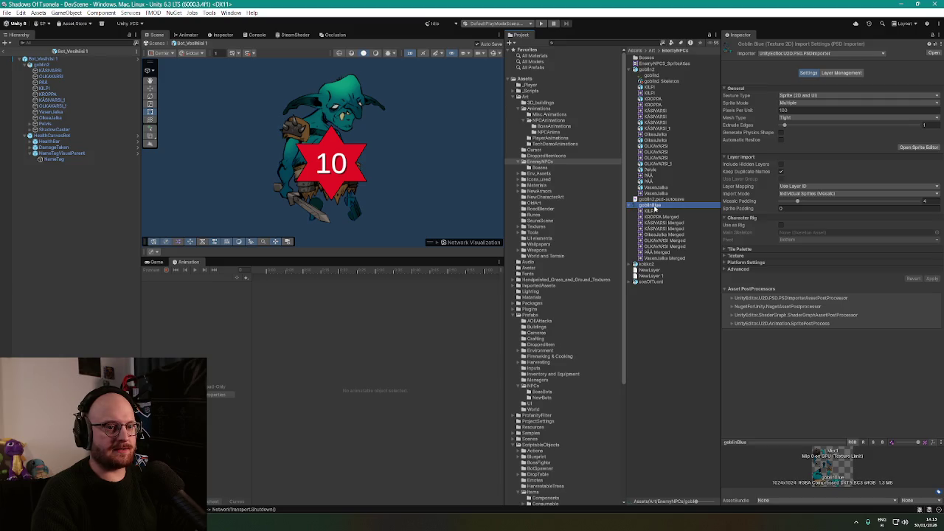
click(647, 70)
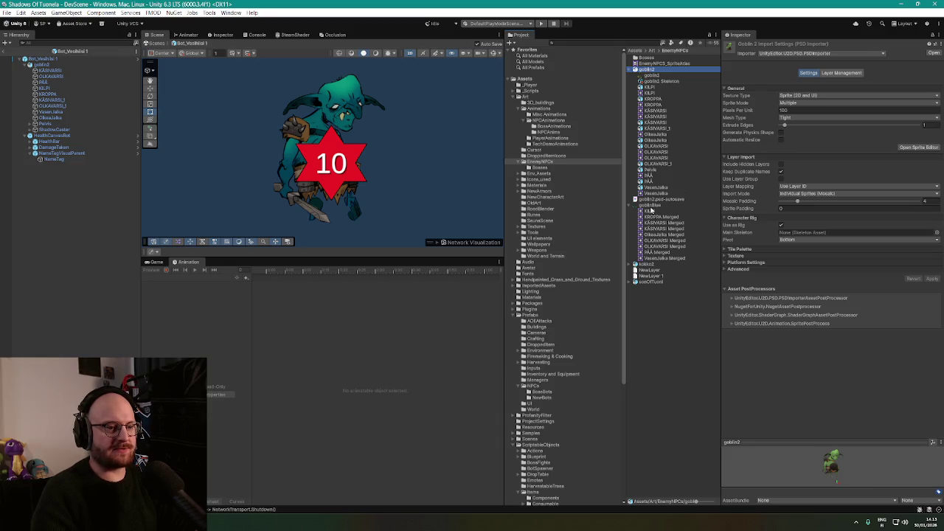
Tick Use as Rig on goblinBlue's PSD import settings and apply them
click(650, 207)
click(782, 225)
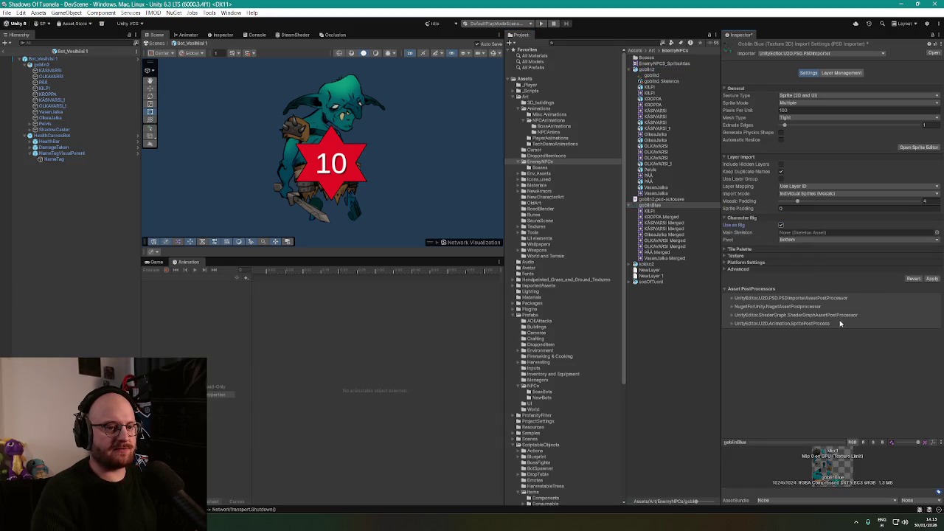
click(932, 278)
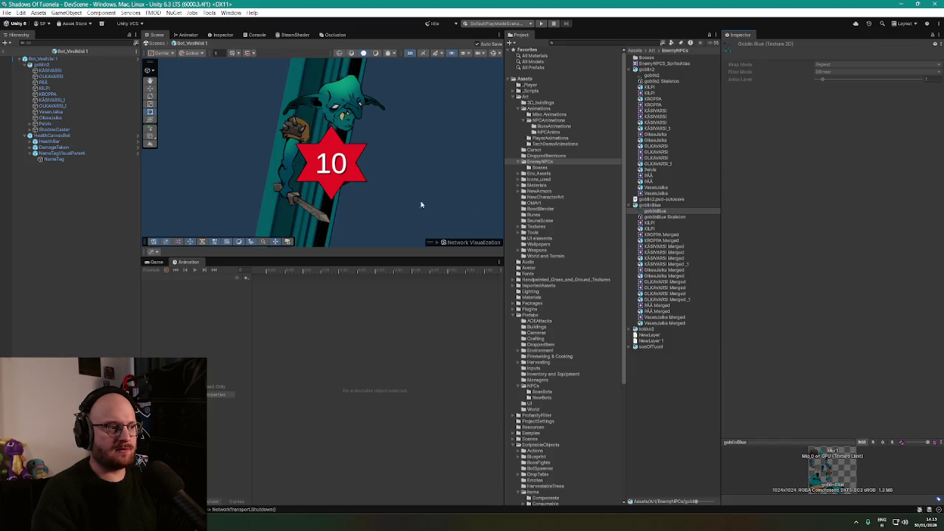
scroll(421, 204, down, 2)
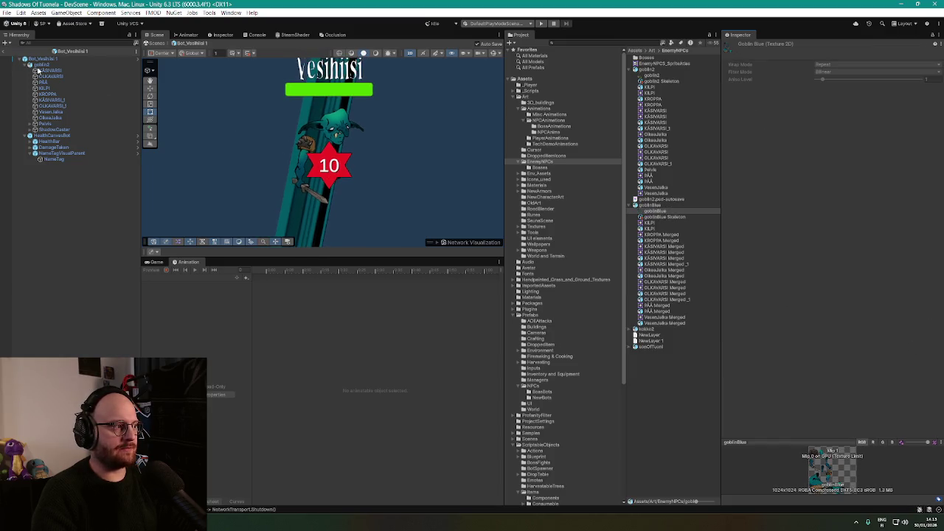
Check goblin2's head piece PÄÄ, then search the Project for 'hiisi' and pick Bot_Vesihiisi
click(40, 66)
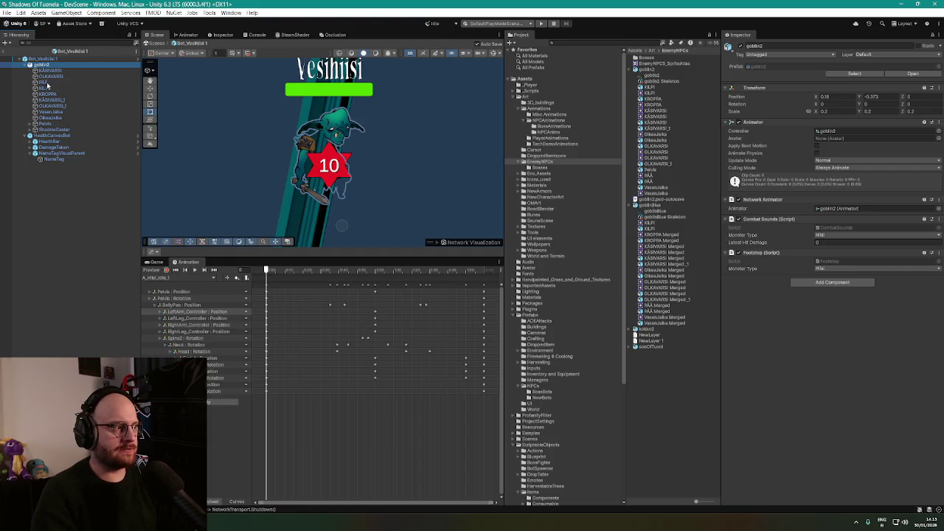
click(44, 83)
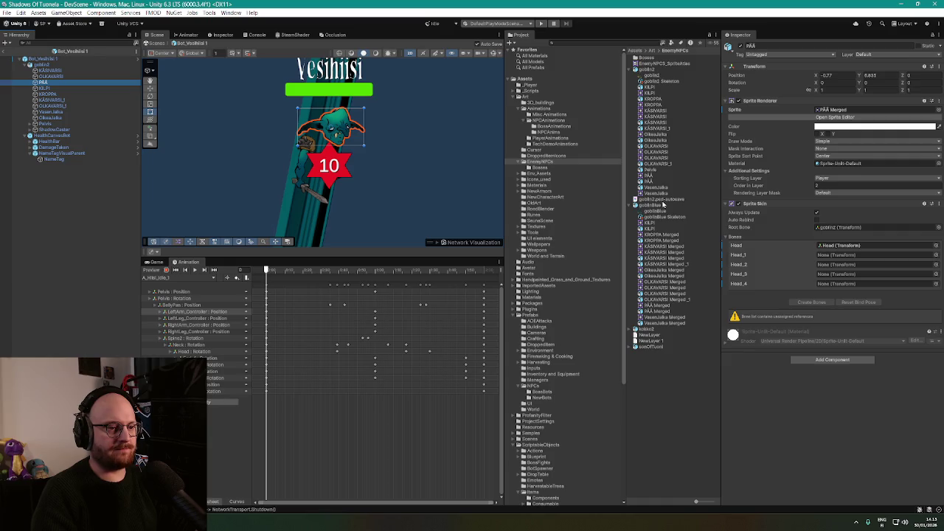
click(618, 43)
text(hiisi)
click(630, 109)
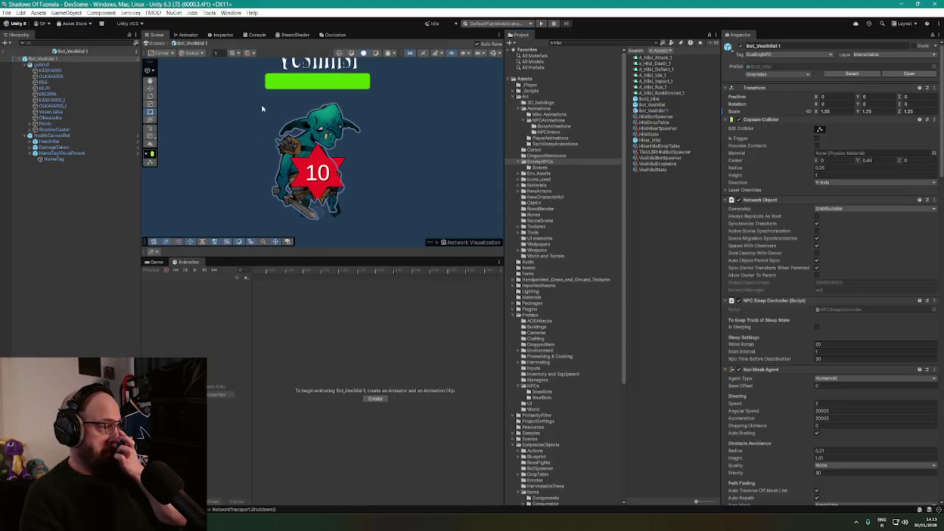
Select the head piece PÄÄ and bring up its Sprite Skin context menu
click(45, 76)
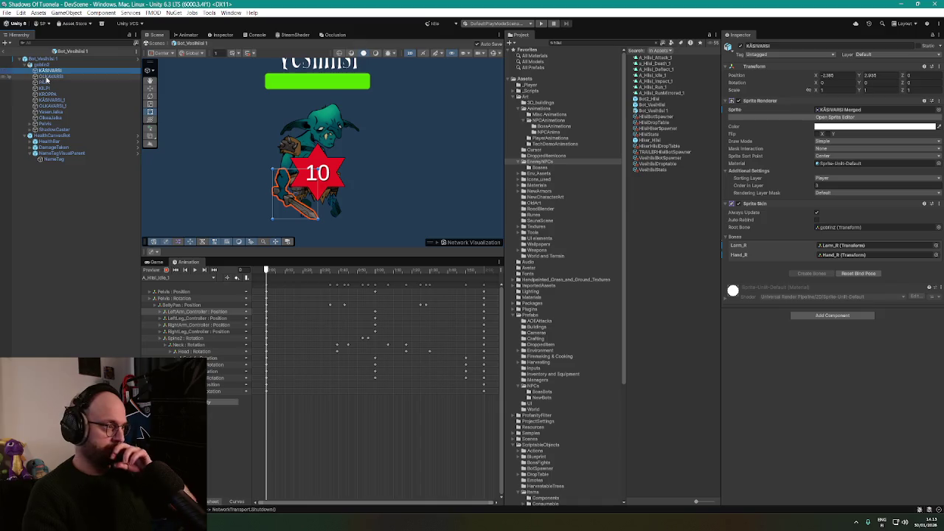
click(45, 82)
right_click(754, 204)
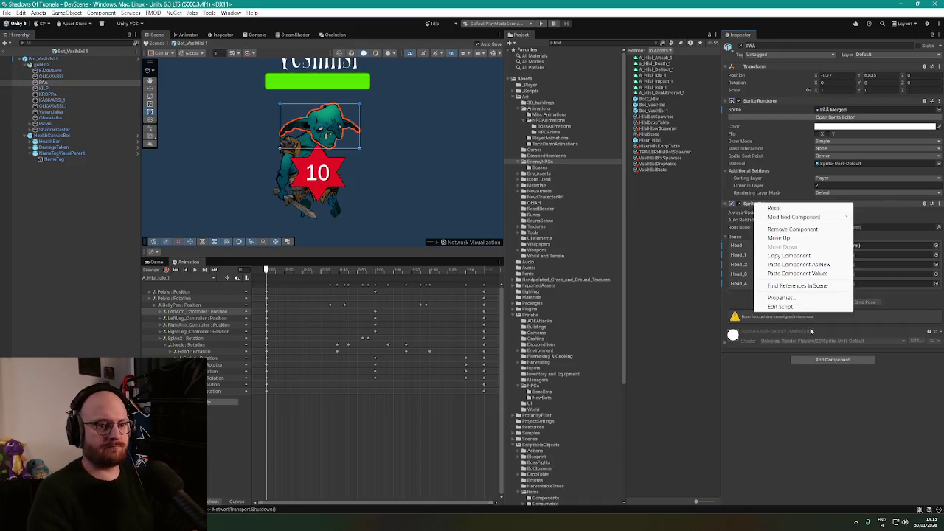
Paste the copied Sprite Skin values onto the head and check the Pelvis bones with Gizmos
click(801, 274)
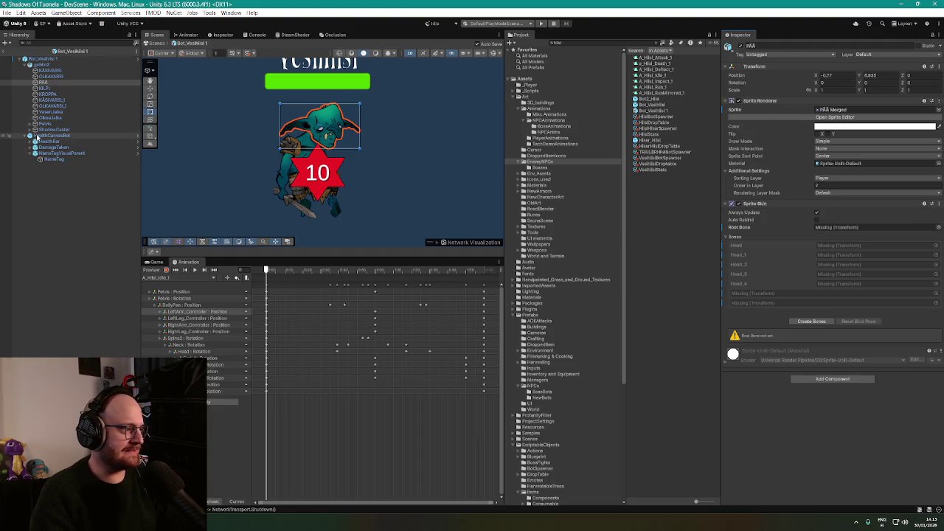
click(30, 124)
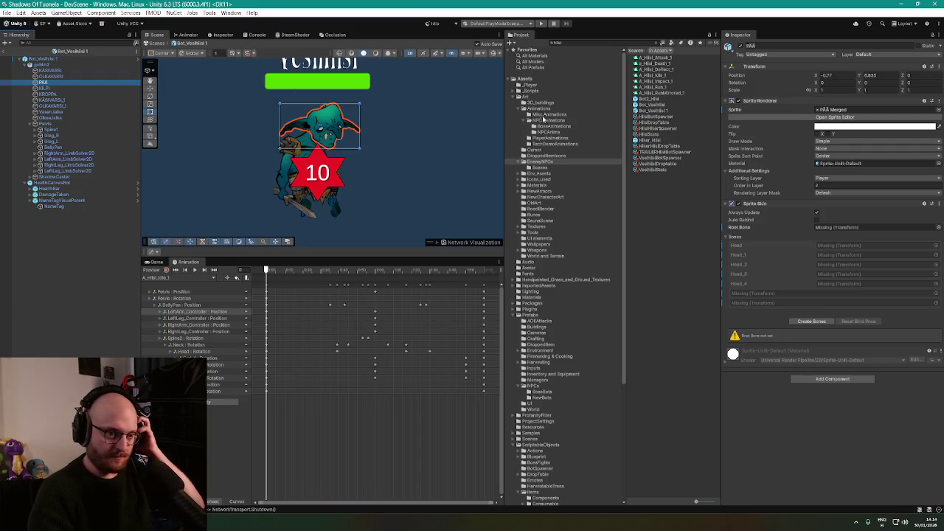
scroll(347, 135, up, 1)
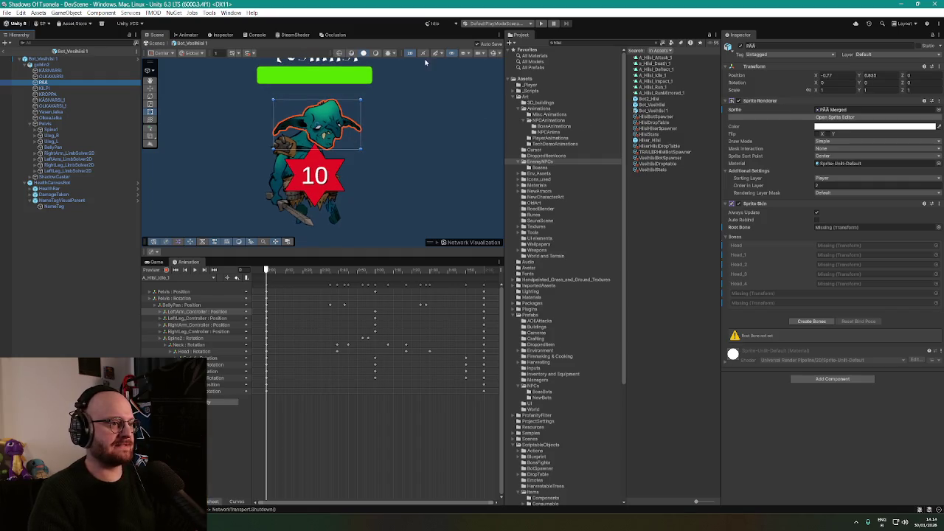
click(494, 56)
click(495, 55)
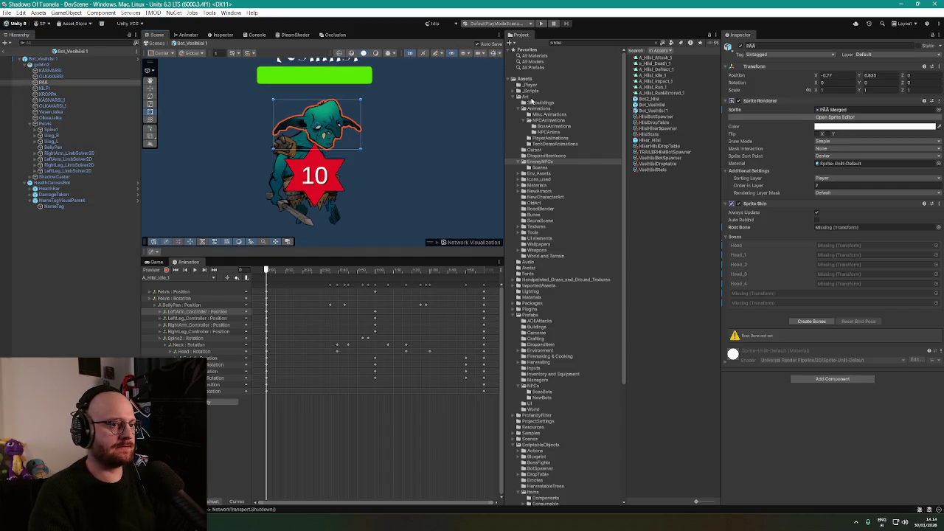
Inspect the KILPI piece's skinning, then reselect the head piece PÄÄ
click(677, 219)
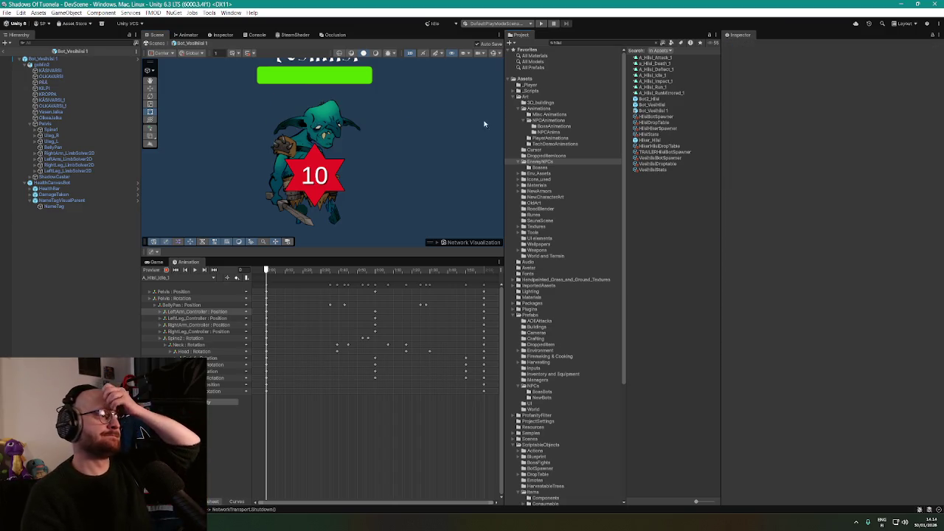
click(41, 64)
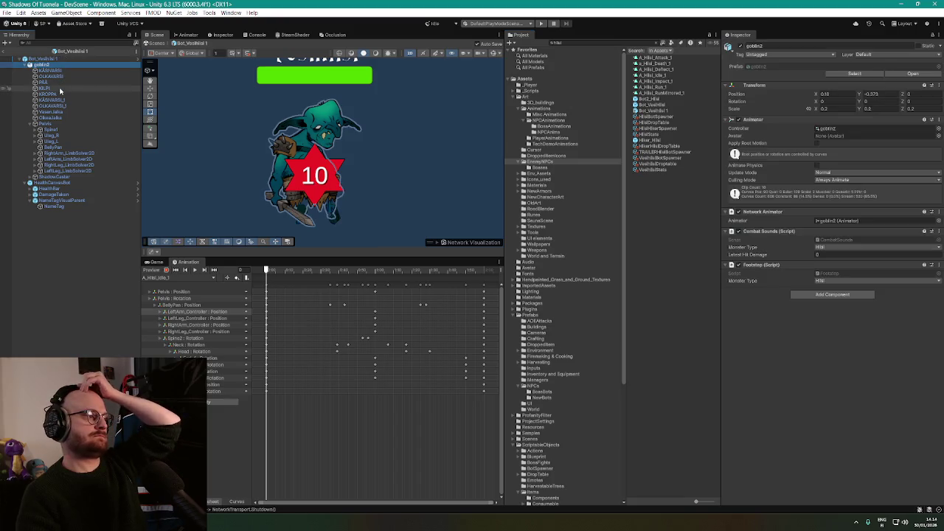
click(49, 87)
click(59, 99)
click(65, 82)
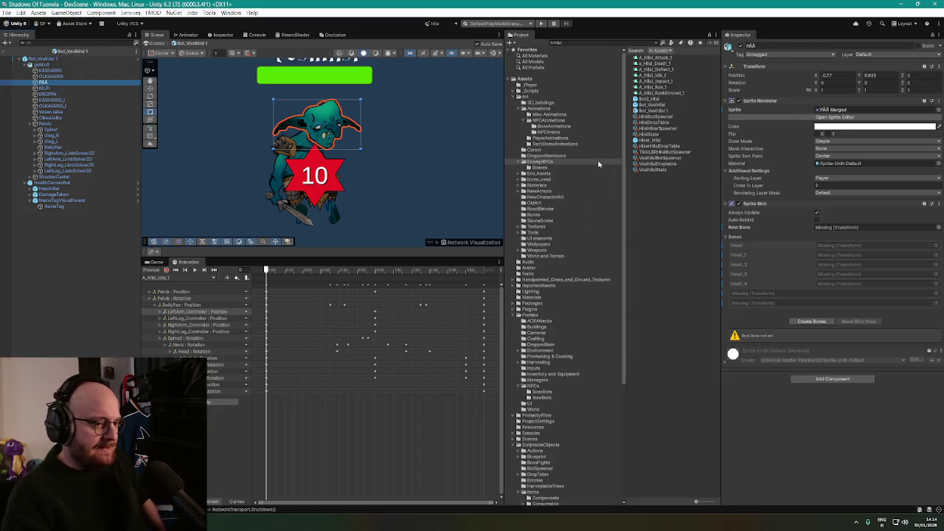
Open the Bot2_Hiisi prefab and screenshot its head's Sprite Skin bone list
double_click(648, 99)
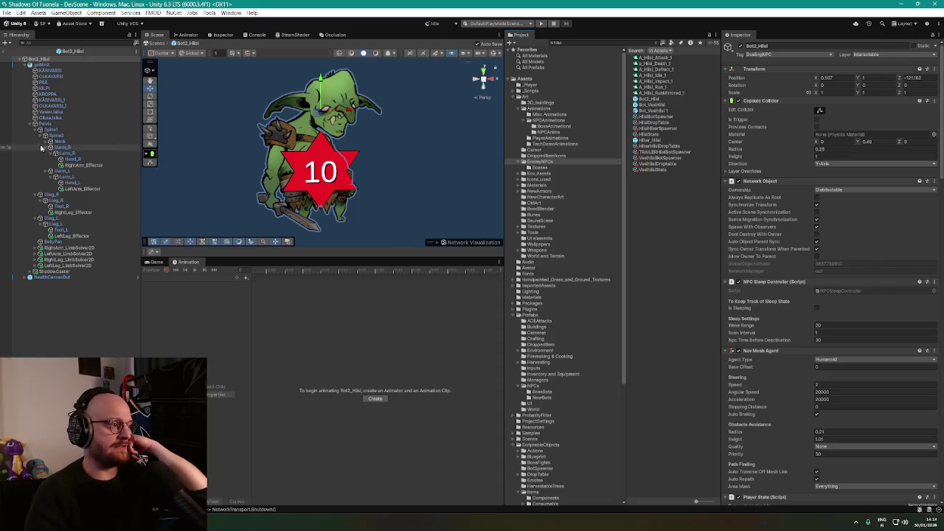
click(44, 83)
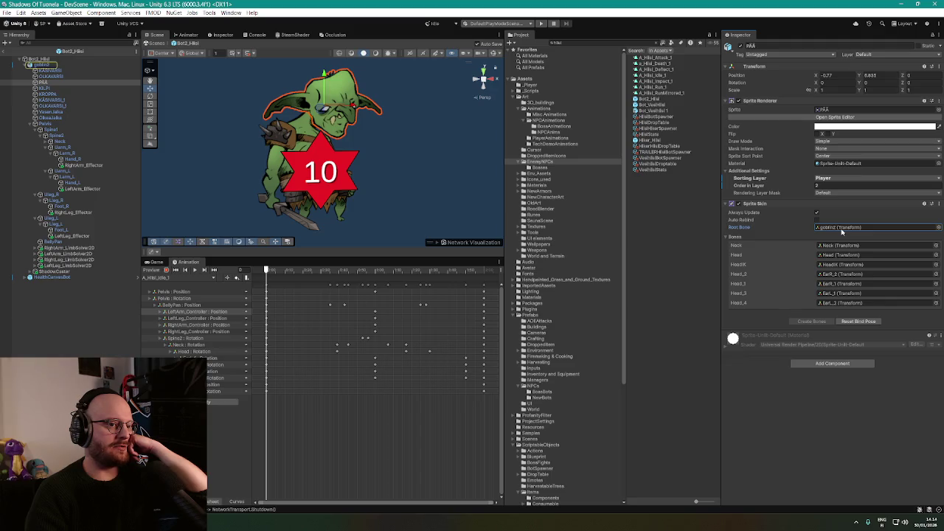
click(845, 254)
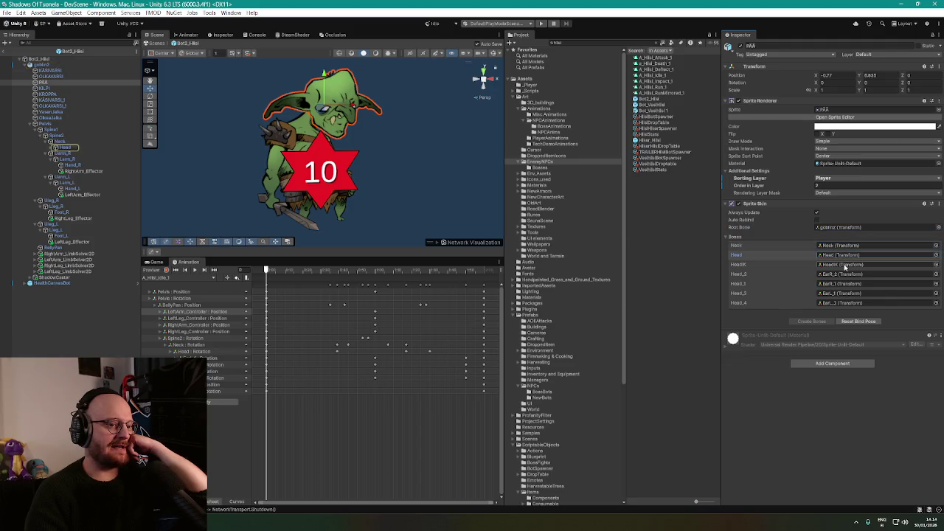
click(837, 371)
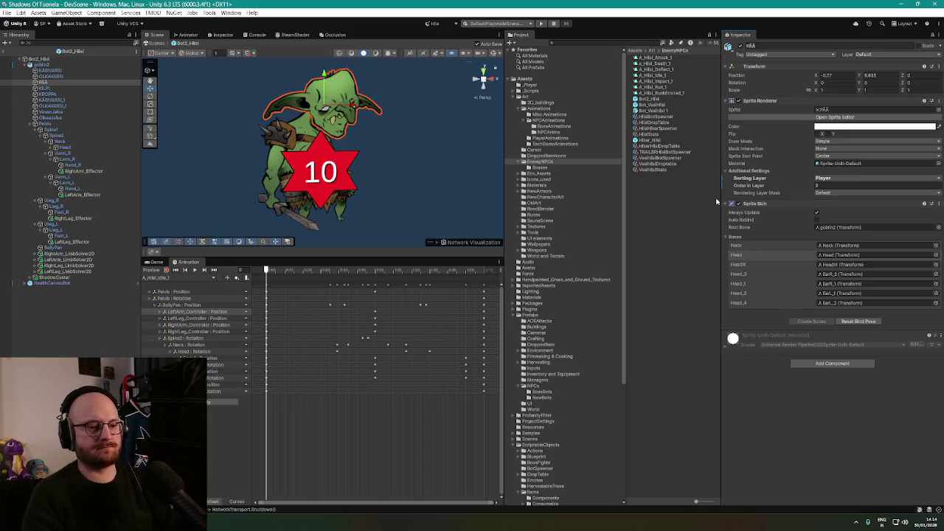
key(super+shift+s)
mouse_move(717, 197)
mouse_down()
mouse_move(889, 305)
mouse_move(942, 308)
mouse_move(941, 324)
mouse_up()
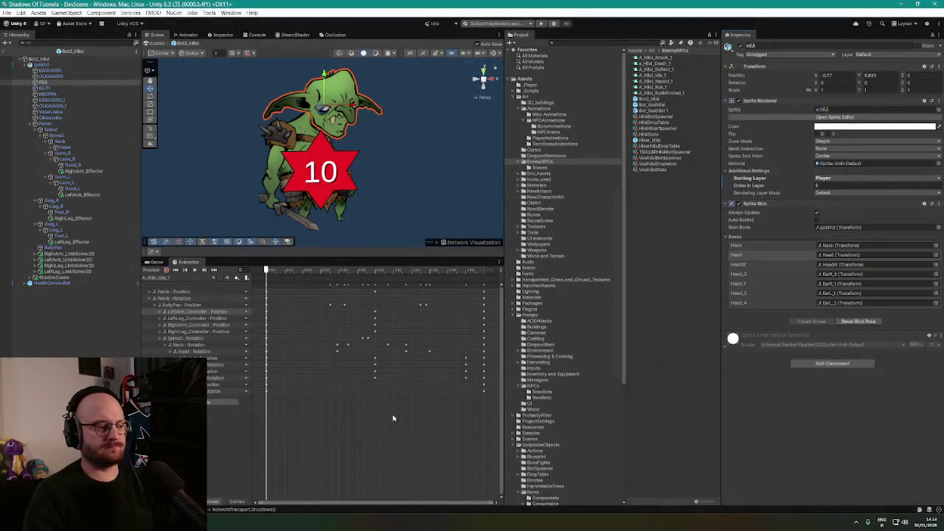
Launch Paint, then back in Unity open the blue goblin prefab Bot_Vesihiisi 1
key(super)
text(paint)
key(Return)
key(alt+Tab)
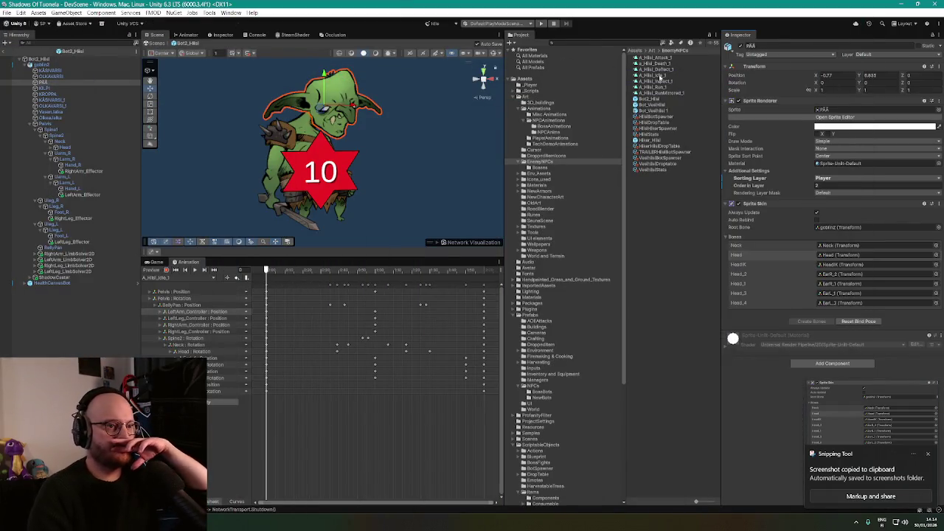
double_click(654, 110)
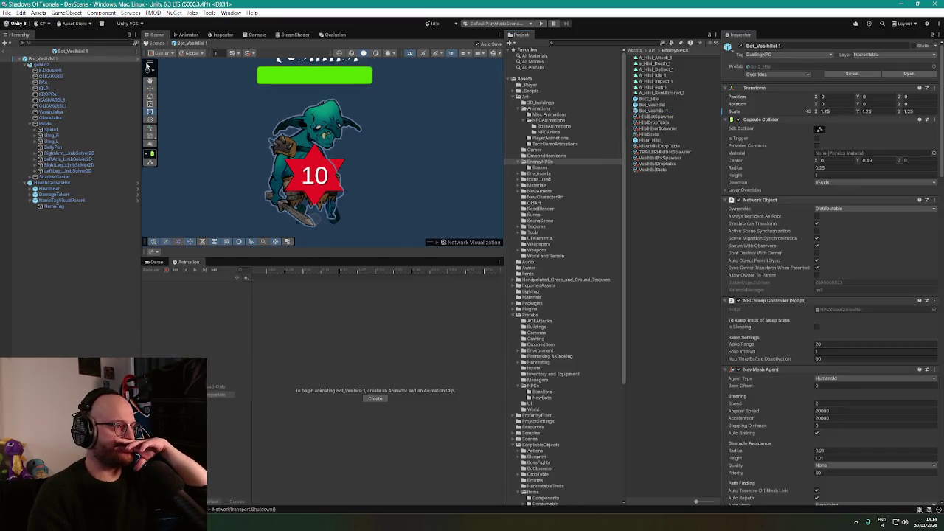
Reset the head PÄÄ's Sprite Skin and set goblin2 as its root bone
click(45, 82)
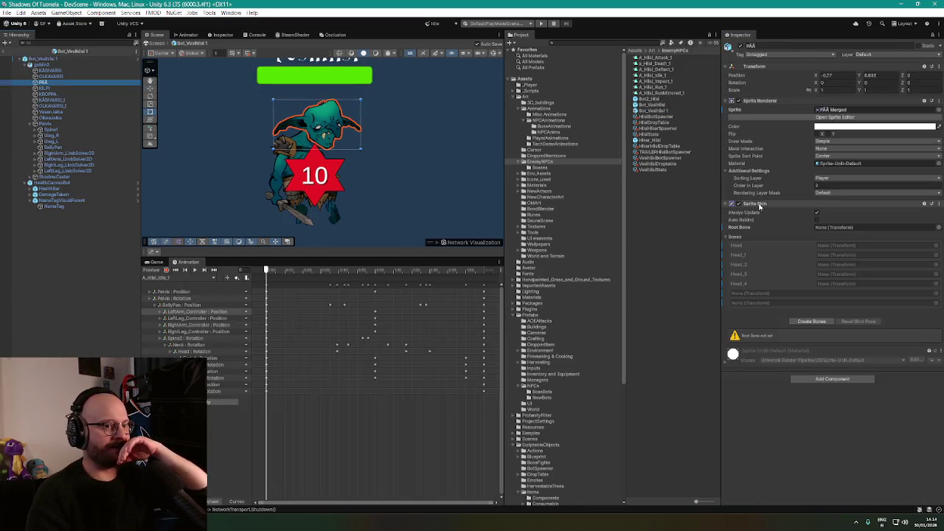
right_click(800, 205)
click(808, 210)
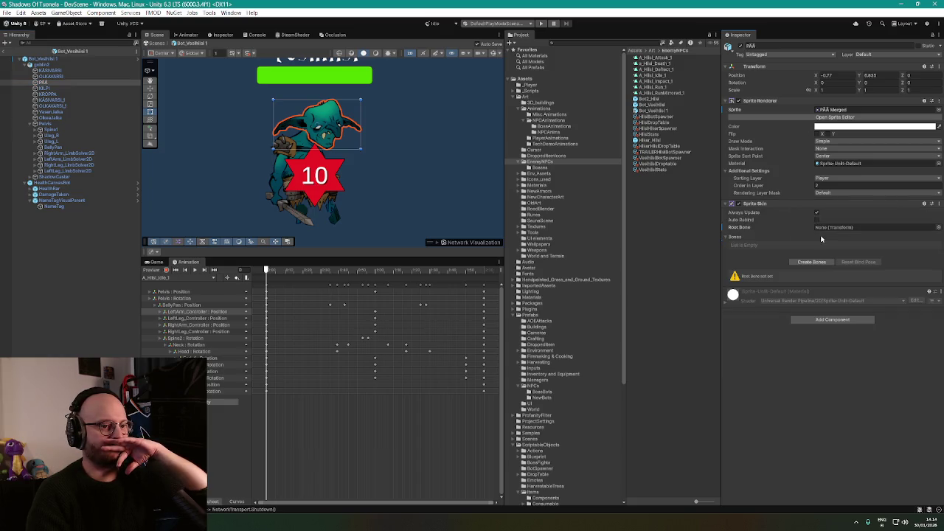
drag(749, 220, 838, 230)
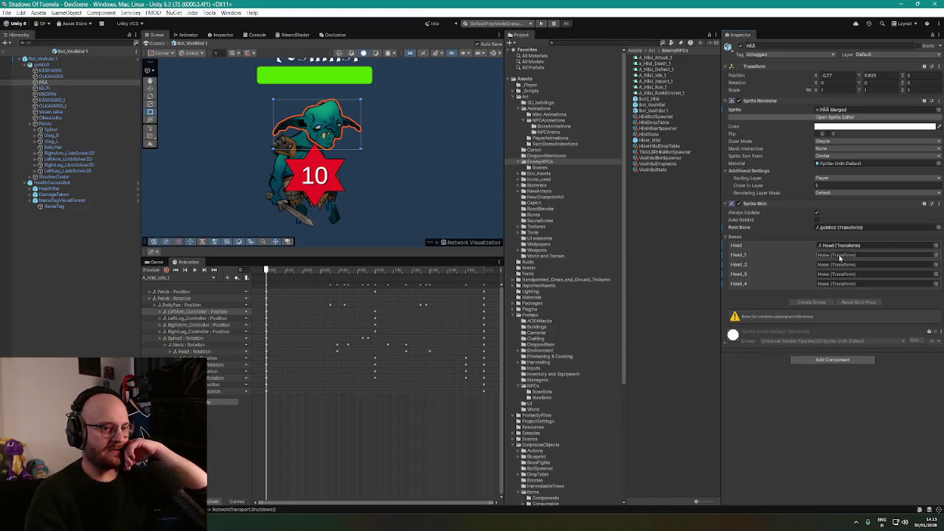
Assign Neck, Head, HeadIK, EarR_2 and EarR_1 to the head's Sprite Skin bone slots
click(34, 130)
click(40, 136)
click(45, 142)
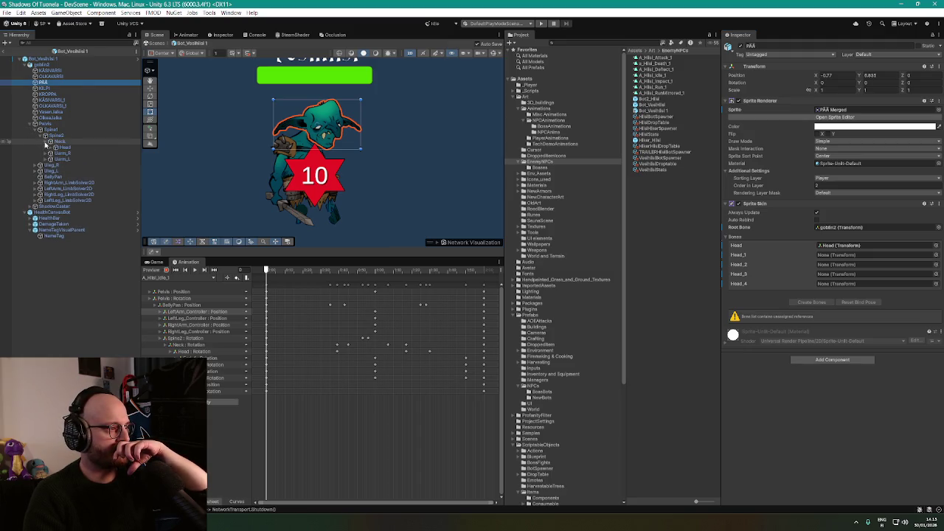
click(51, 148)
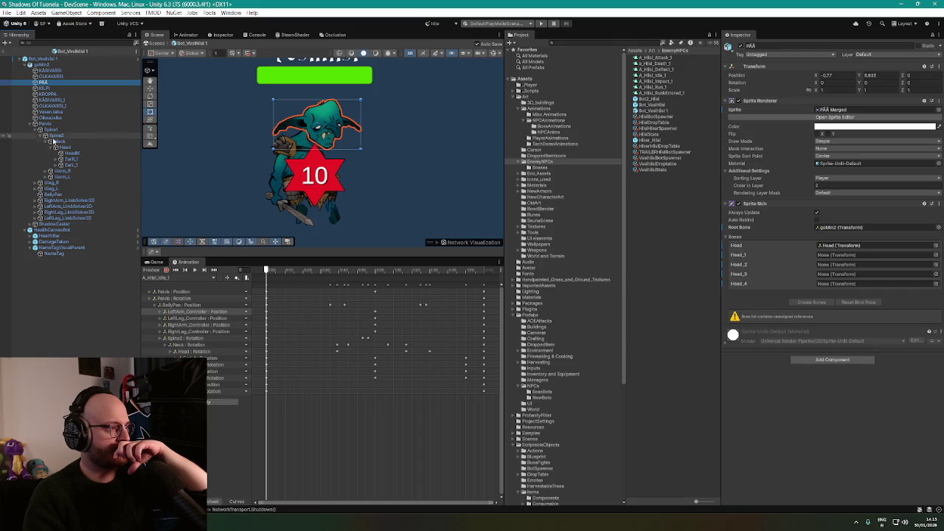
mouse_move(63, 144)
mouse_down()
mouse_move(780, 246)
mouse_move(839, 247)
mouse_up()
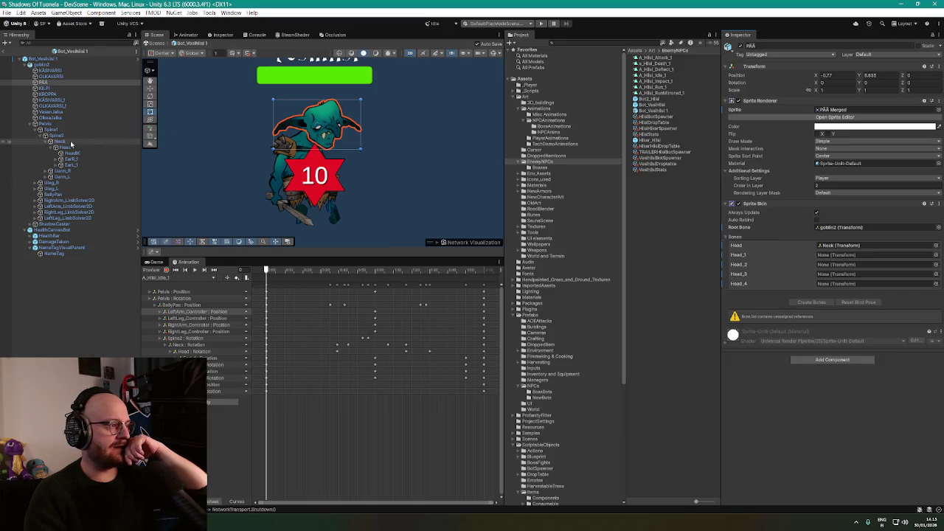
mouse_move(65, 148)
mouse_down()
mouse_move(838, 260)
mouse_move(831, 263)
mouse_up()
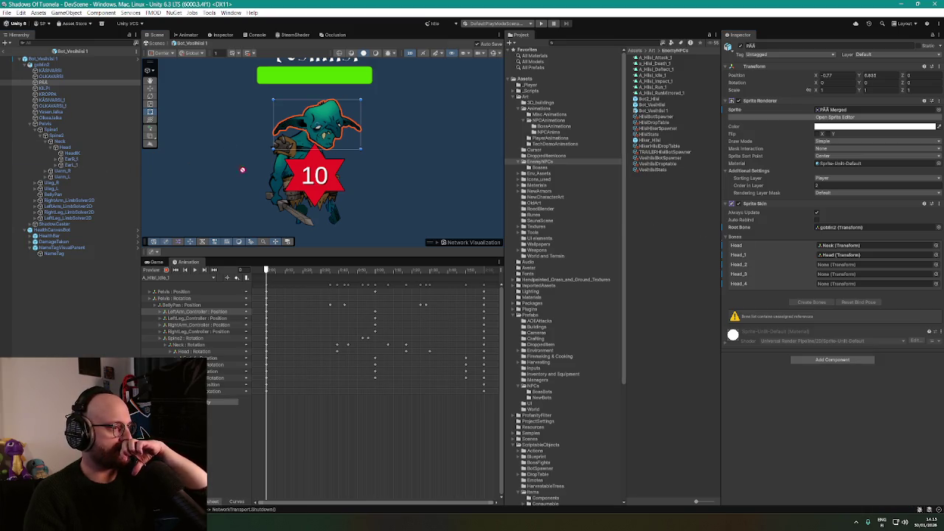
drag(815, 263, 816, 264)
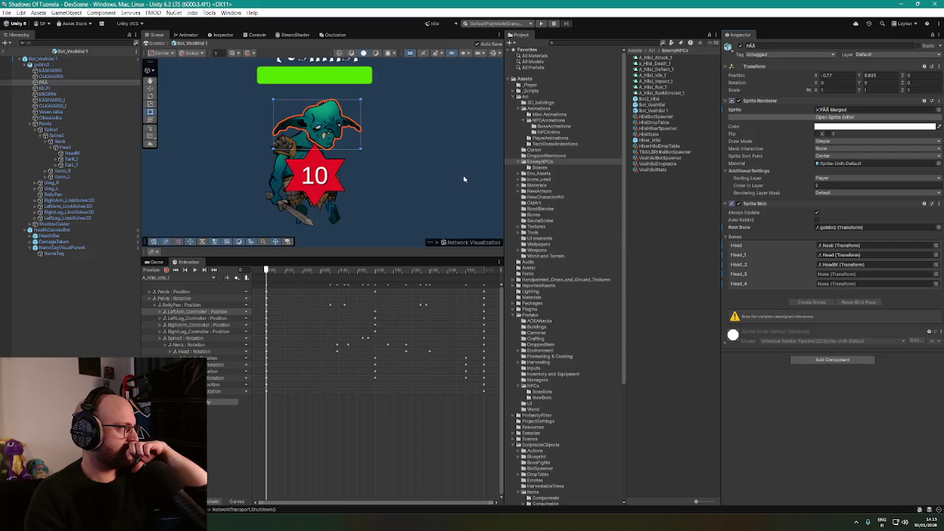
click(57, 160)
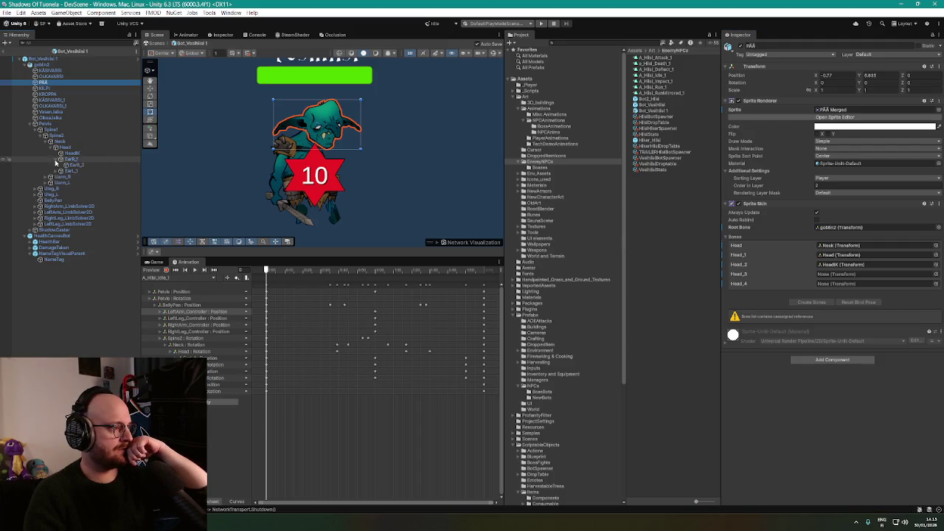
mouse_move(76, 166)
mouse_down()
mouse_move(806, 261)
mouse_move(842, 274)
mouse_up()
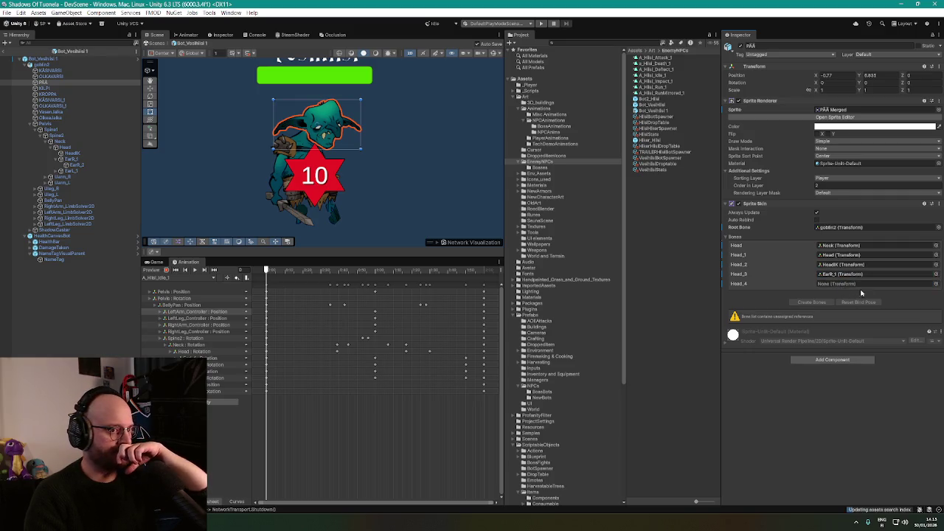
drag(66, 168, 842, 274)
drag(71, 159, 843, 283)
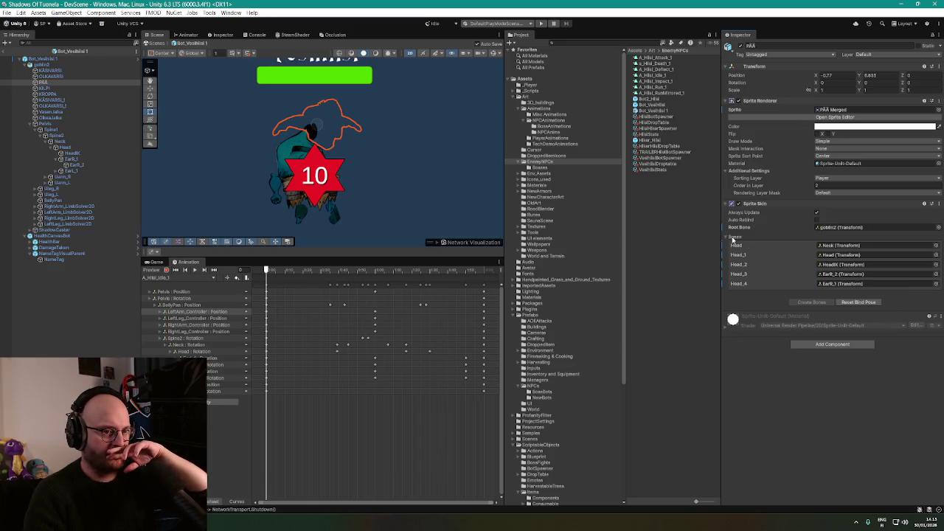
Review the head's bone list against OLKAVARSI and the Pelvis IK setup, then deselect
click(61, 172)
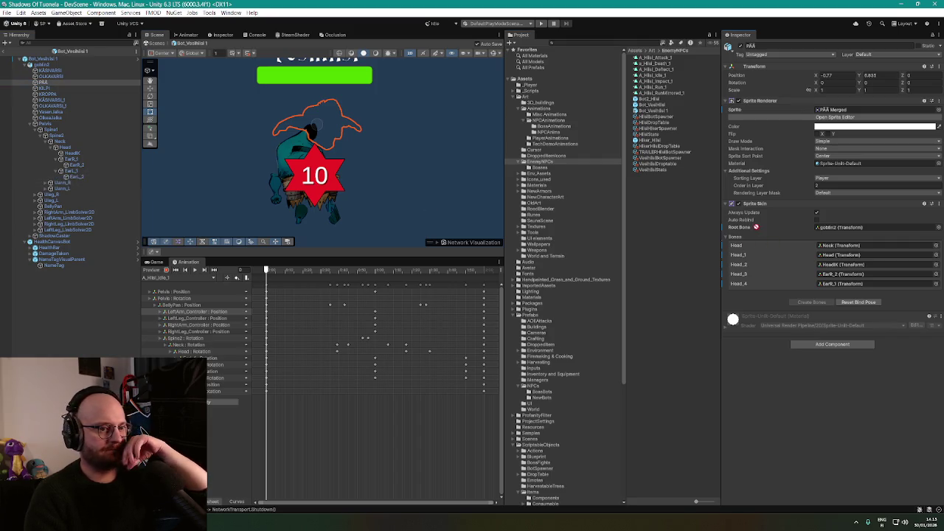
click(729, 238)
click(729, 238)
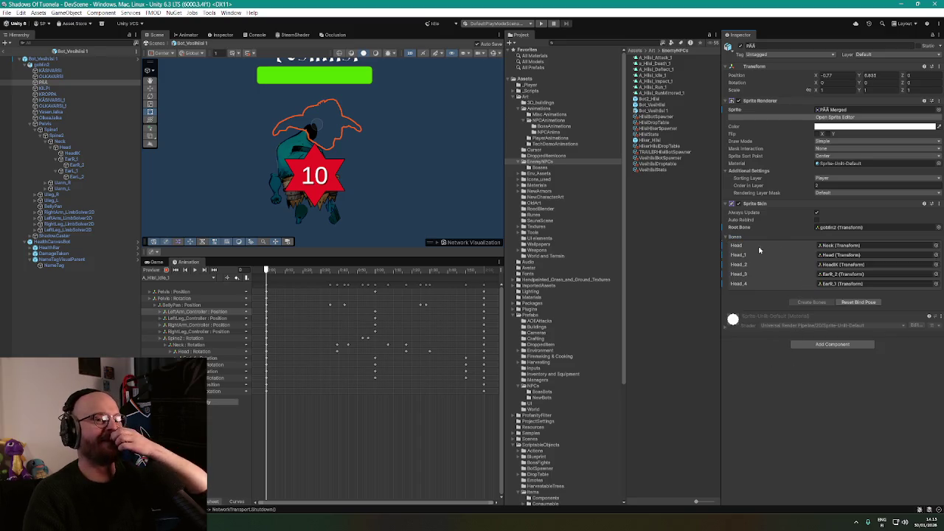
scroll(322, 124, up, 5)
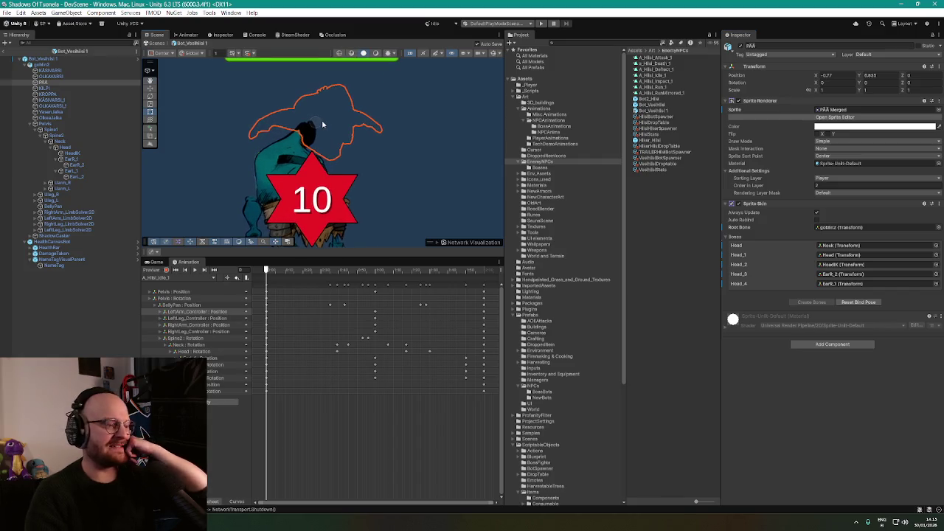
click(49, 77)
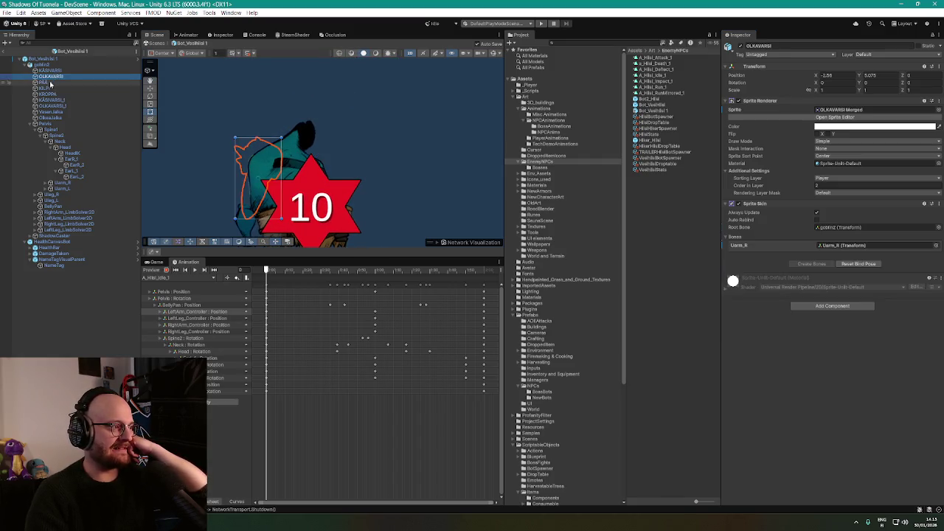
click(50, 82)
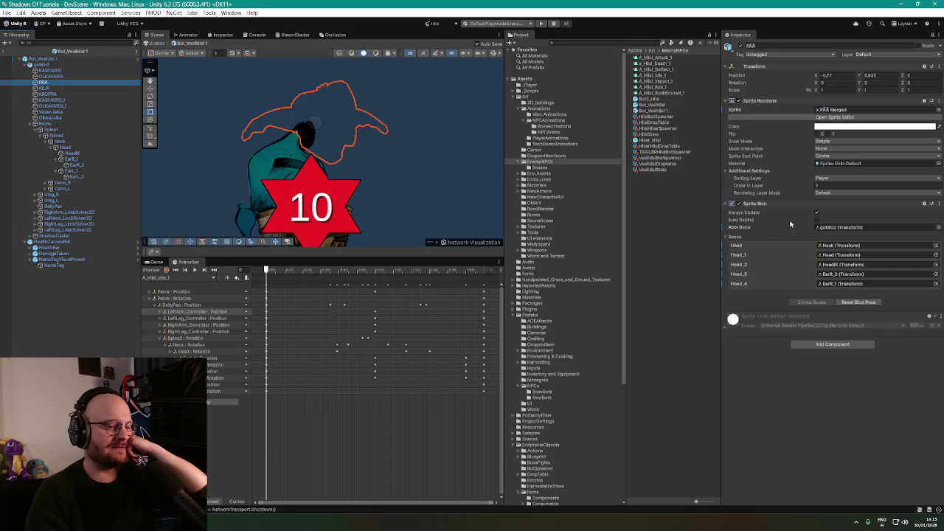
scroll(322, 200, down, 3)
scroll(323, 200, down, 3)
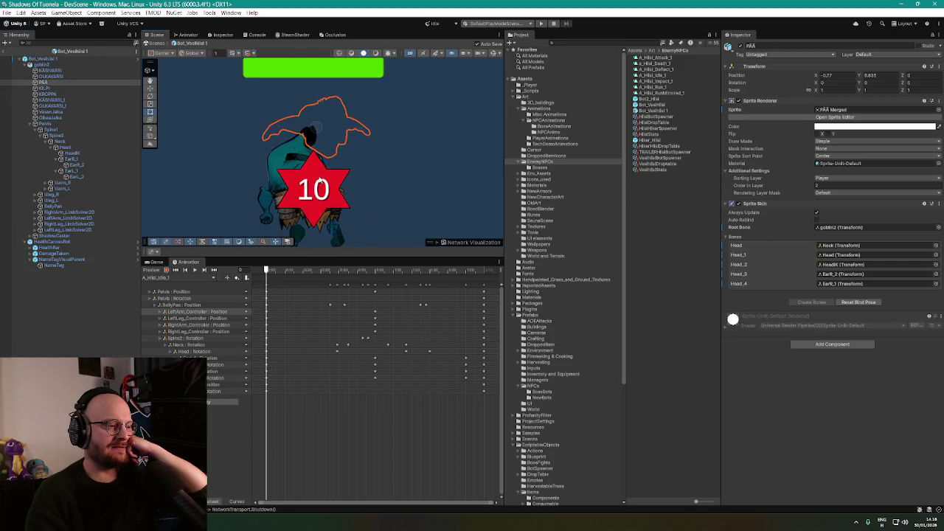
scroll(307, 176, up, 2)
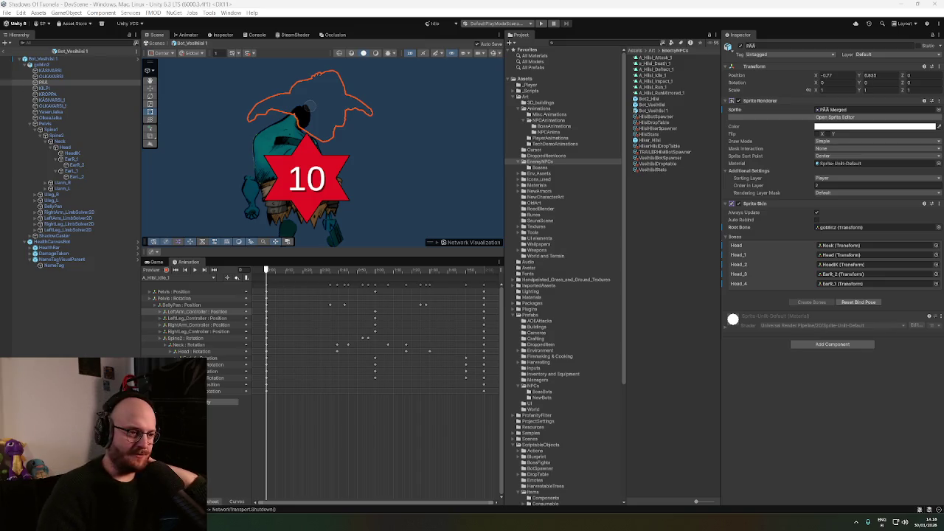
click(65, 124)
click(673, 204)
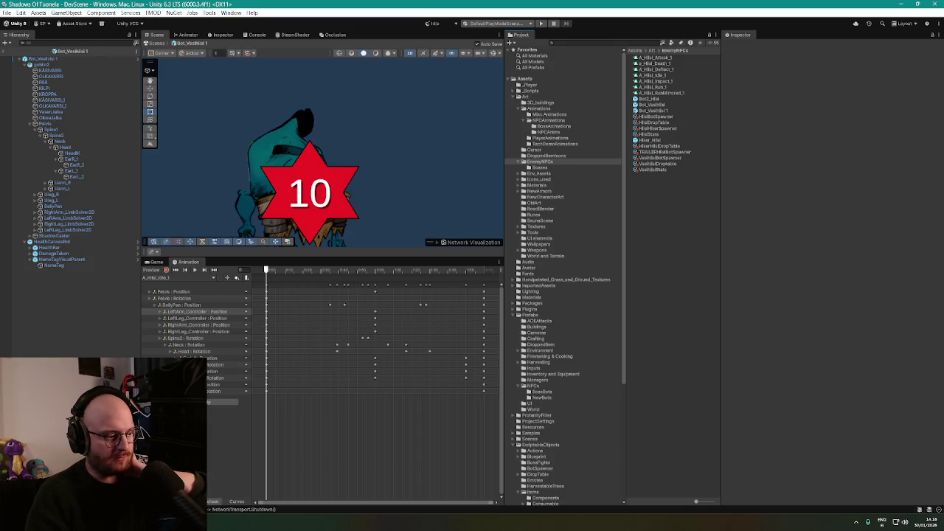
Launch Krita from the Windows search, then bring the sign-up spreadsheet browser forward
key(super)
text(krita)
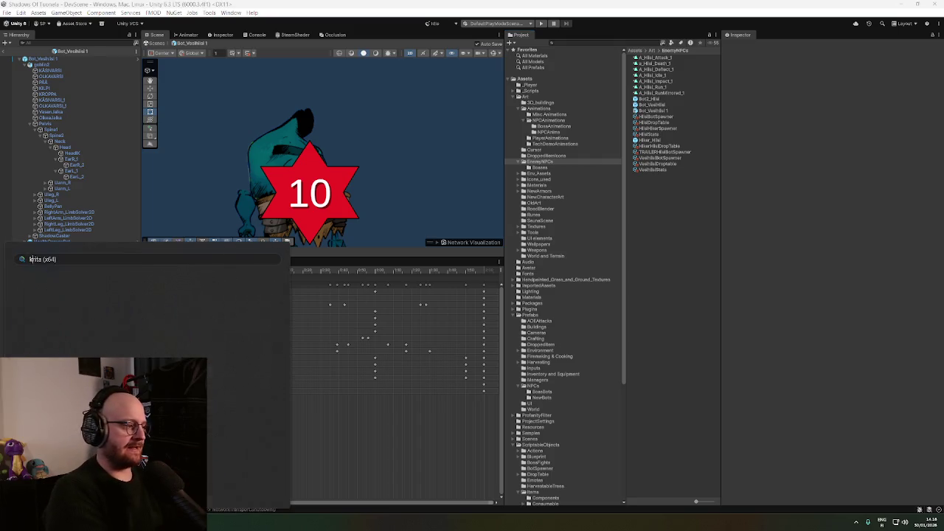
key(Return)
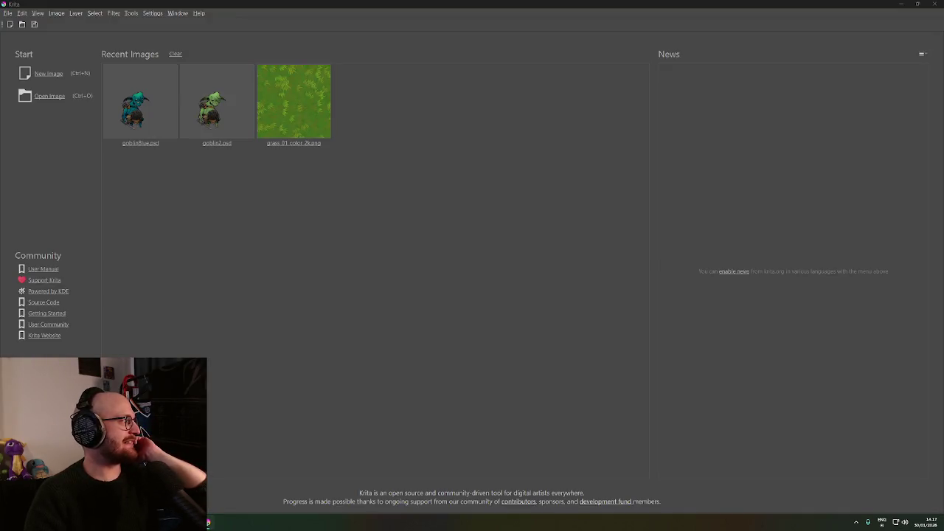
click(185, 522)
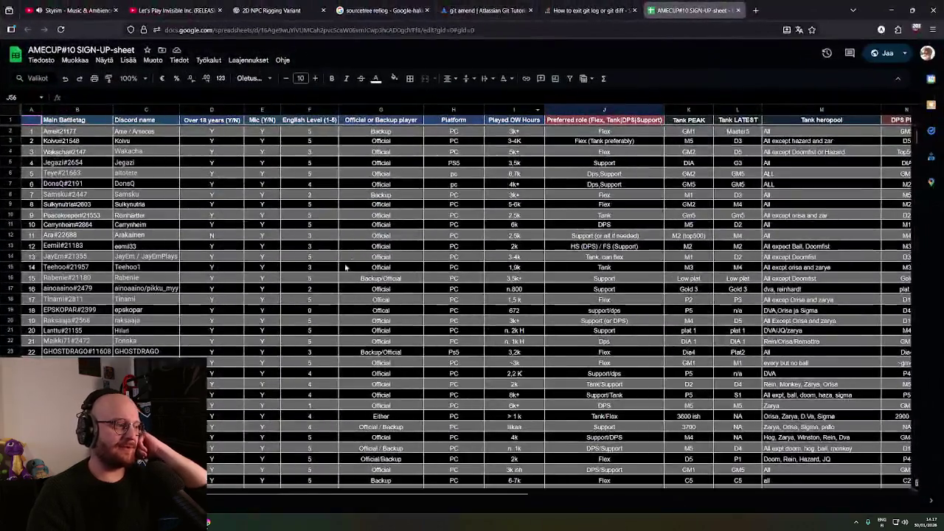
Select G3:G53 to count the 51 player entries, then minimize the browser
scroll(346, 268, down, 5)
drag(77, 338, 146, 337)
click(211, 360)
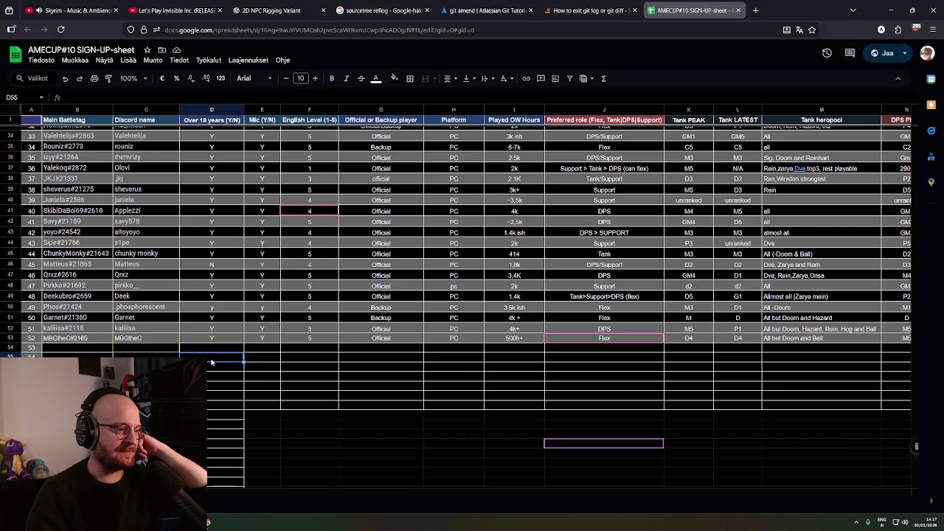
scroll(211, 361, up, 3)
scroll(213, 362, down, 4)
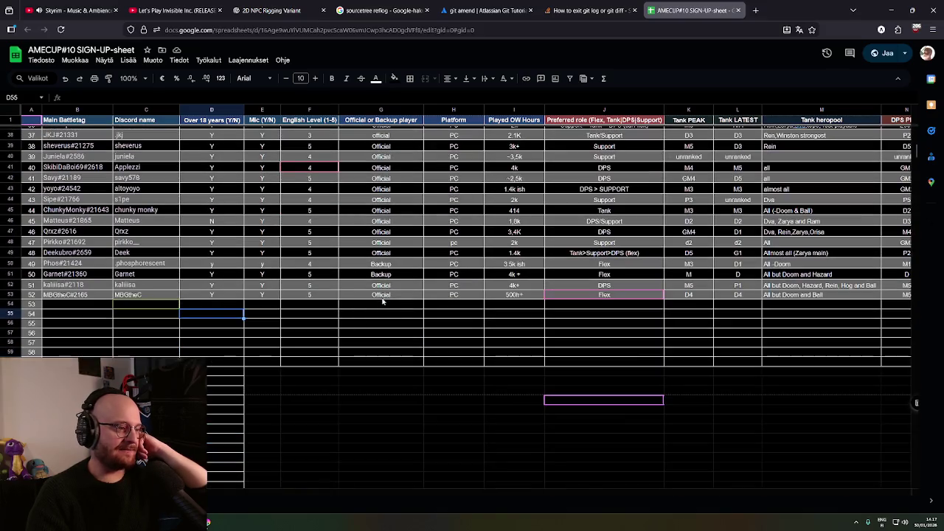
click(384, 297)
mouse_move(383, 297)
mouse_down()
mouse_move(388, 132)
mouse_move(387, 141)
mouse_up()
scroll(369, 281, down, 10)
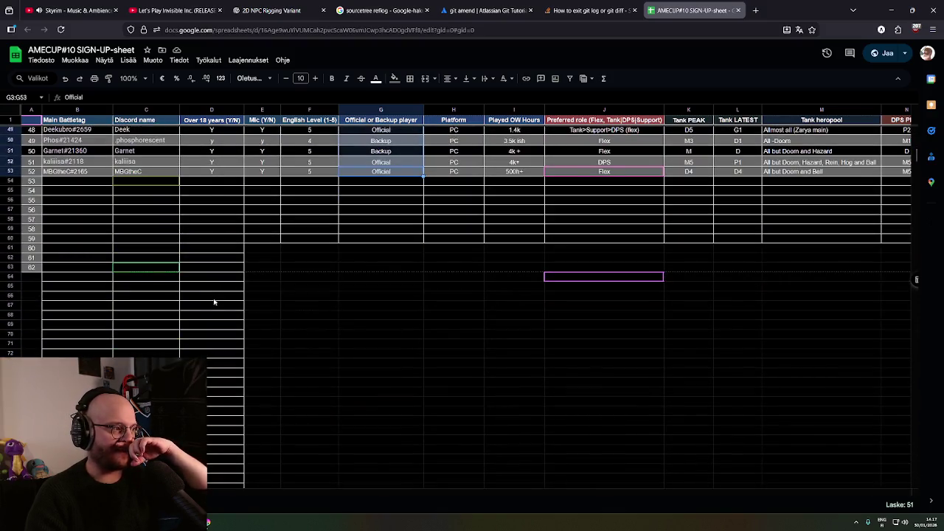
scroll(218, 295, up, 10)
key(super+Down)
key(super+Down)
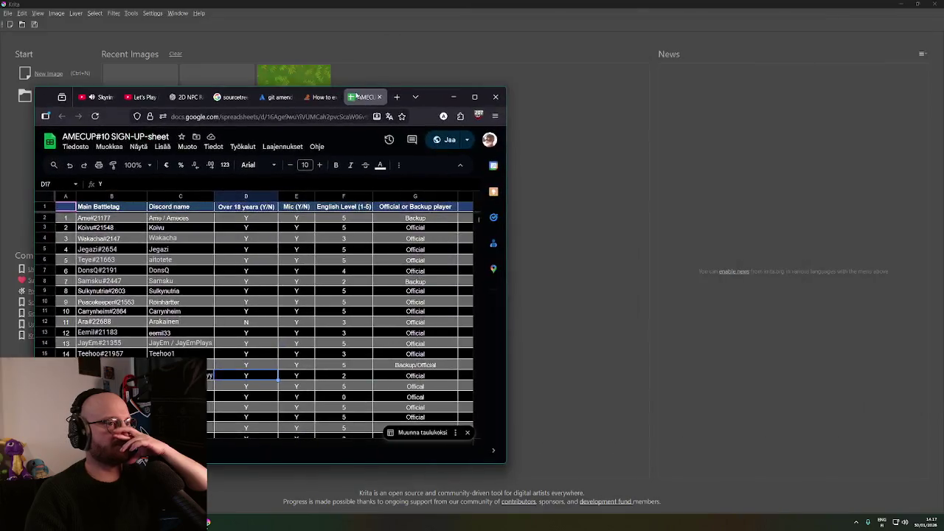
Open goblinBlue.psd and rename the KÄSIVARSI Merged layer to KÄSIVARSI
click(167, 181)
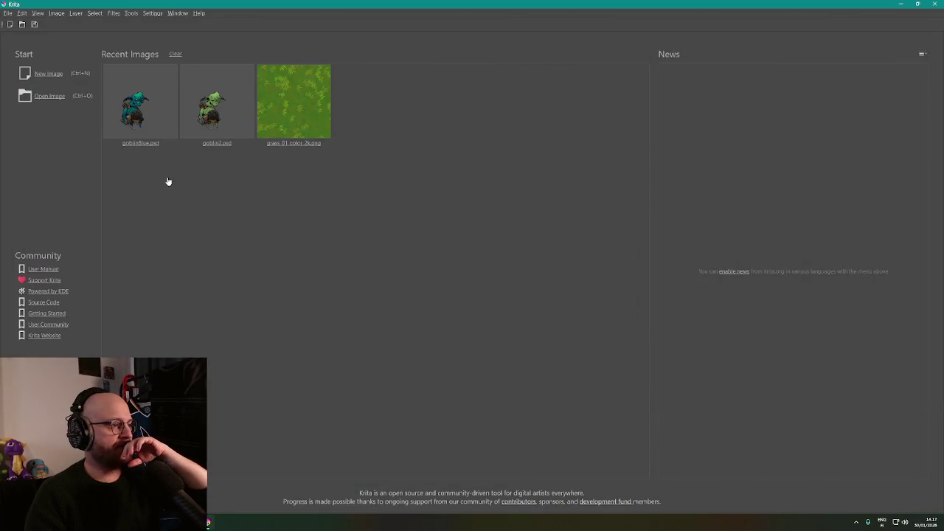
click(154, 139)
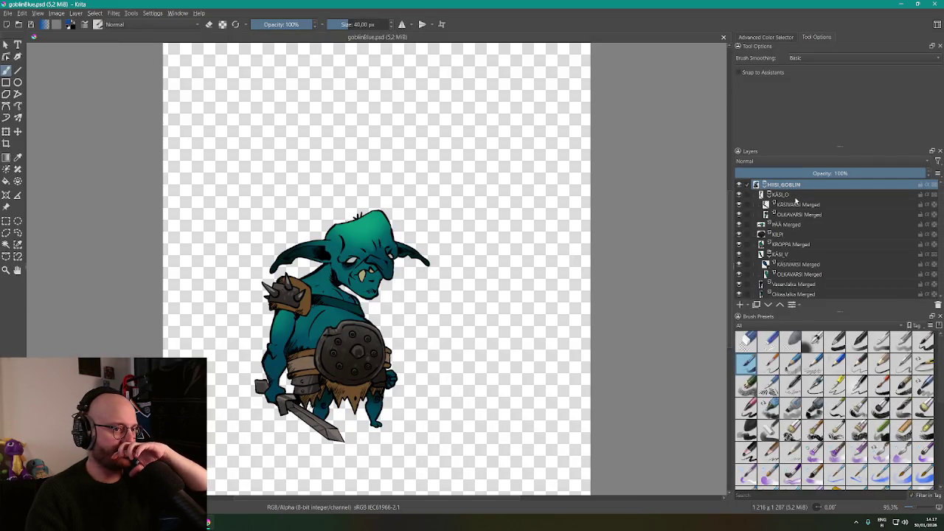
click(790, 194)
click(797, 205)
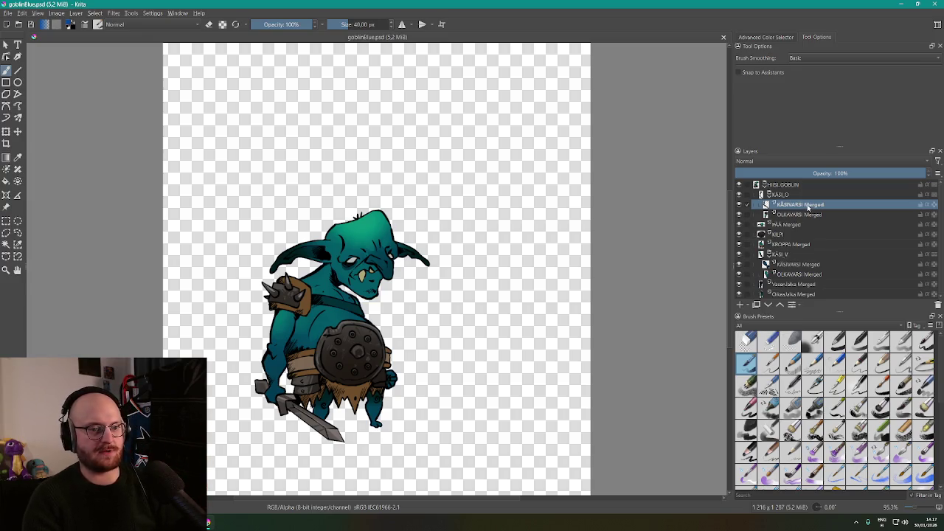
right_click(808, 208)
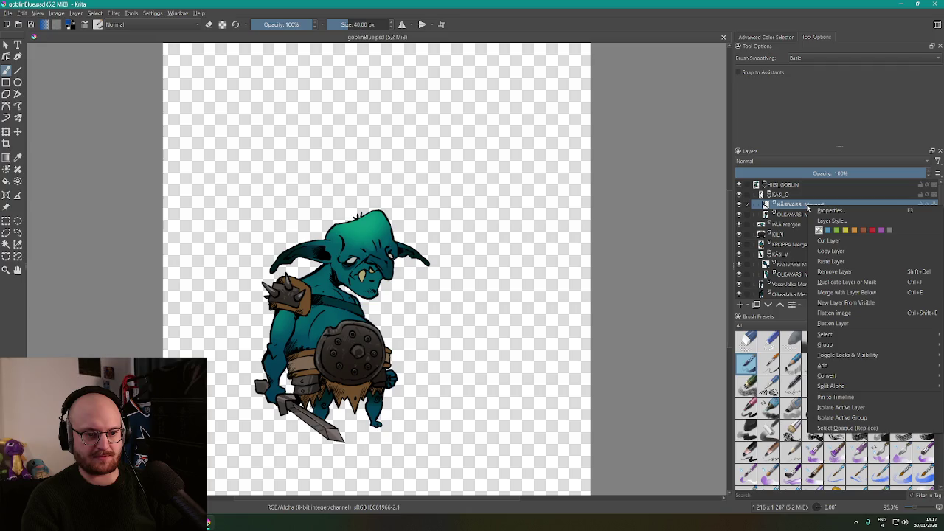
click(804, 207)
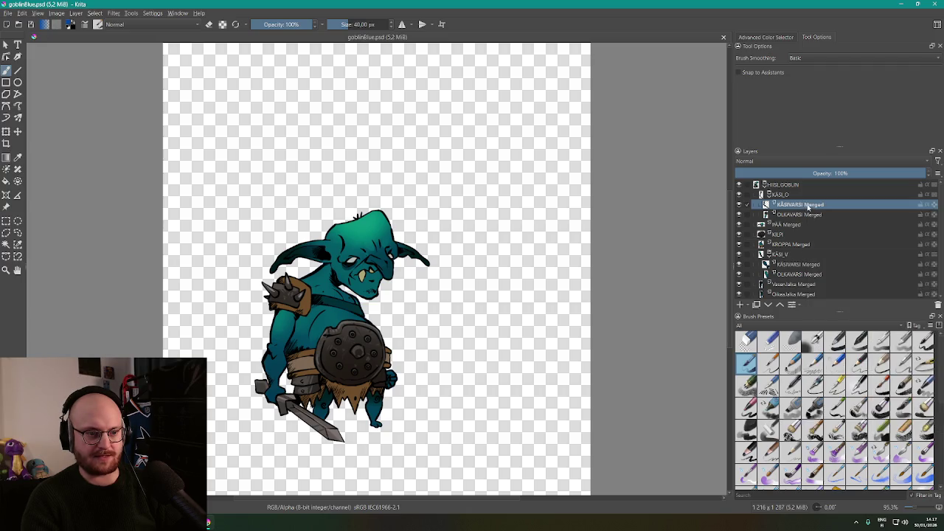
double_click(805, 206)
click(788, 204)
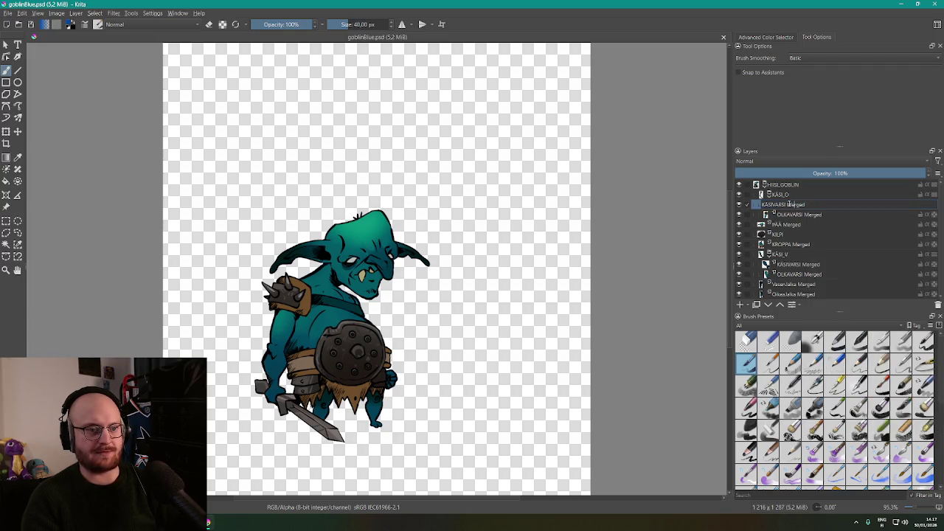
drag(785, 205, 813, 204)
key(BackSpace)
Strip 'Merged' from the OLKAVARSI and PÄÄ layer names
click(806, 214)
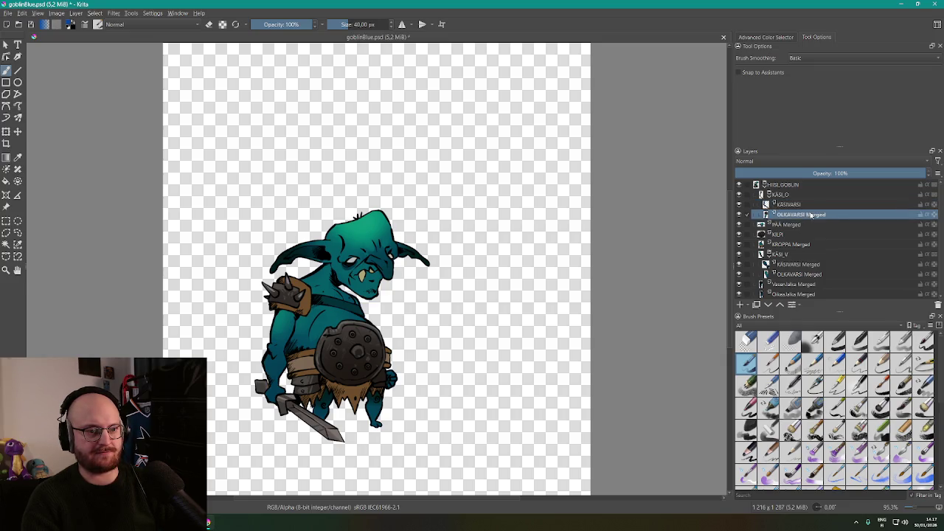
double_click(806, 215)
click(787, 214)
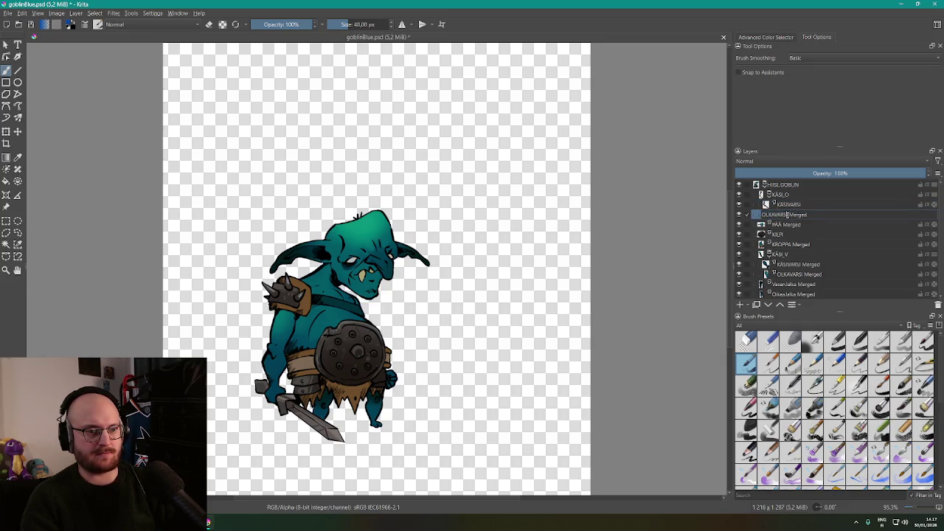
drag(789, 215, 844, 213)
key(BackSpace)
key(Return)
click(786, 227)
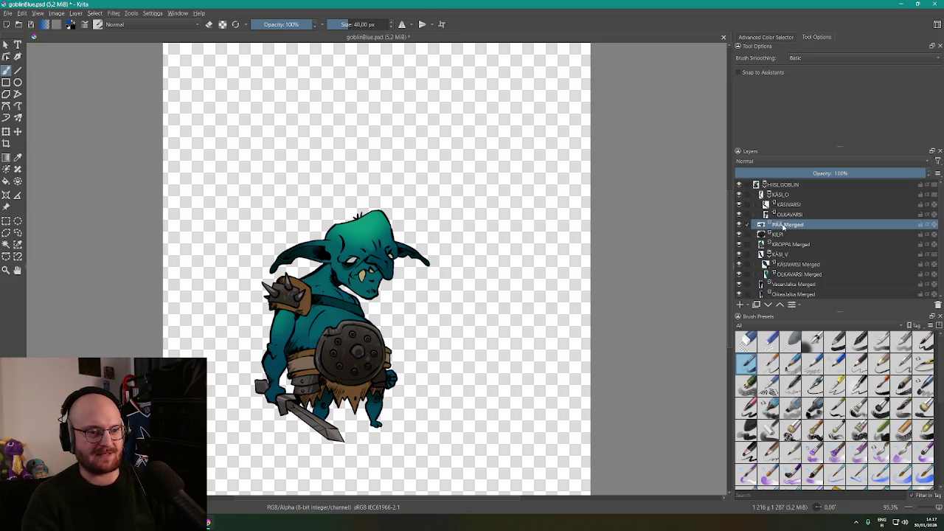
double_click(783, 226)
drag(770, 226, 839, 227)
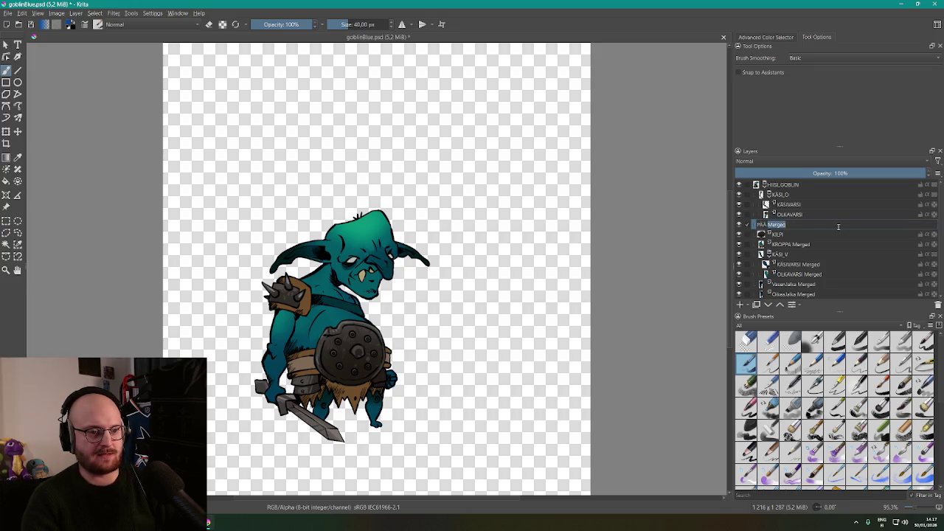
key(BackSpace)
key(Return)
Rename the KROPPA, second KÄSIVARSI and lower OLKAVARSI layers without 'Merged'
click(793, 246)
double_click(794, 246)
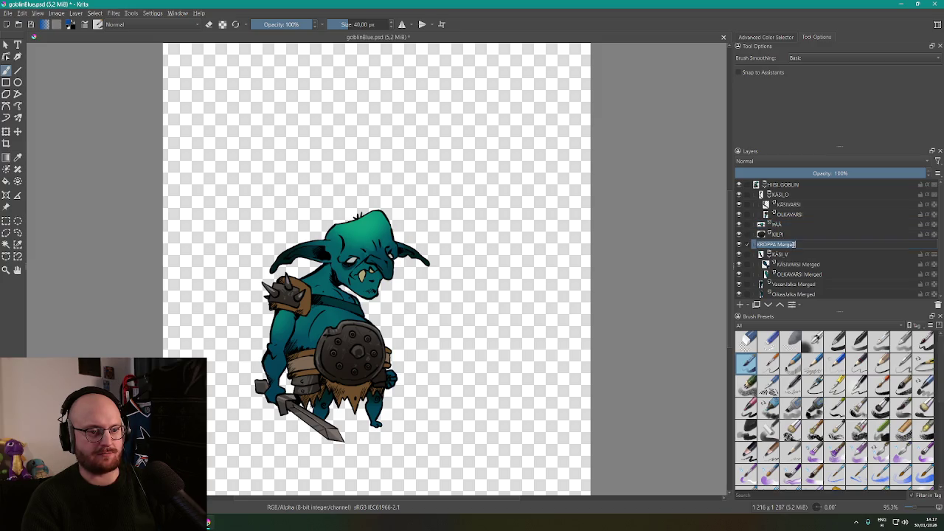
mouse_move(776, 245)
mouse_down()
mouse_move(801, 245)
mouse_move(788, 264)
mouse_up()
key(BackSpace)
key(Return)
double_click(808, 265)
key(BackSpace)
text(I)
key(Return)
click(806, 275)
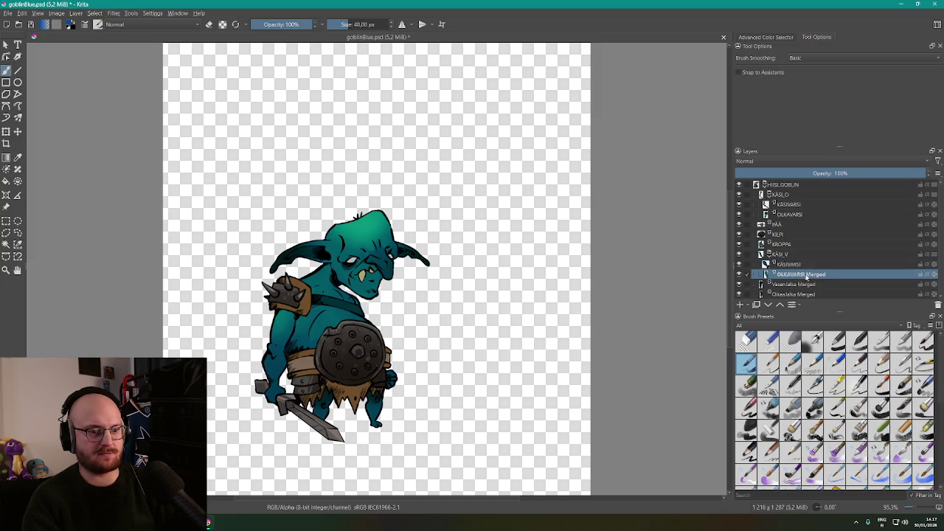
double_click(803, 276)
click(795, 275)
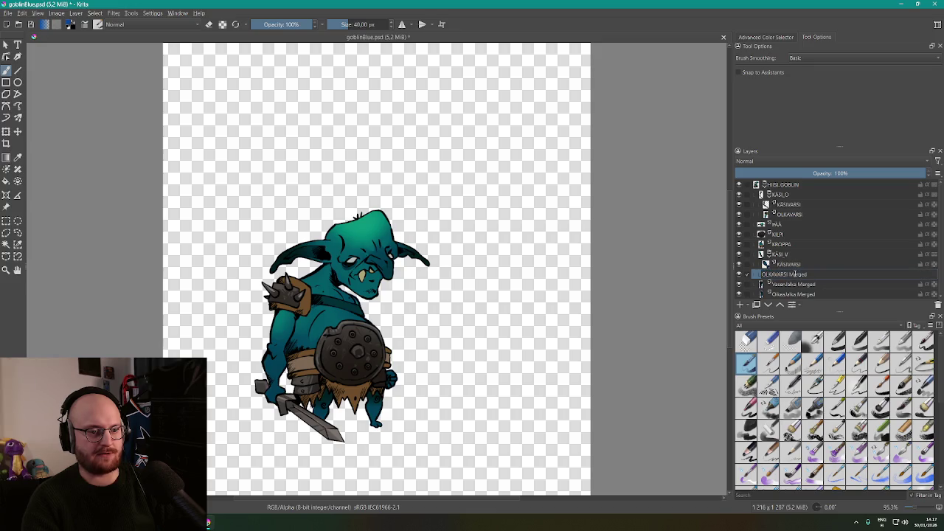
key(shift+End)
key(Delete)
key(Return)
Rename the leg layers to VasenJalka and OikeaJalka, dropping 'Merged'
click(801, 285)
double_click(801, 284)
click(782, 285)
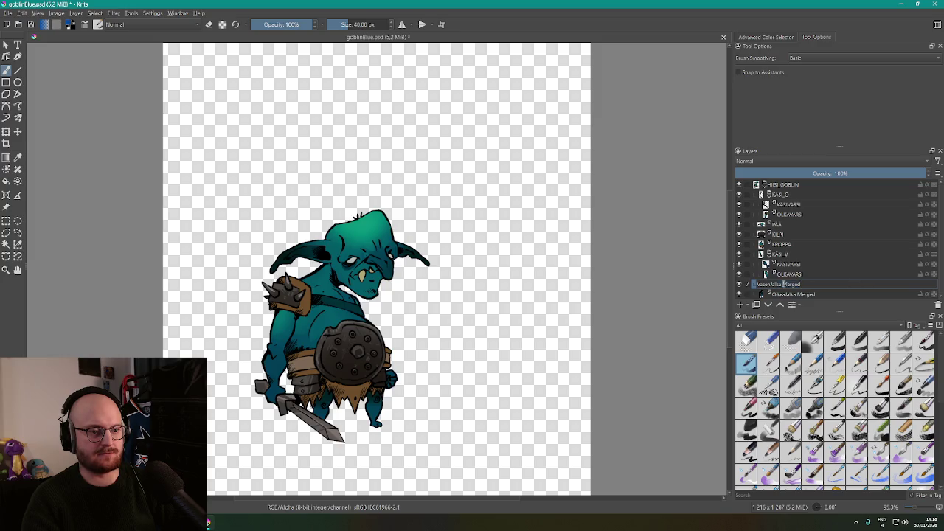
key(shift+End)
key(Delete)
key(Return)
click(801, 294)
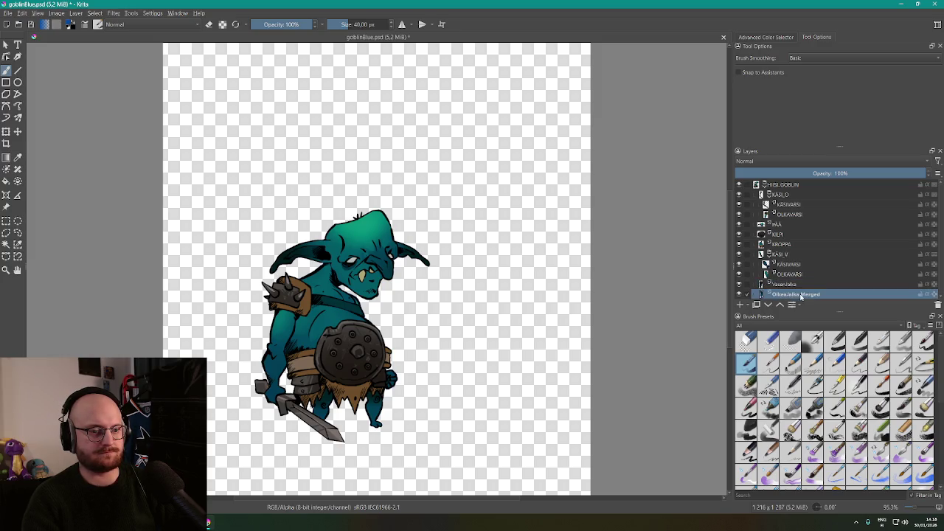
double_click(799, 294)
click(784, 294)
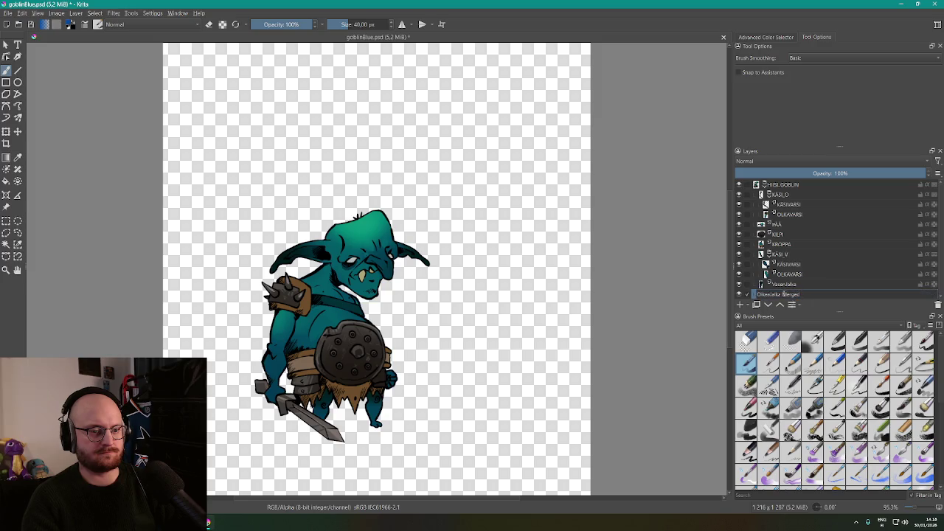
key(shift+End)
key(Delete)
key(Return)
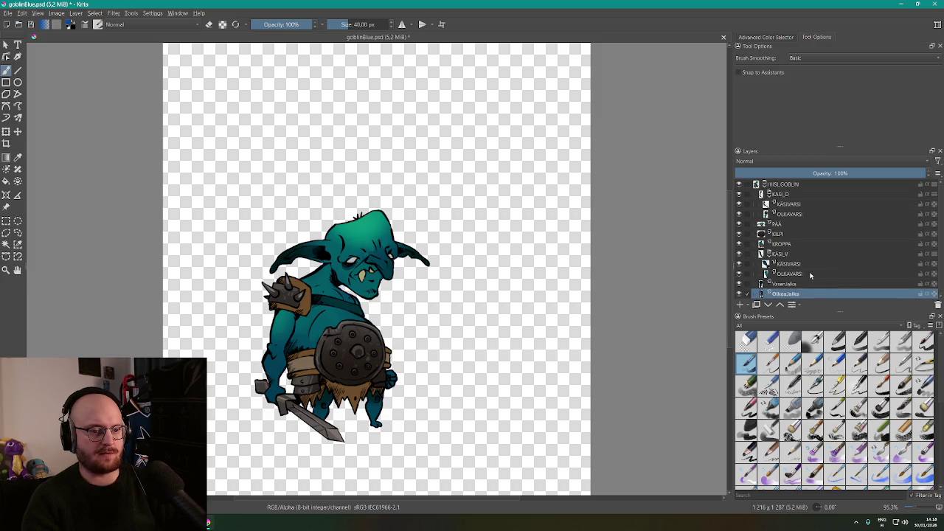
scroll(313, 450, up, 2)
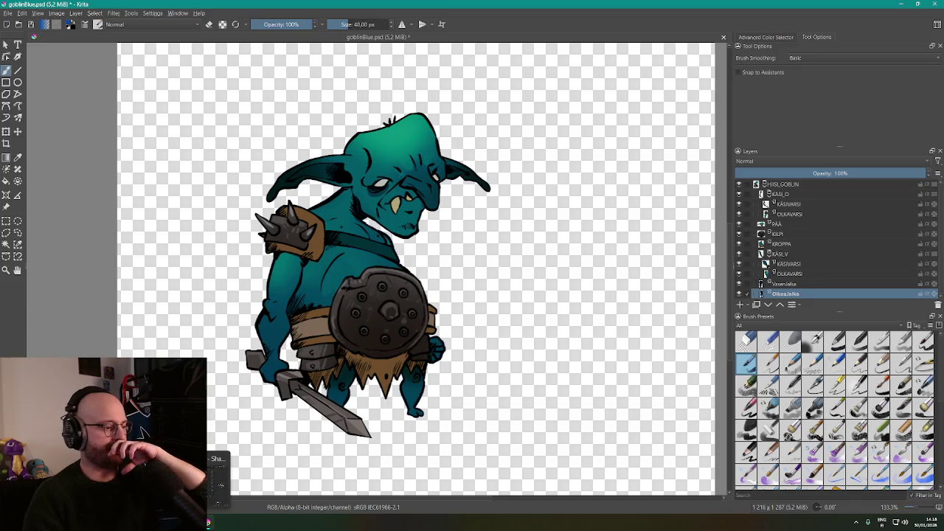
key(alt+Tab)
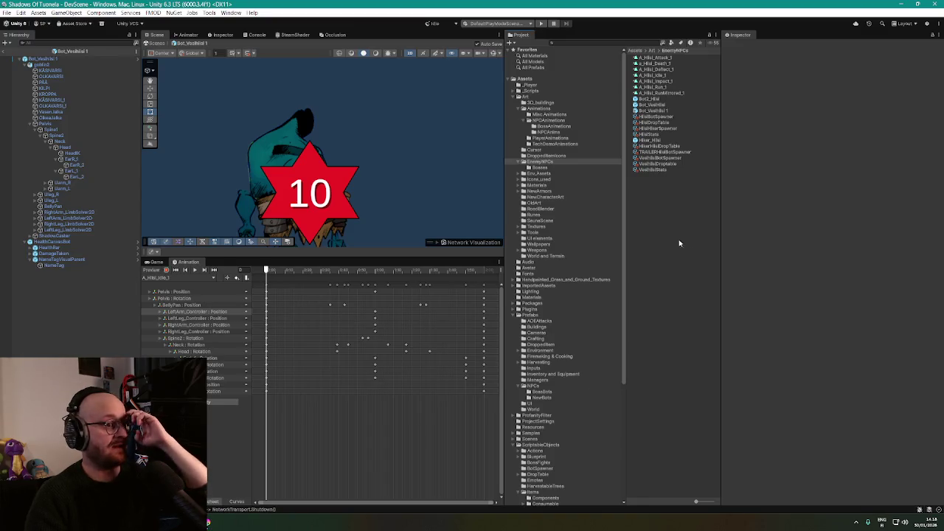
Select goblin2 in the prefab and inspect its source PSD's import settings
click(45, 64)
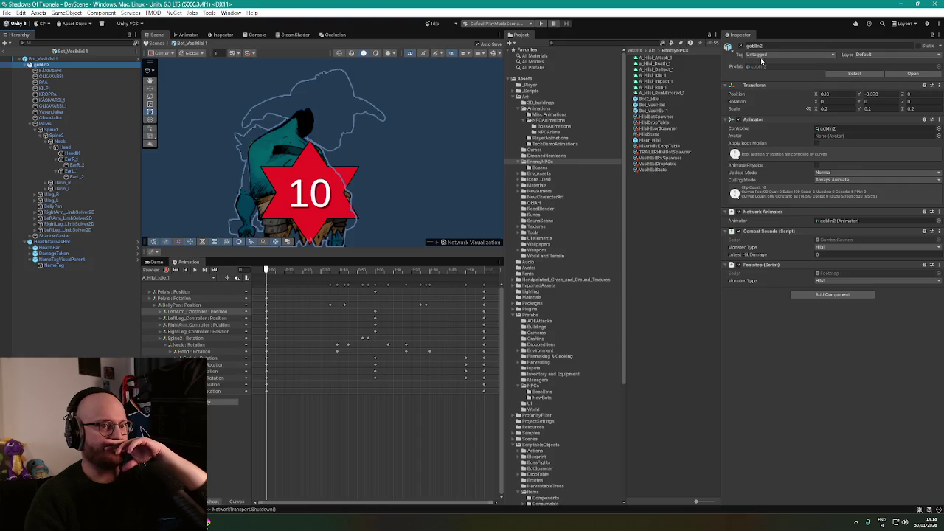
click(760, 65)
click(648, 69)
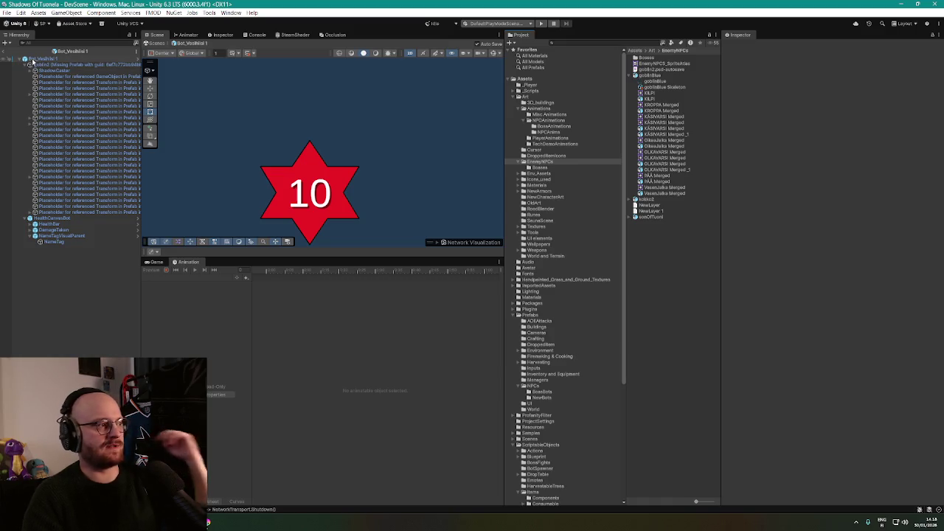
Return to DevScene and delete both Bot_VesiHisi prefabs found by searching 'vesihisi'
click(5, 51)
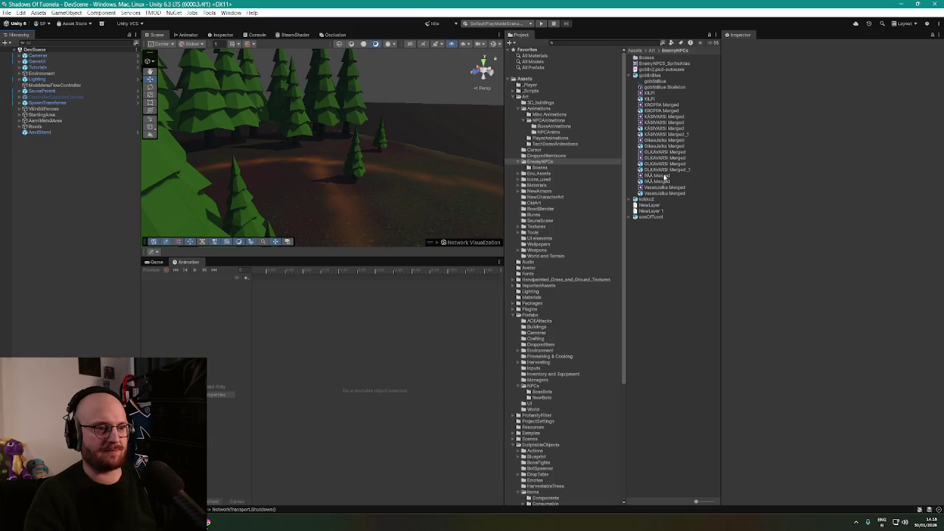
click(591, 42)
text(vesihisi)
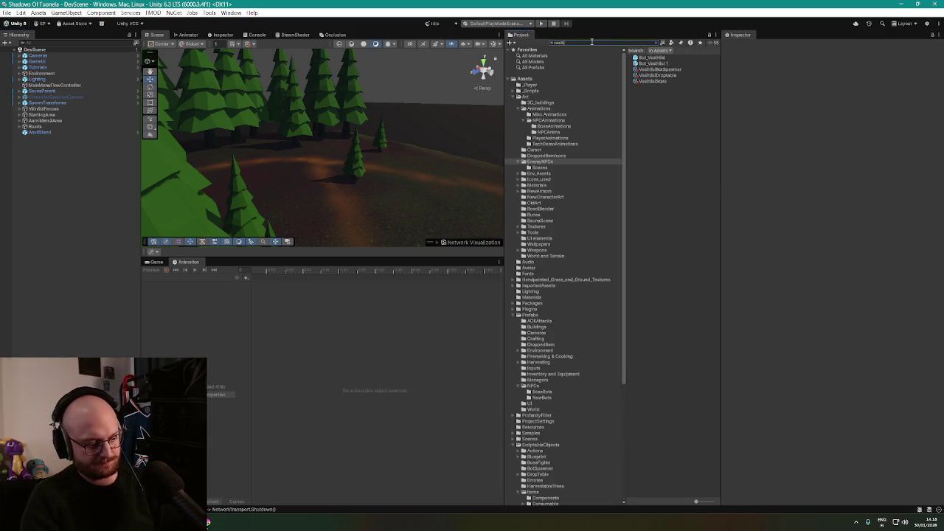
click(662, 64)
shift+click(662, 59)
key(Delete)
key(Return)
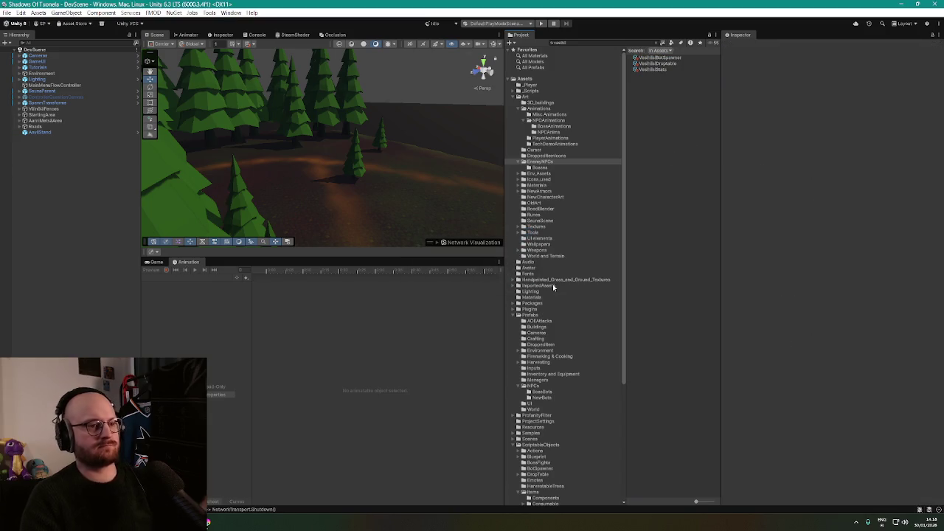
click(209, 522)
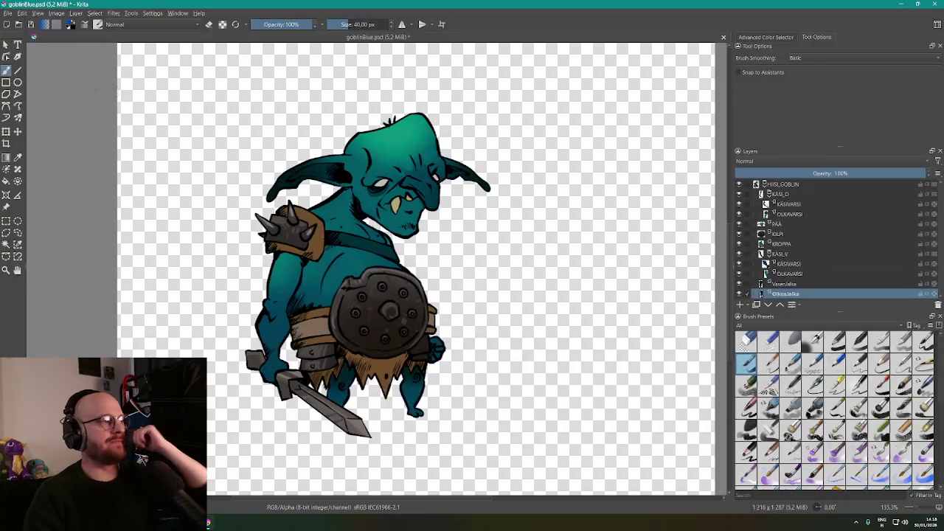
Save the drawing, then export it as Photoshop goblinBlue.psd, replacing the existing EnemyNPCs file
click(7, 13)
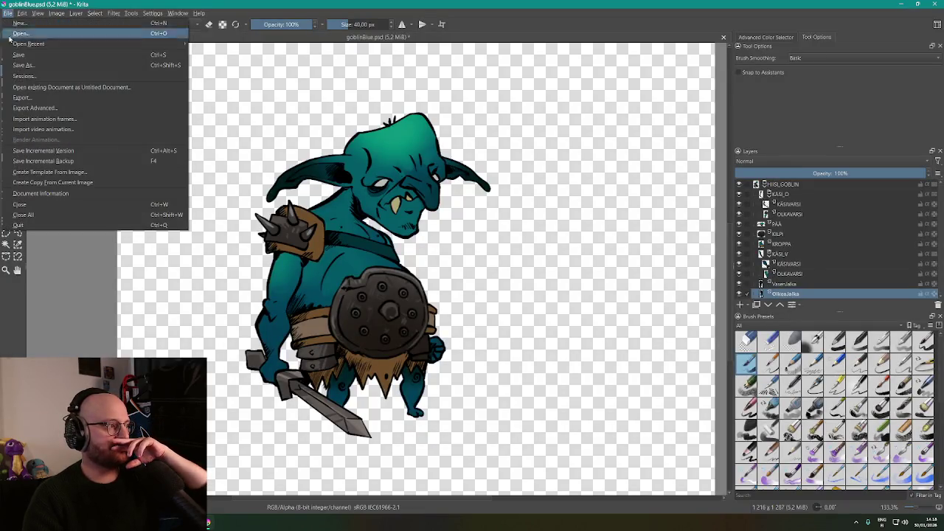
click(30, 58)
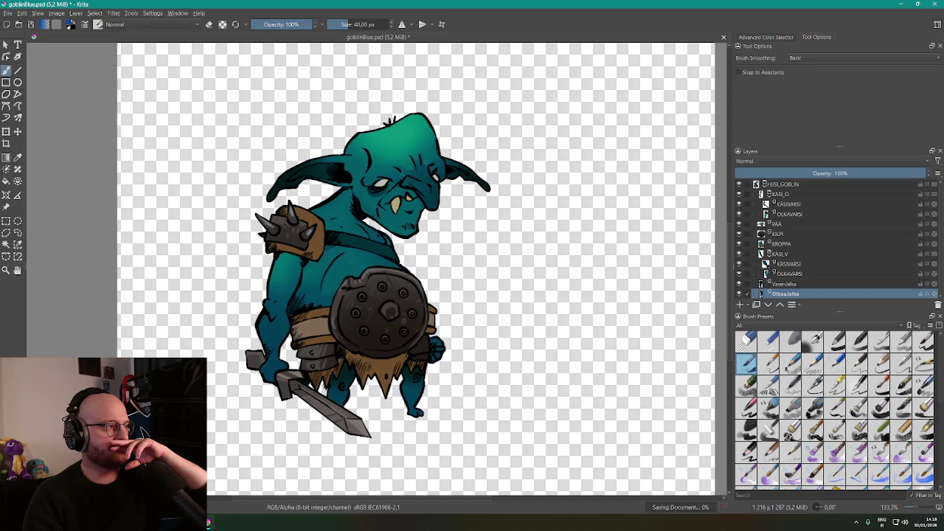
click(8, 13)
click(22, 98)
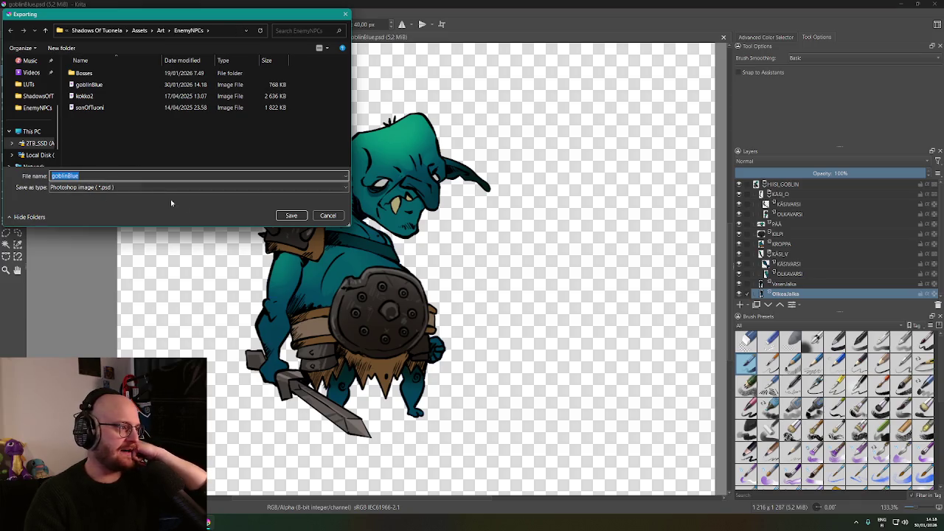
click(294, 217)
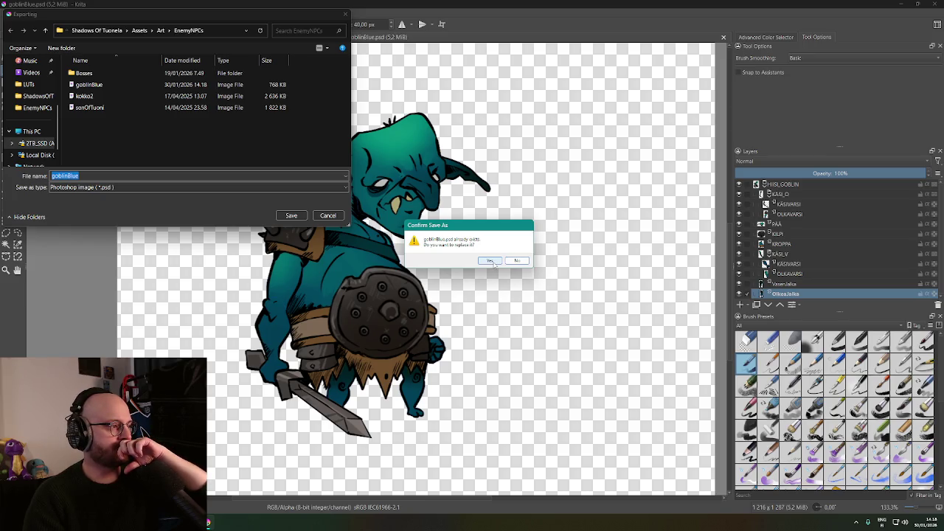
click(490, 261)
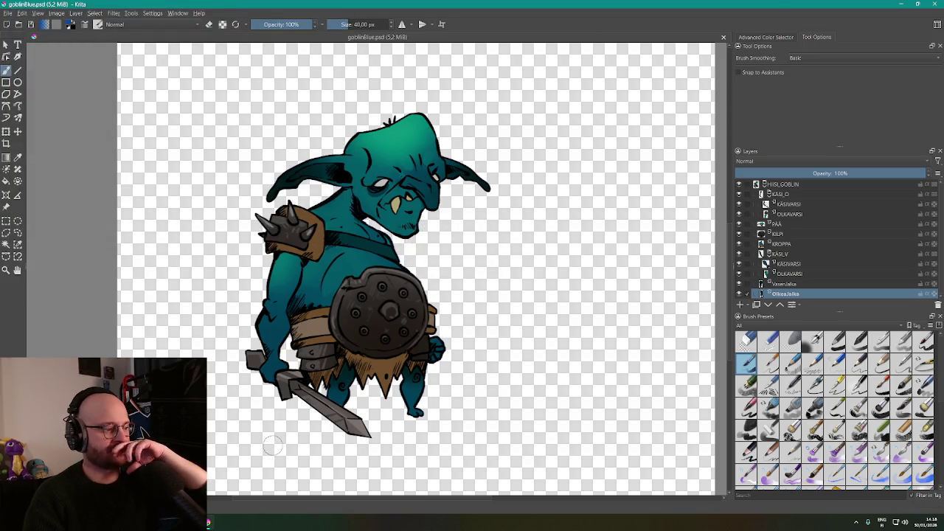
click(218, 484)
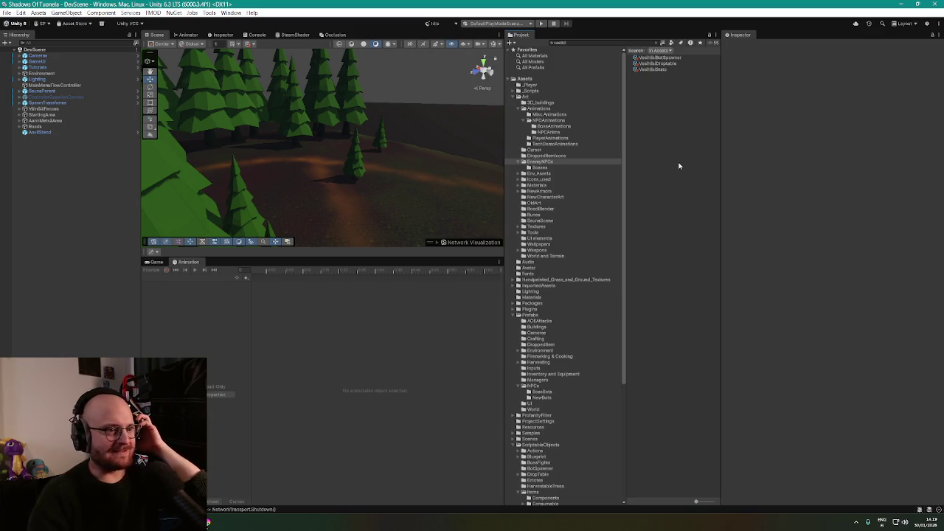
Clear the search, select goblinBlue.psd in EnemyNPCs and apply its updated import settings
click(657, 42)
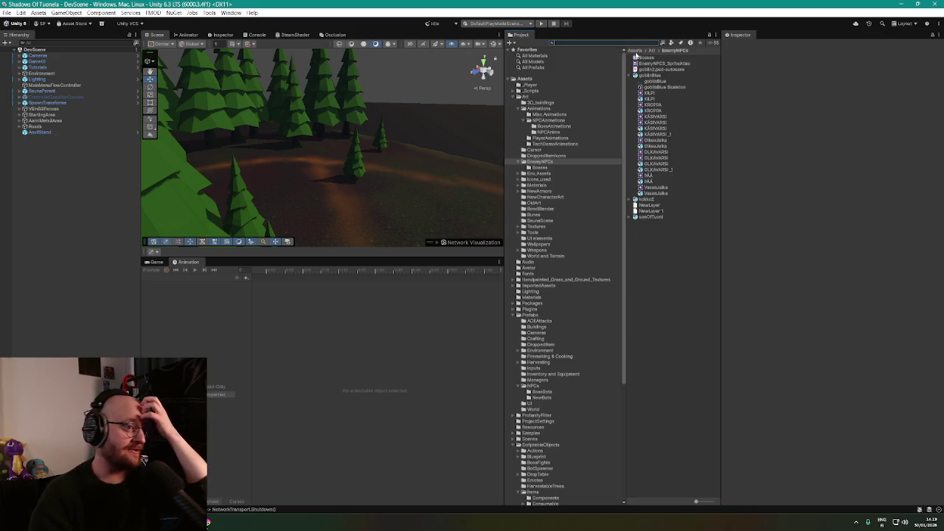
click(644, 76)
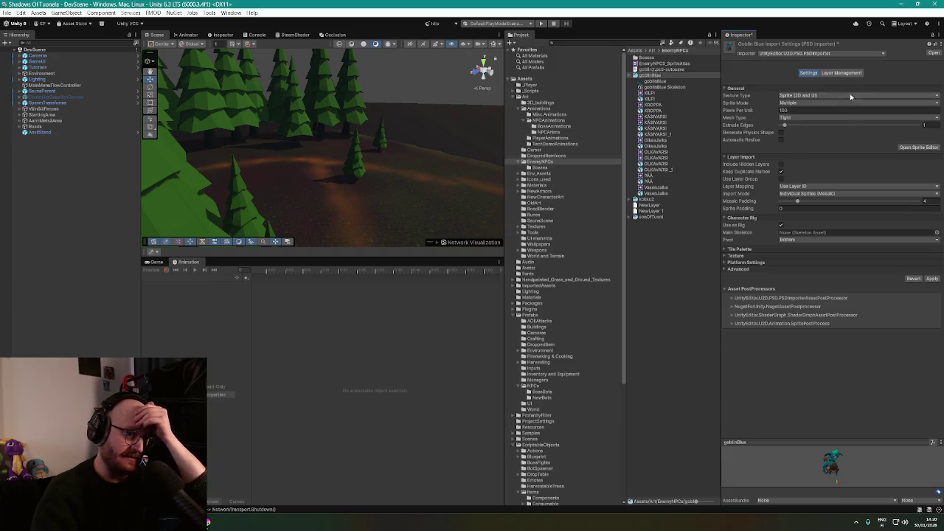
click(845, 73)
click(808, 73)
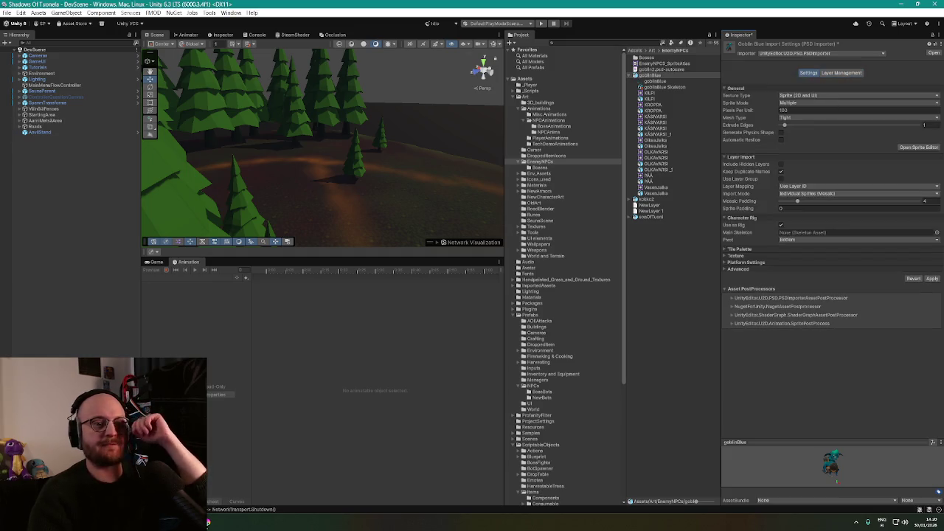
click(932, 279)
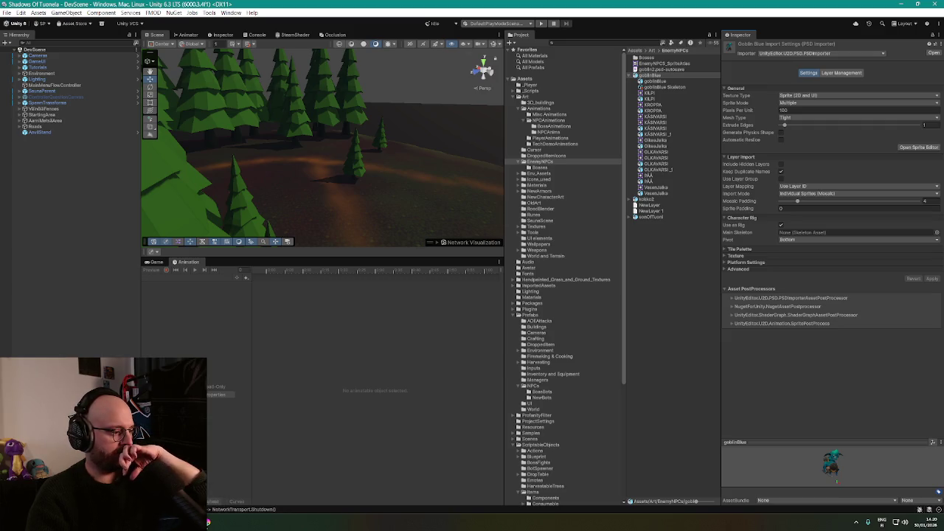
key(alt+Tab)
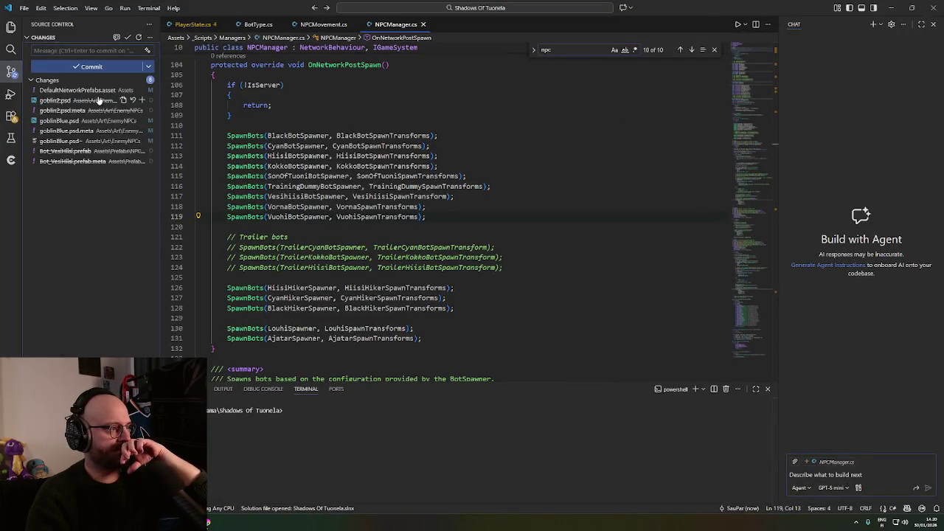
Discard and restore the changes to goblin2.psd and goblin2.psd.meta in Source Control
click(133, 99)
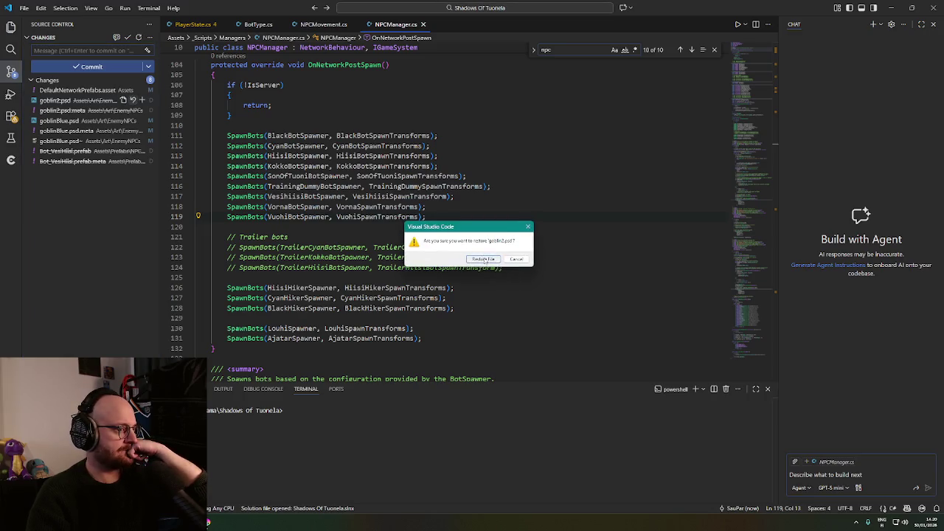
key(Return)
click(132, 100)
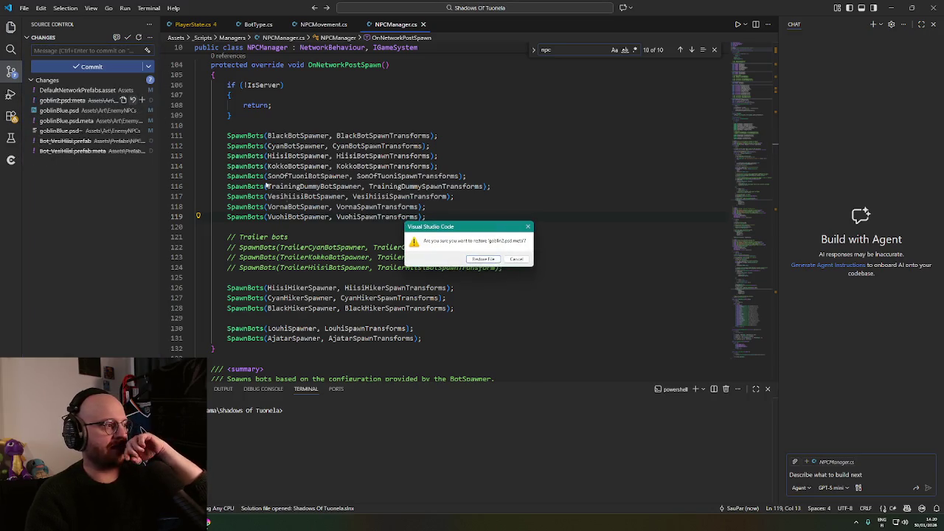
click(482, 259)
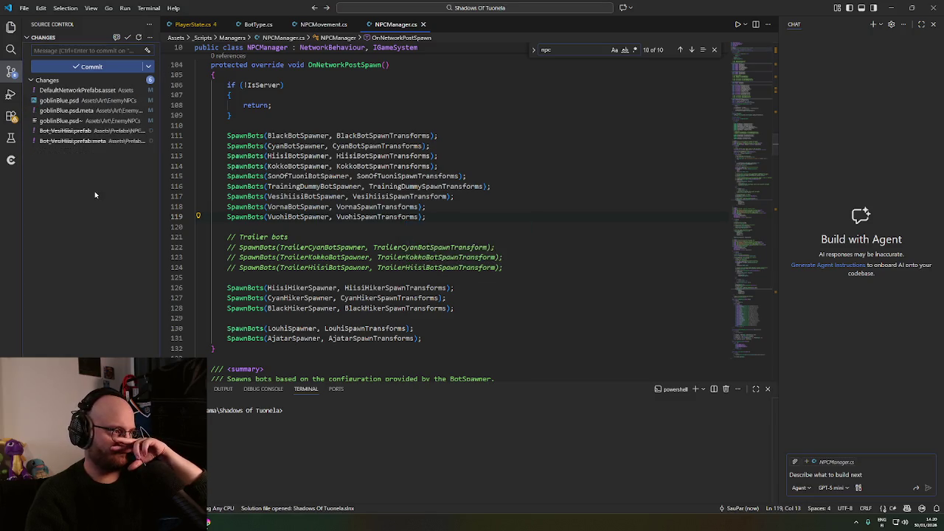
click(892, 7)
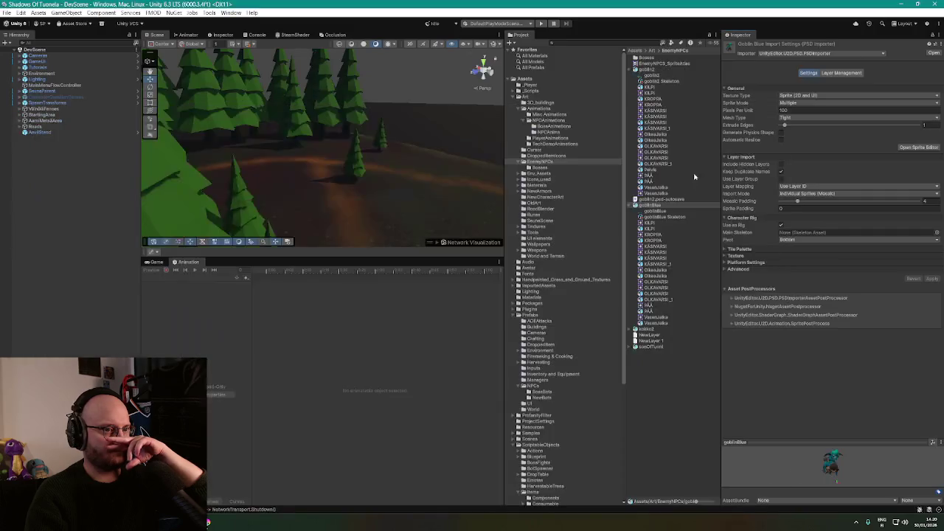
click(653, 70)
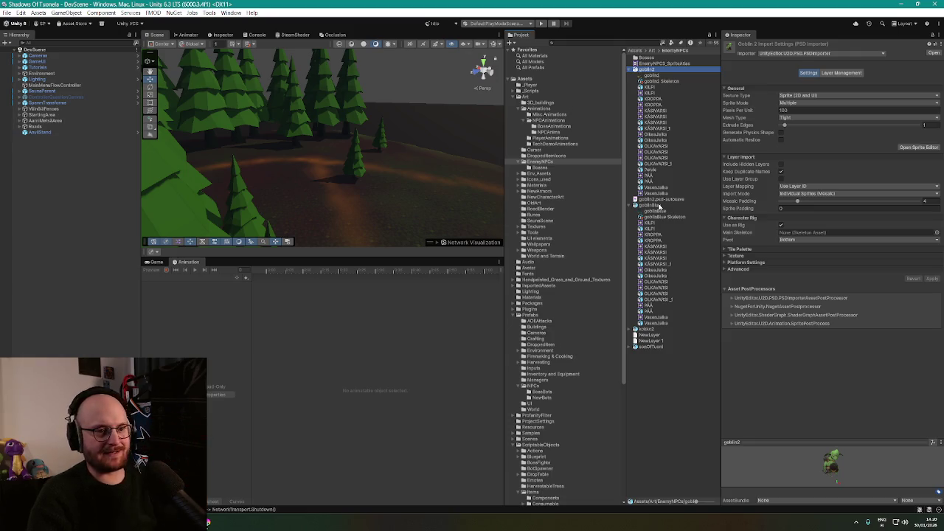
click(658, 205)
click(839, 352)
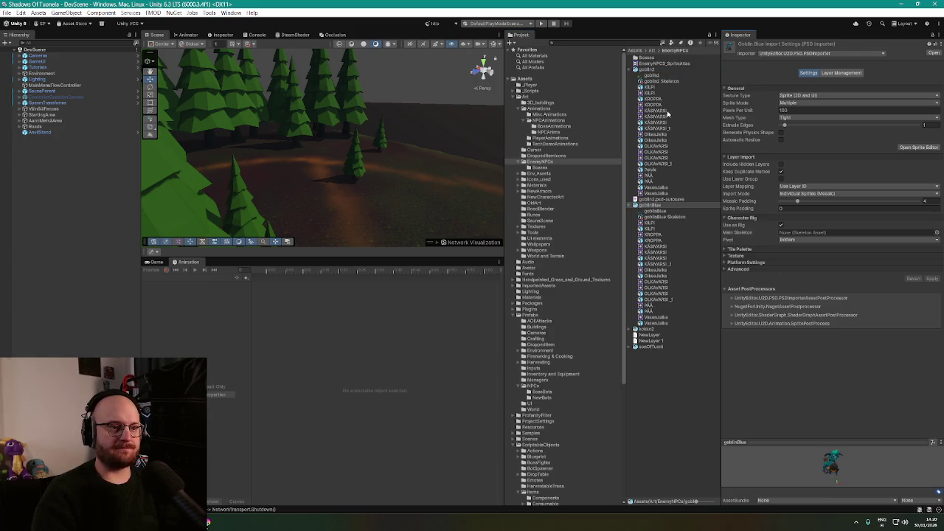
click(654, 71)
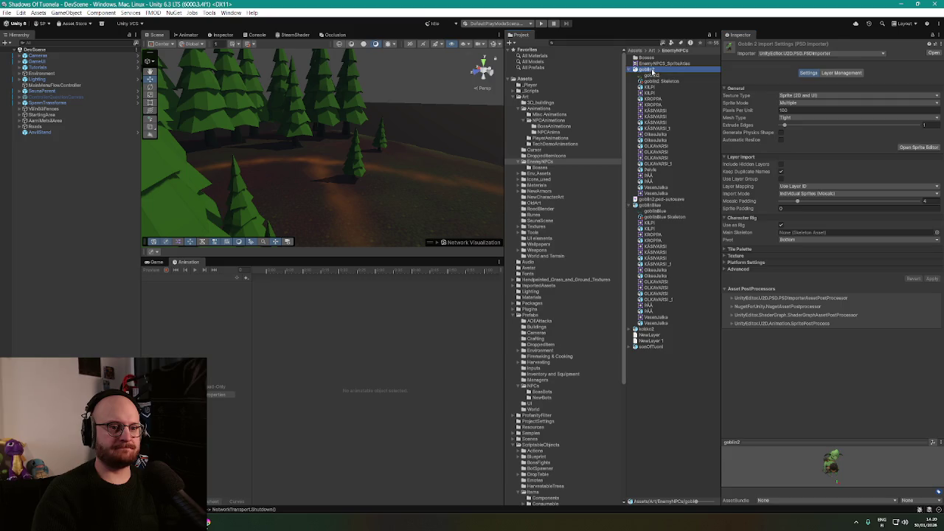
click(658, 206)
click(795, 331)
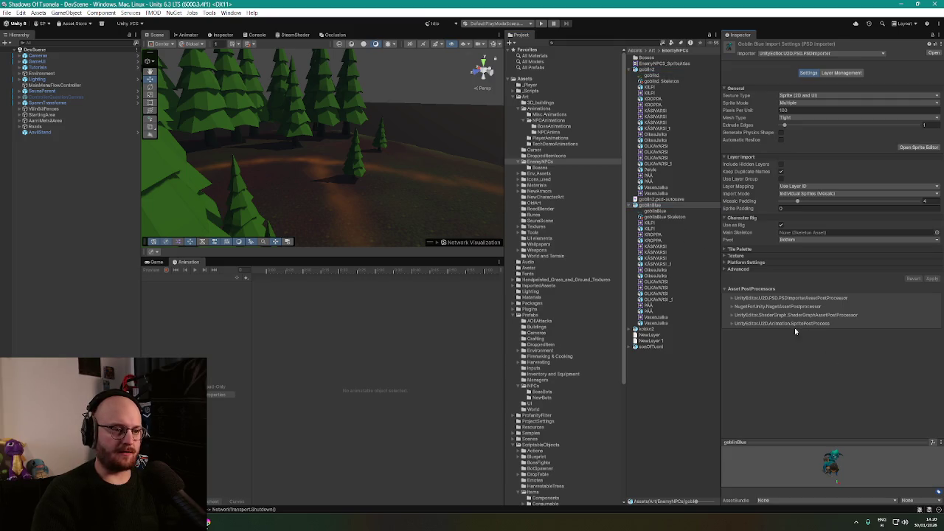
click(570, 44)
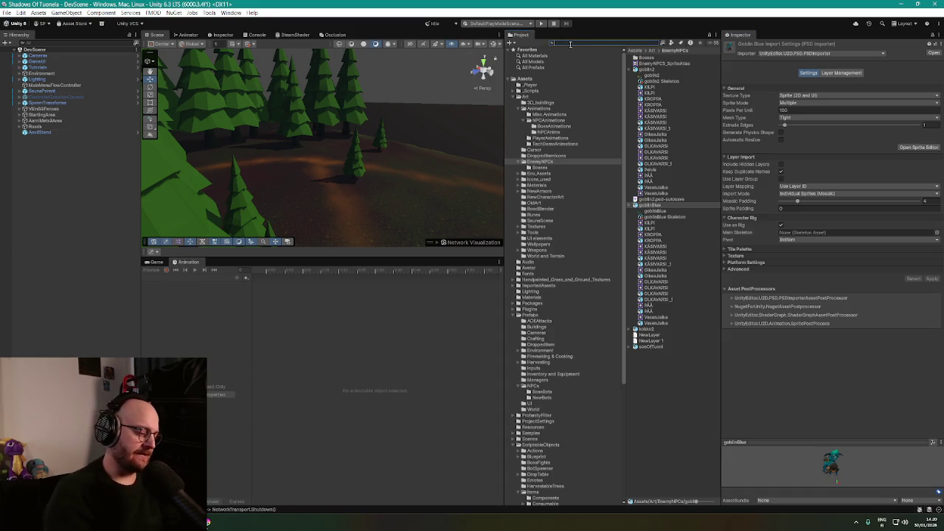
Make a Prefab Variant of Bot2_Hiisi named Bot_Vesihiisi and open it in prefab editing
text(hiisi)
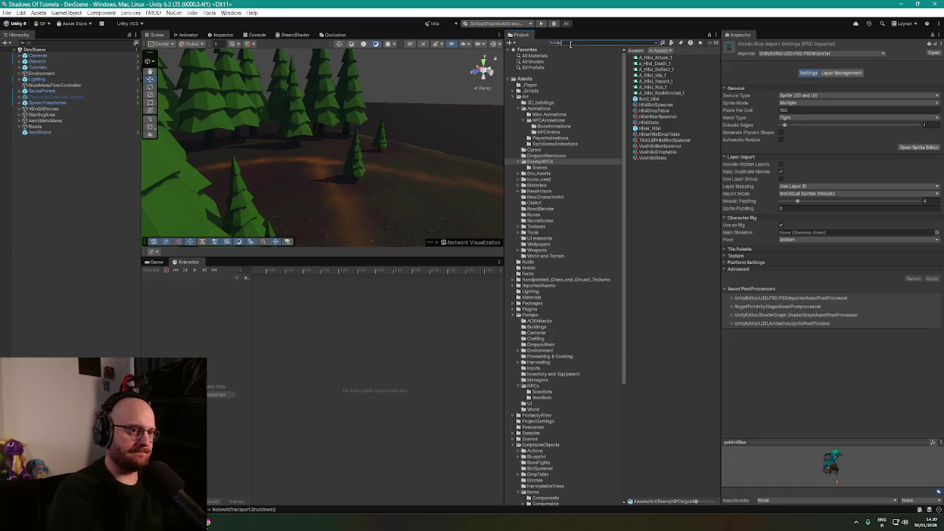
click(651, 99)
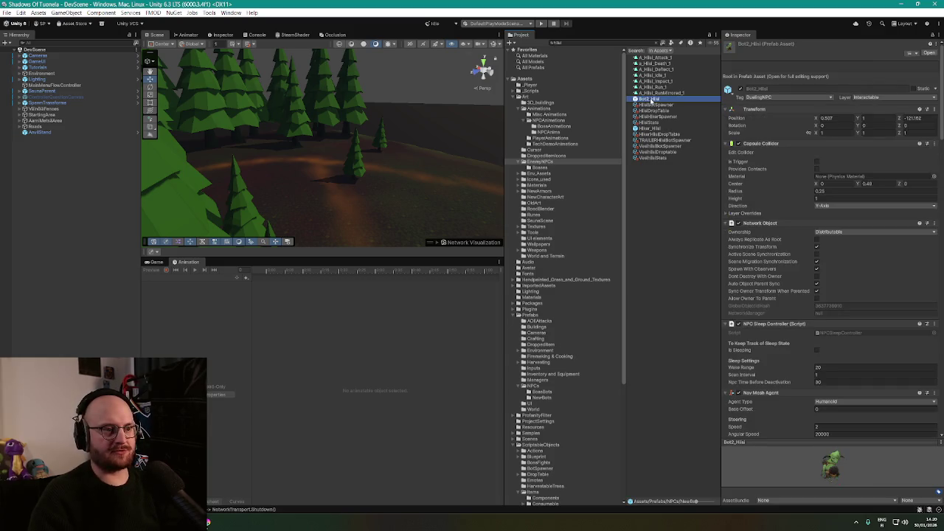
right_click(650, 99)
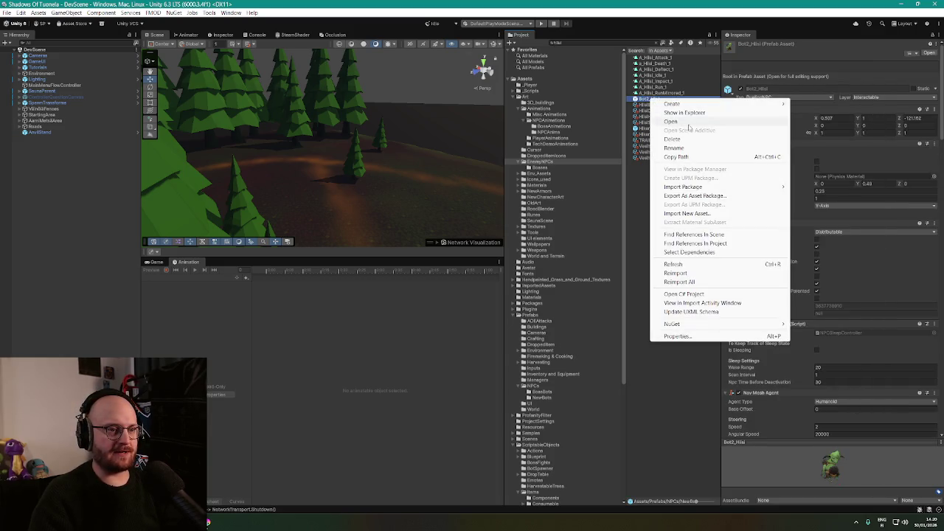
mouse_move(702, 104)
click(820, 130)
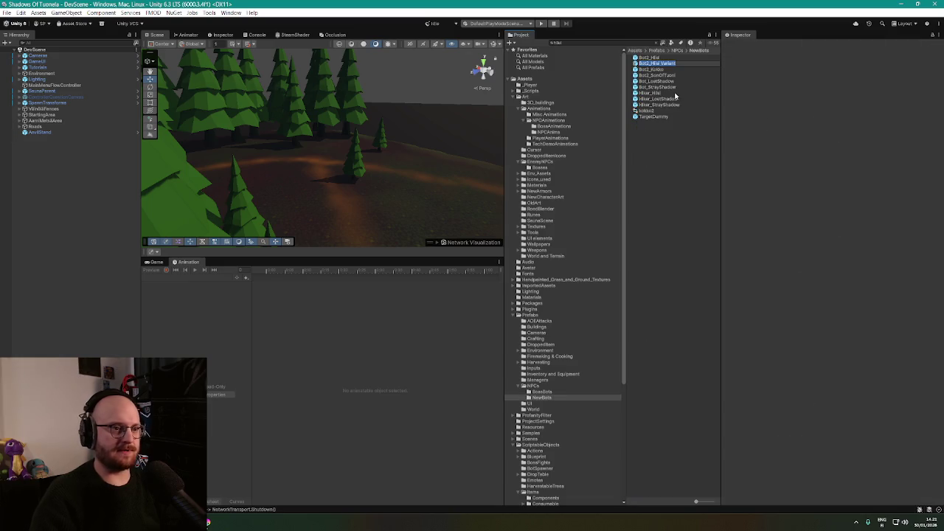
text(Bot_Vesihiisi)
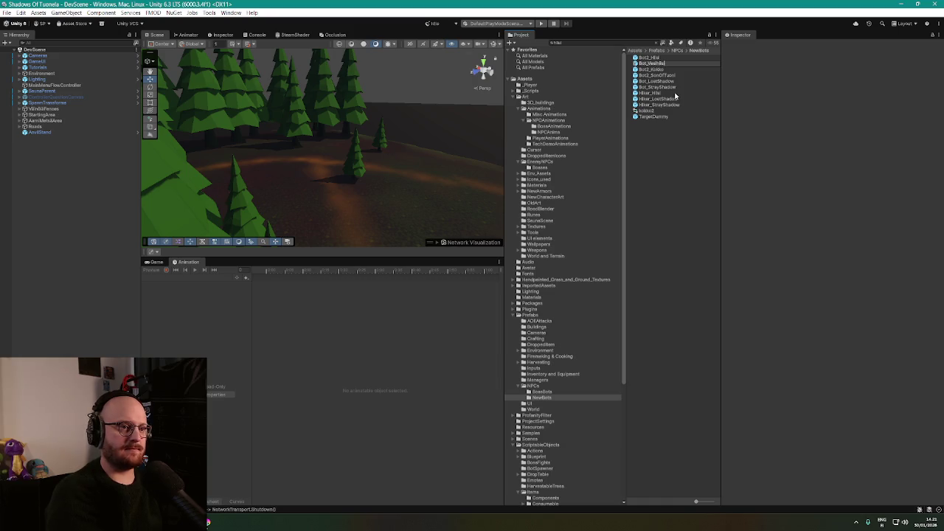
key(Return)
double_click(654, 88)
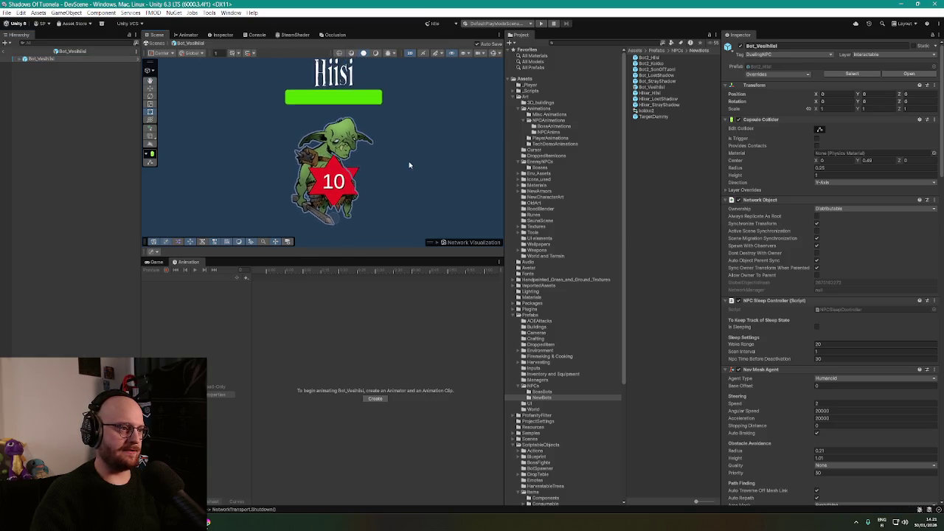
Expand Bot_Vesihiisi and goblin2, select the KÄSIVARSI arm, and open the EnemyNPCs folder
click(21, 59)
click(20, 59)
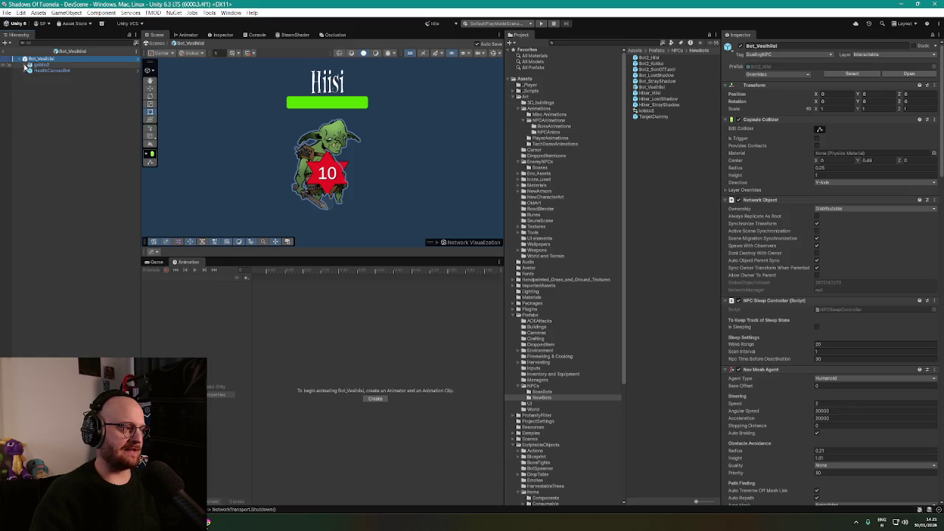
click(25, 65)
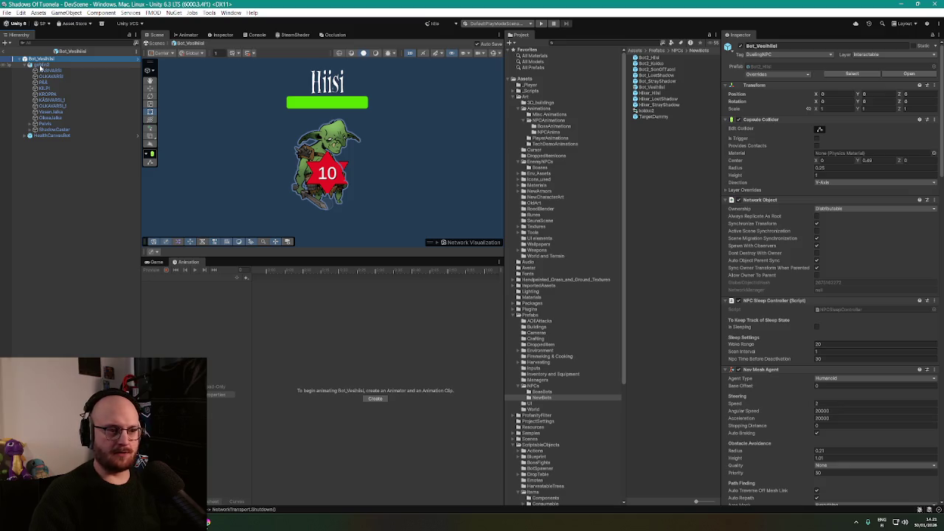
click(44, 70)
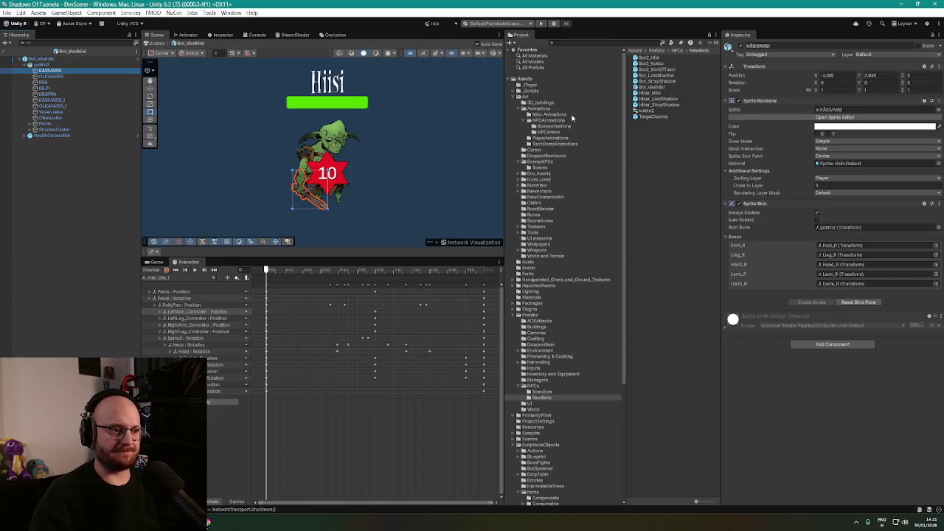
click(541, 162)
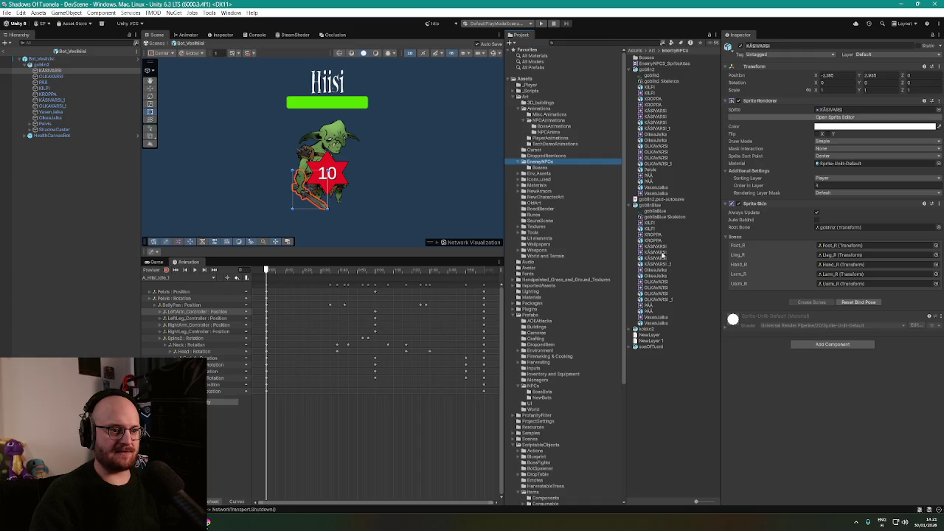
Swap KÄSIVARSI, OLKAVARSI, PÄÄ and KILPI to goblinBlue's matching sprites
drag(649, 245, 839, 110)
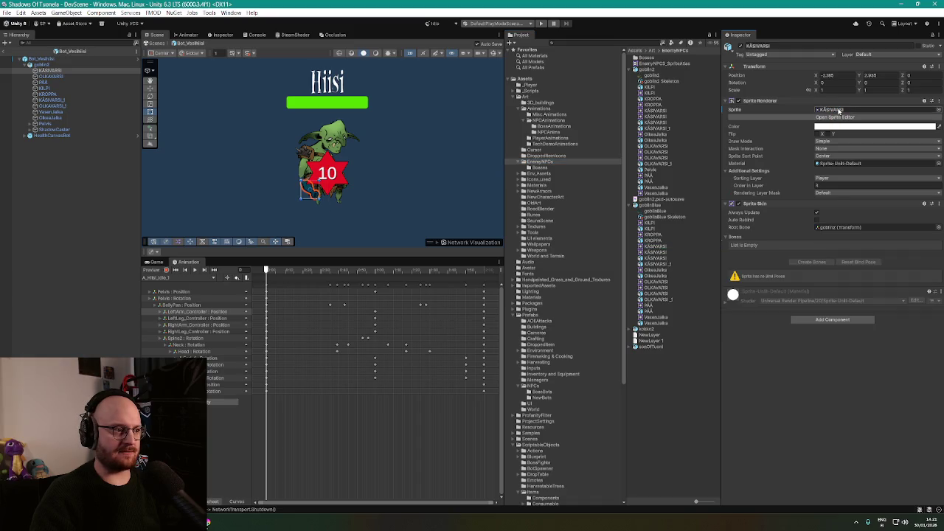
scroll(310, 192, up, 10)
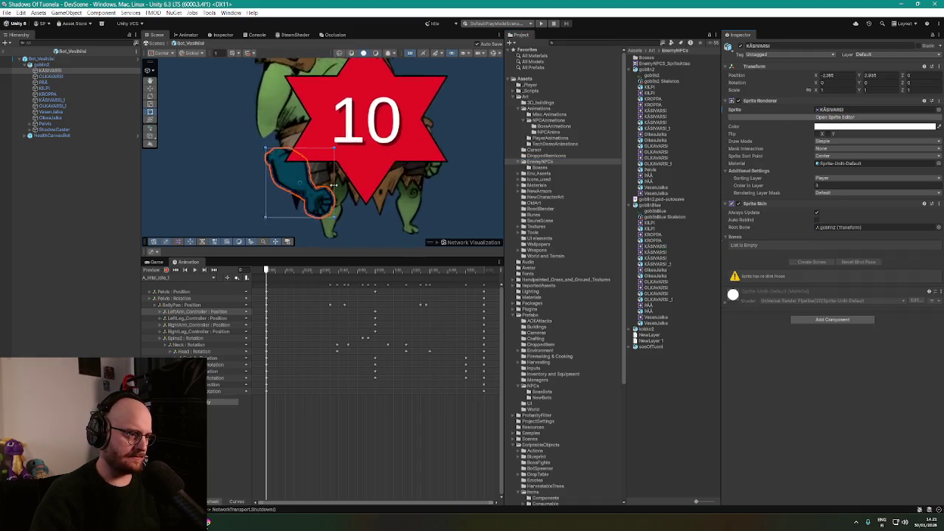
scroll(334, 185, down, 8)
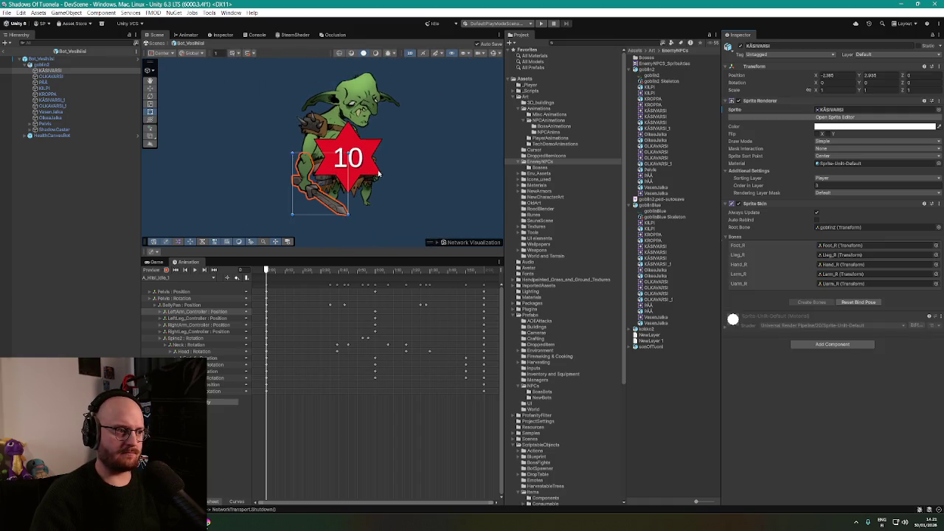
drag(743, 211, 871, 109)
click(51, 76)
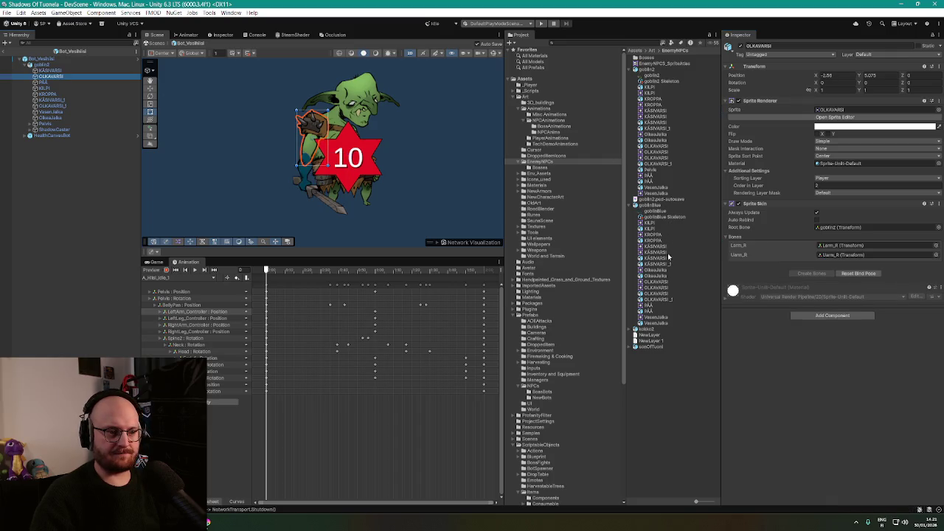
mouse_move(665, 284)
mouse_down()
mouse_move(841, 103)
mouse_move(847, 112)
mouse_up()
click(44, 82)
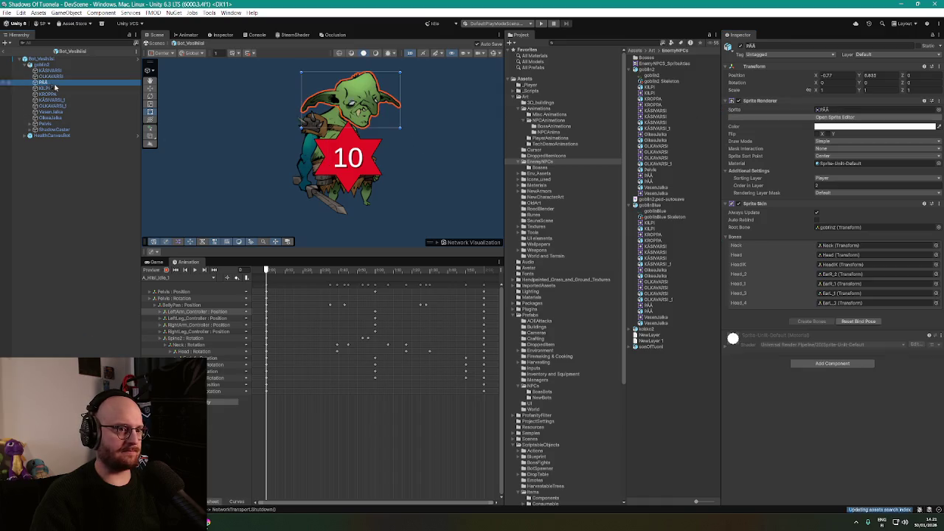
mouse_move(652, 308)
mouse_down()
mouse_move(850, 94)
mouse_move(849, 114)
mouse_up()
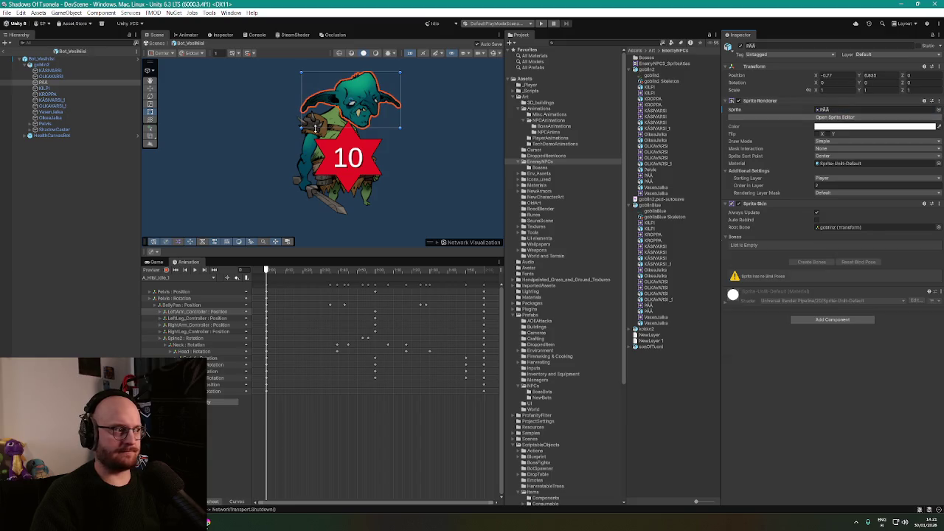
scroll(344, 113, up, 2)
scroll(344, 113, up, 2)
scroll(362, 140, down, 5)
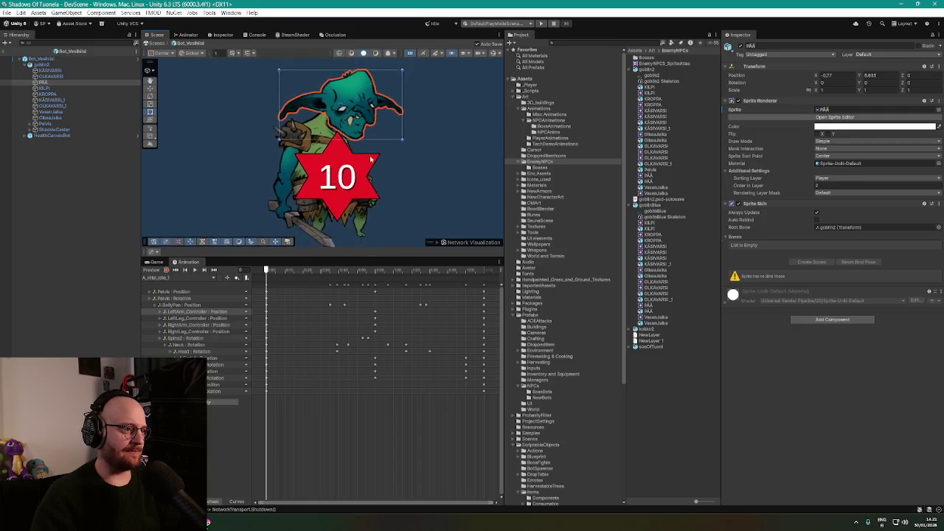
scroll(369, 160, down, 1)
click(45, 88)
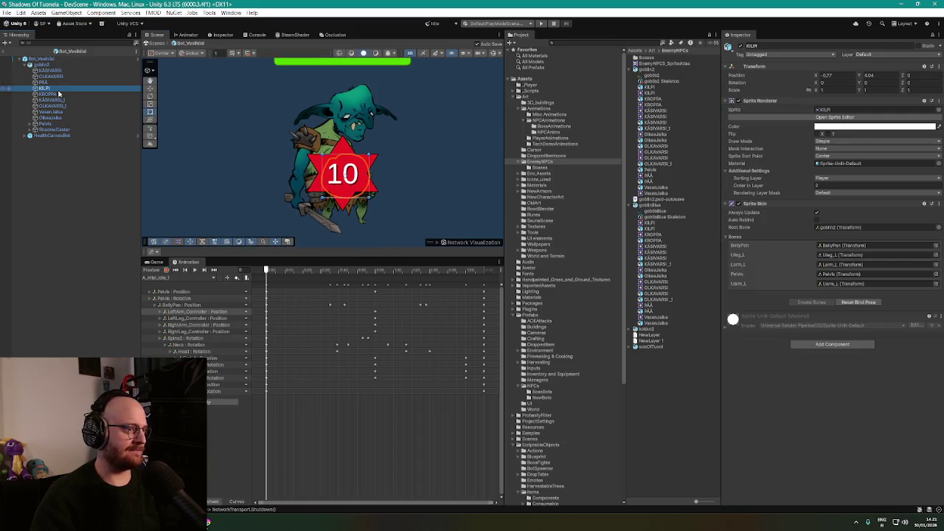
drag(653, 228, 836, 112)
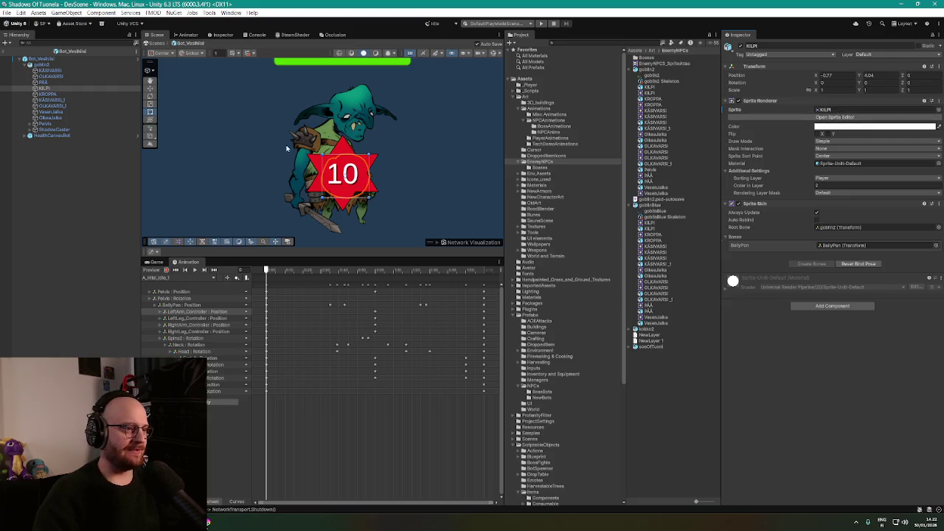
Check the KROPPA part, then give KÄSIVARSI_1 the KÄSIVARSI sprite
click(46, 95)
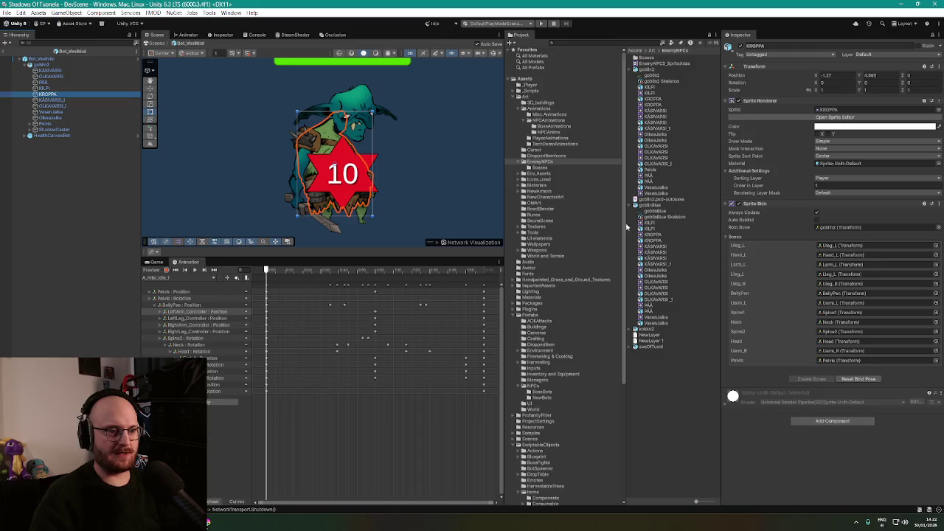
click(849, 115)
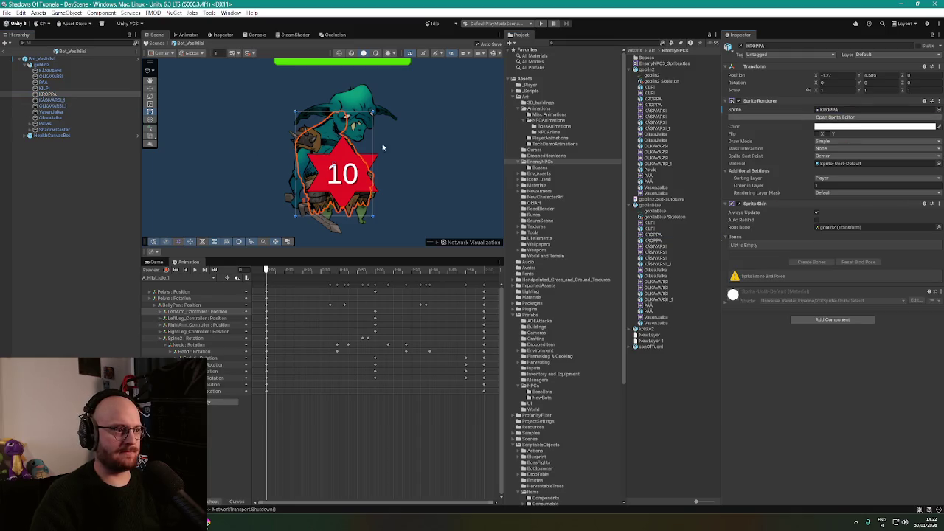
click(68, 100)
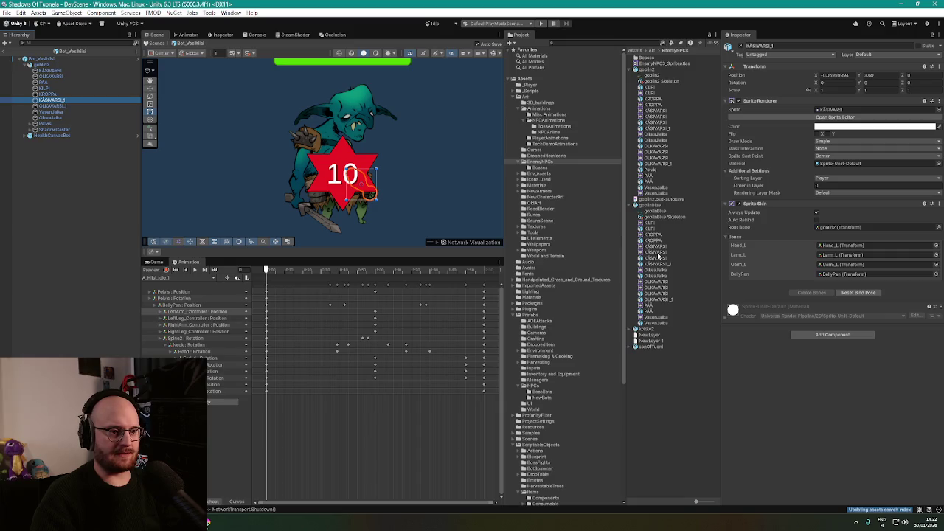
click(844, 111)
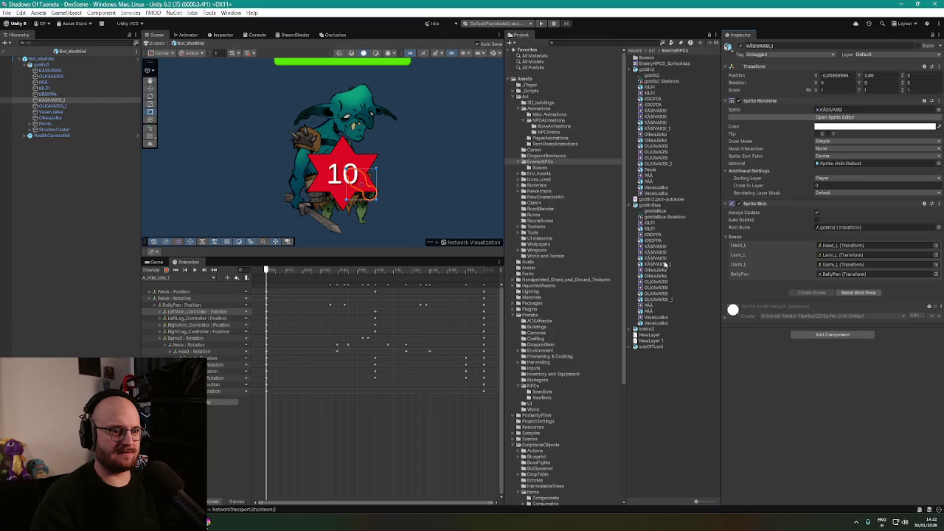
drag(662, 250, 838, 112)
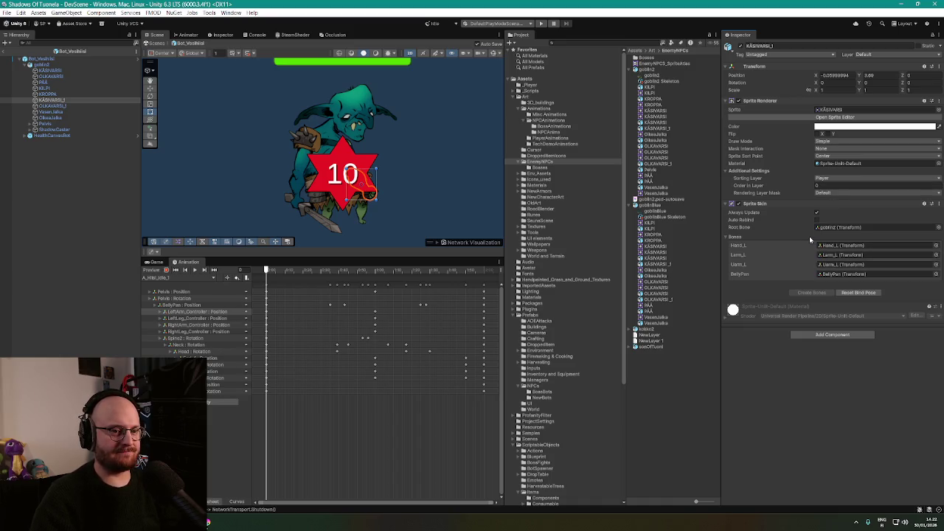
scroll(399, 199, up, 5)
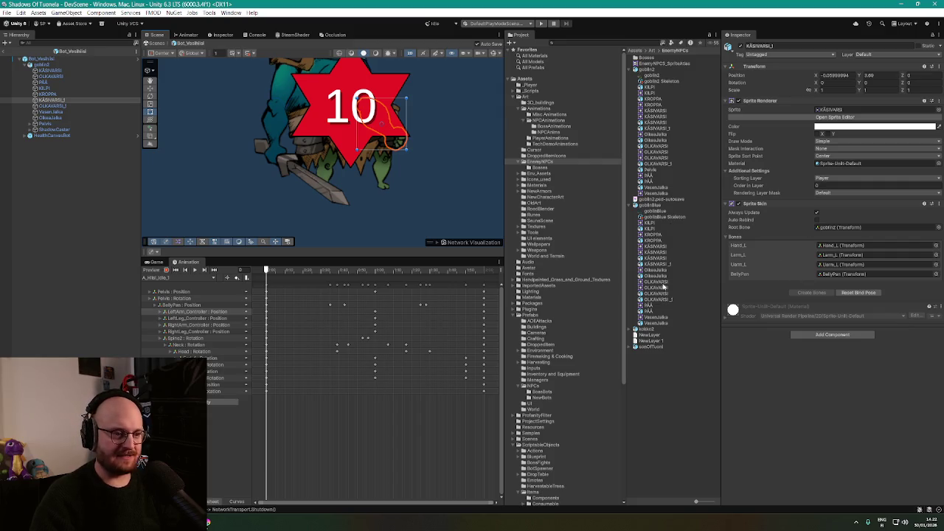
Drag replacement sprites onto KÄSIVARSI_1 and OLKAVARSI_1, observing their bone bindings get cleared
drag(664, 265, 846, 108)
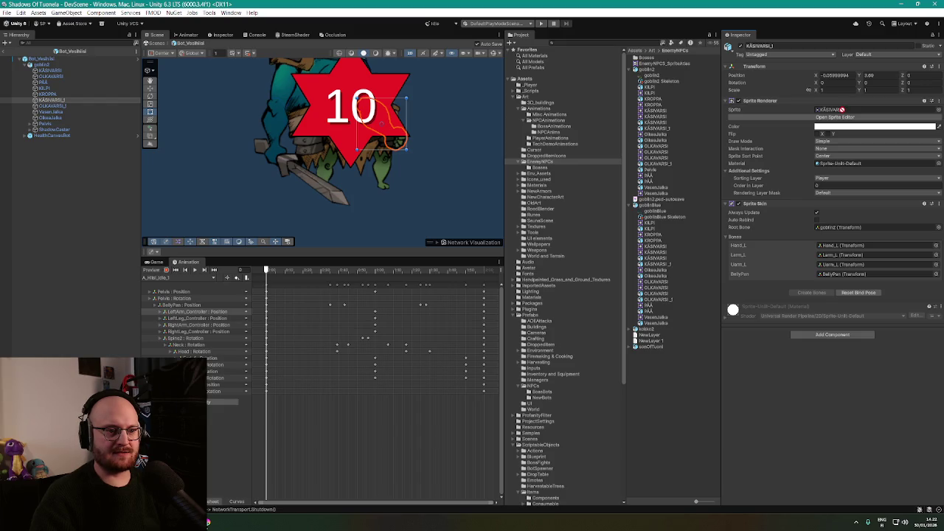
drag(827, 118, 843, 109)
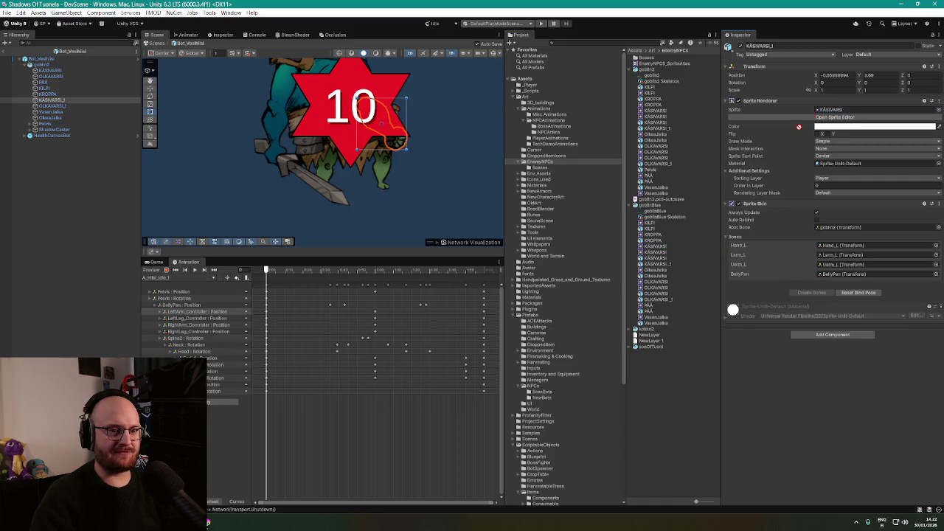
click(831, 110)
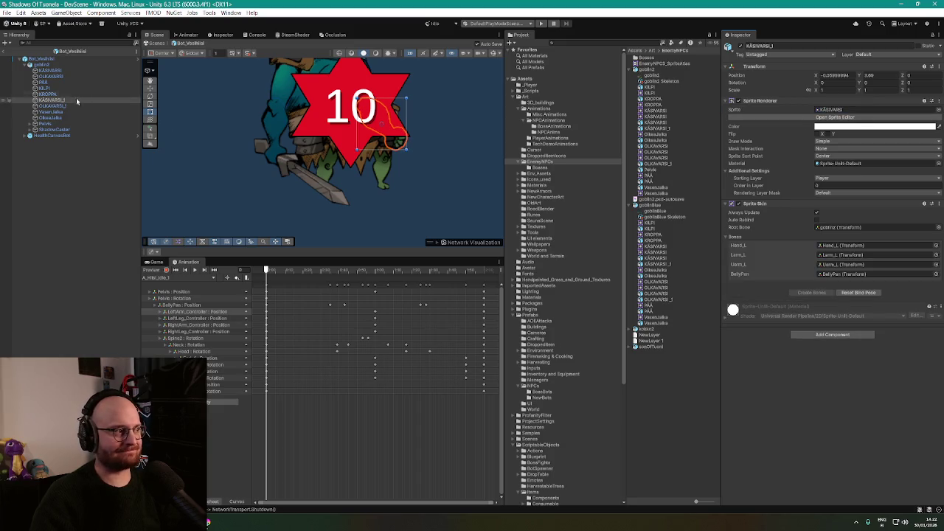
click(59, 107)
mouse_move(250, 158)
mouse_down()
mouse_move(242, 152)
mouse_move(251, 176)
mouse_up()
drag(664, 289, 851, 110)
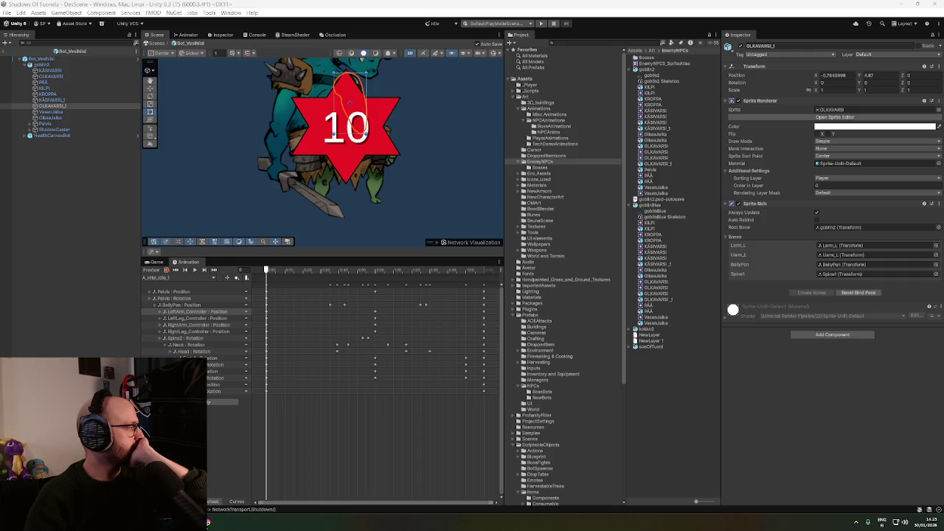
key(alt+Tab)
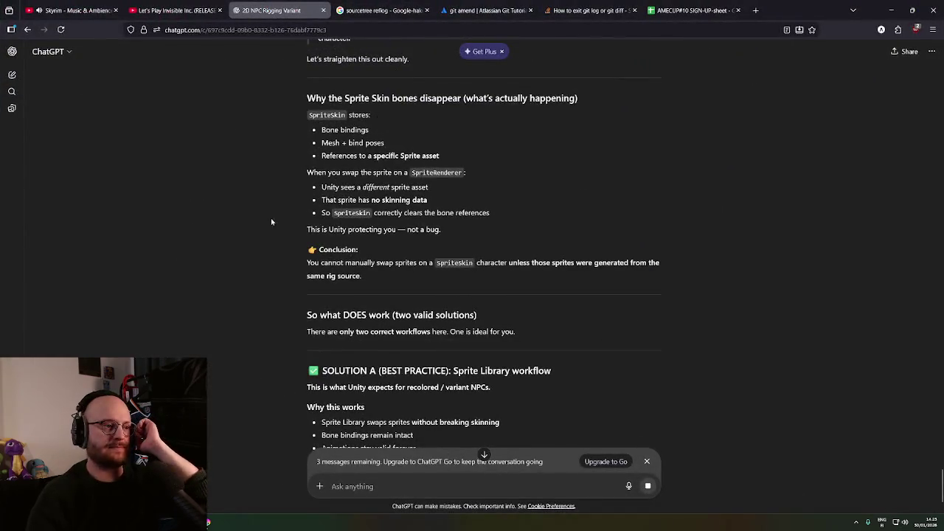
scroll(224, 223, down, 1)
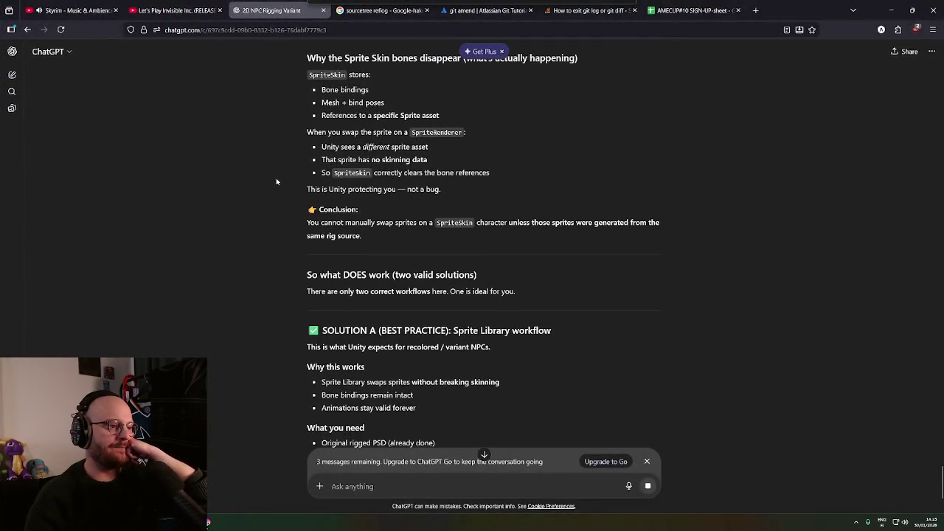
scroll(293, 210, down, 1)
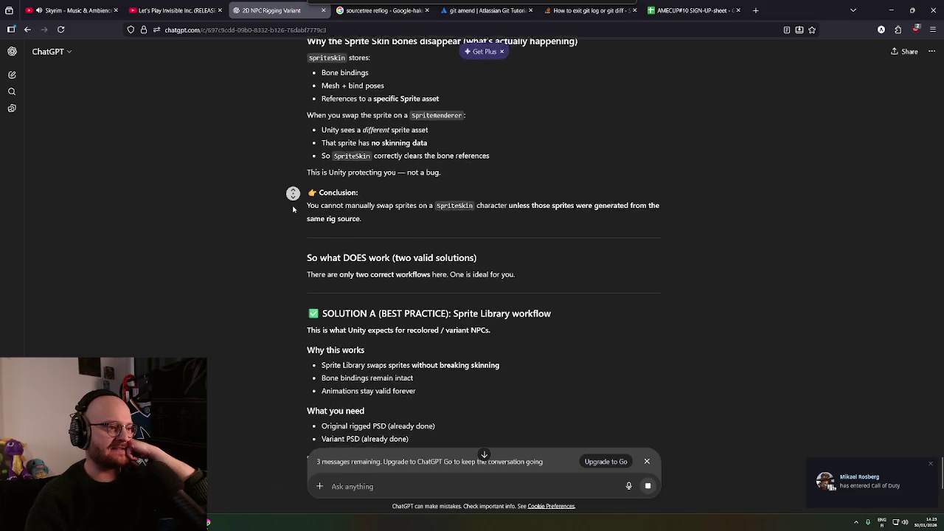
middle_click(292, 206)
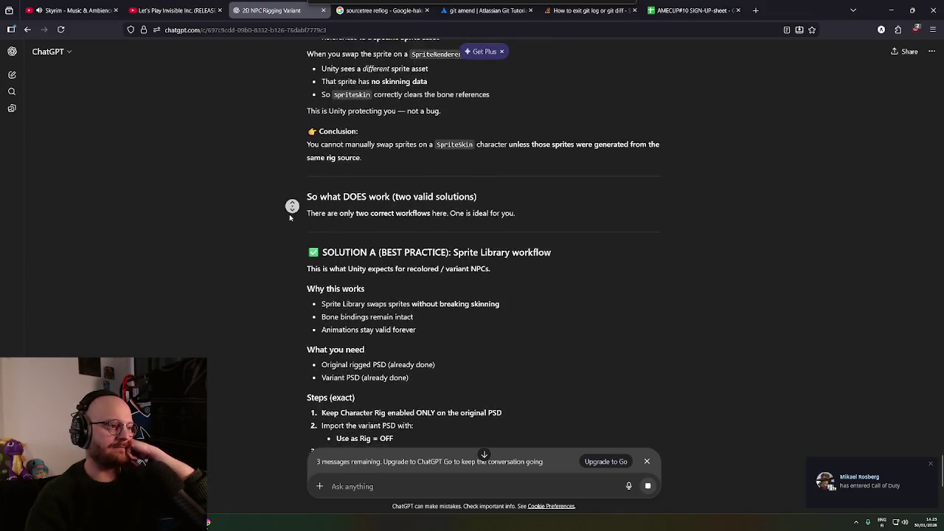
middle_click(290, 214)
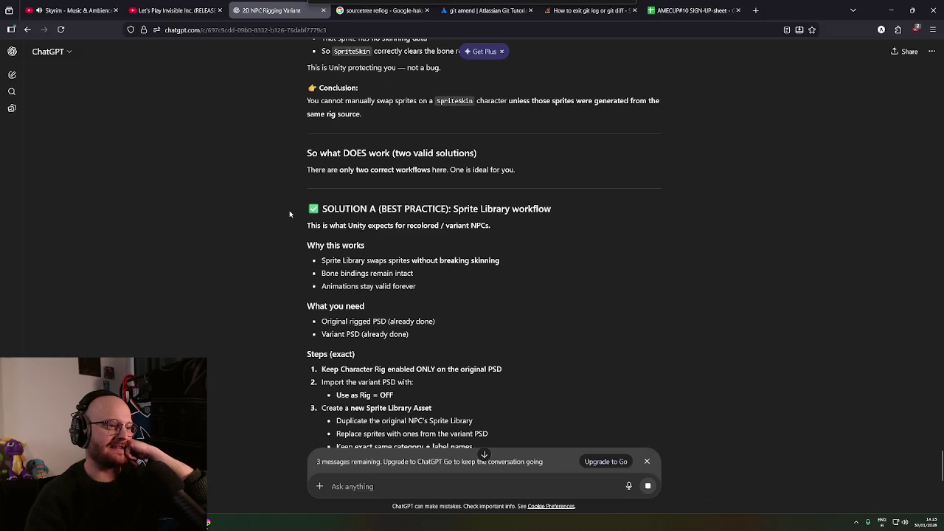
middle_click(286, 186)
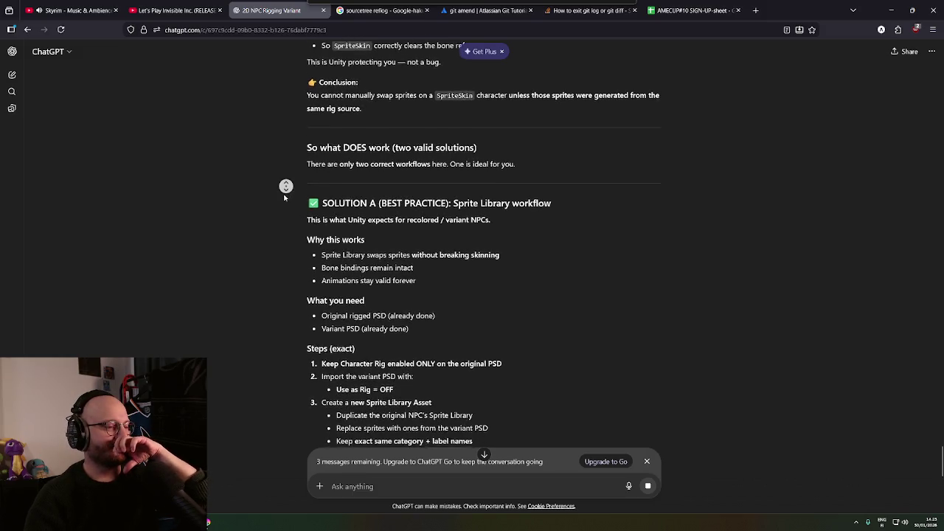
middle_click(284, 196)
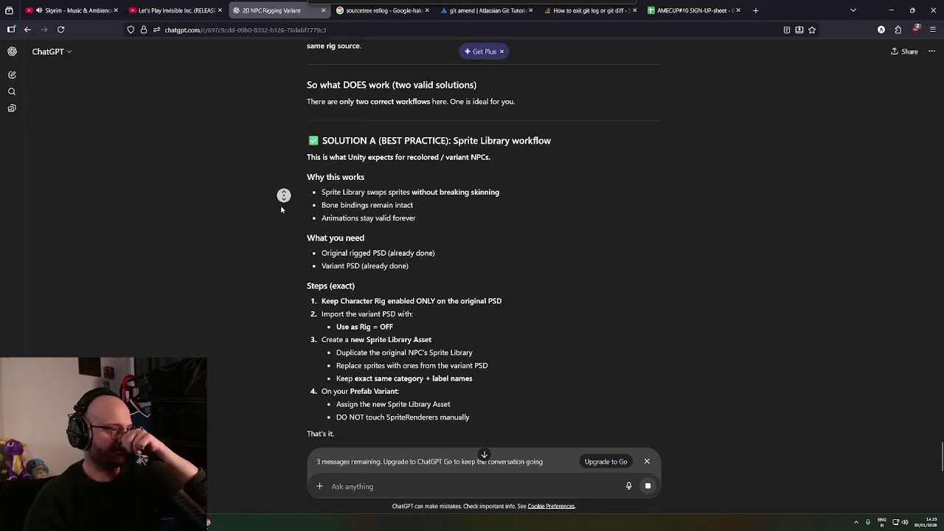
middle_click(281, 205)
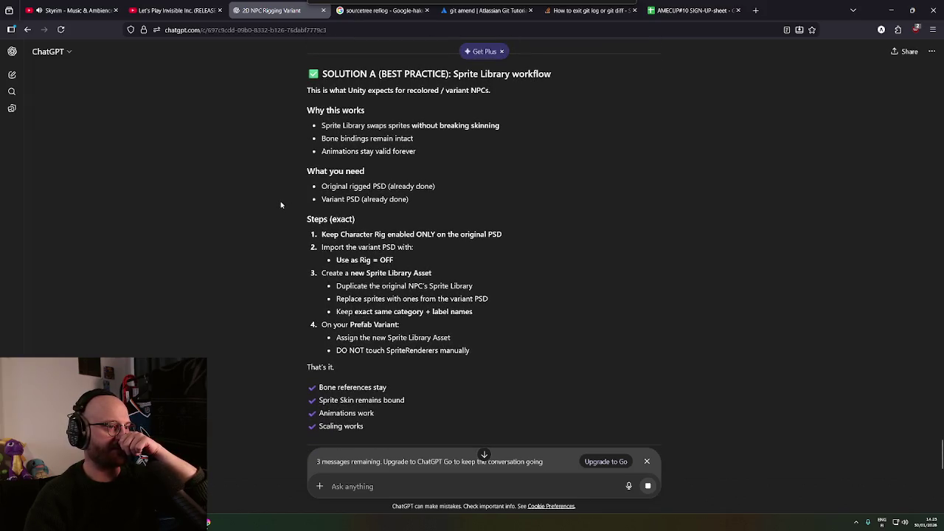
middle_click(281, 203)
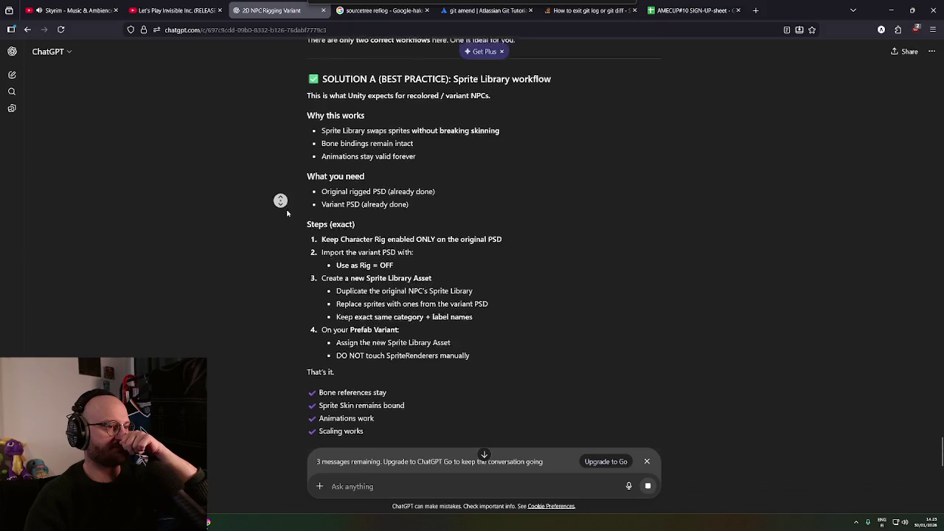
middle_click(288, 214)
middle_click(287, 210)
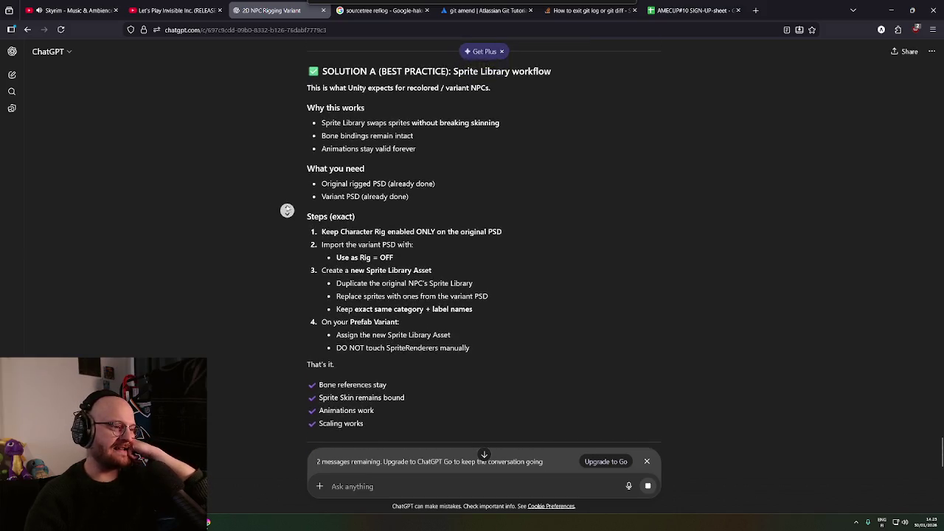
middle_click(288, 223)
middle_click(278, 220)
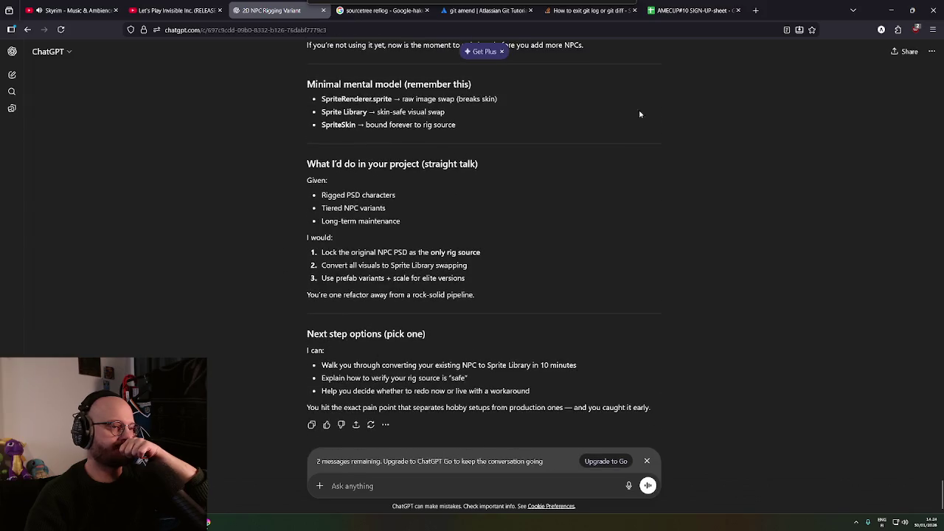
key(super+Down)
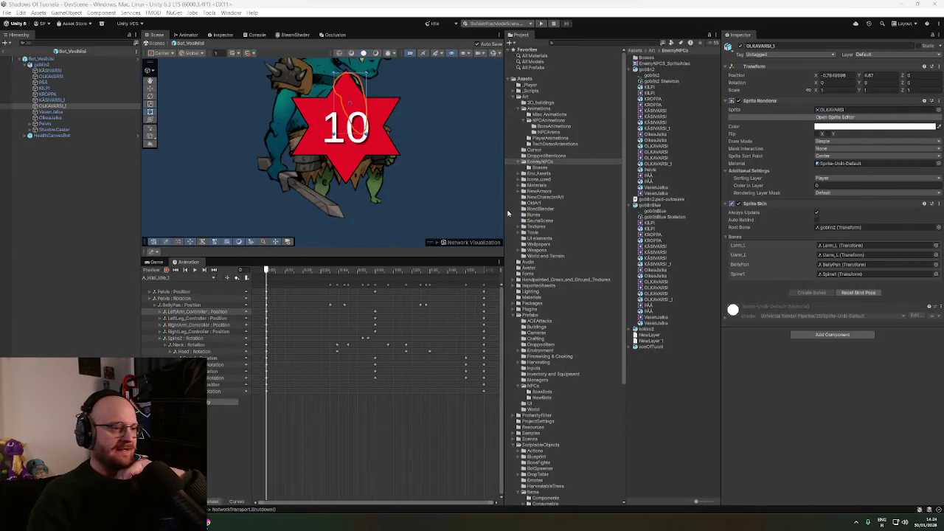
Move up the Hierarchy from the body parts and select the goblin2 object
scroll(420, 174, down, 3)
scroll(407, 171, down, 2)
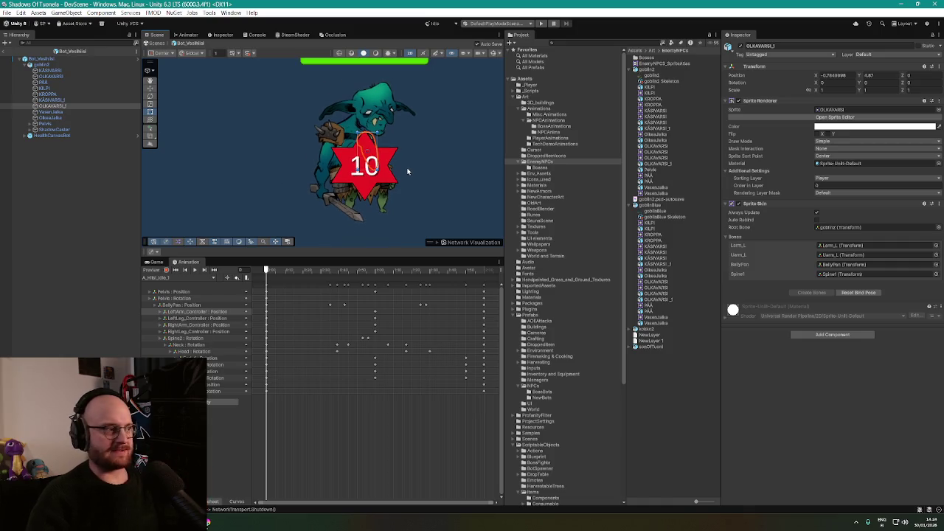
key(Up)
key(Up)
key(Up)
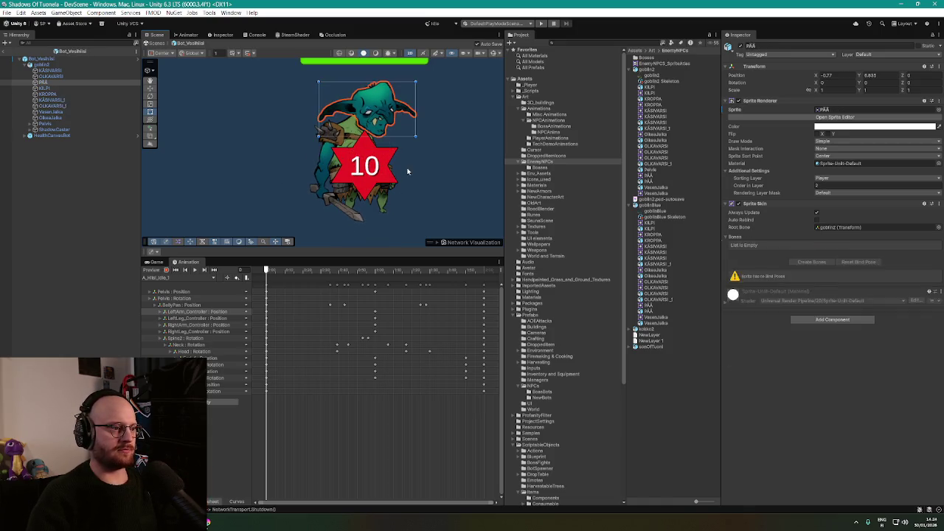
key(Up)
key(Up)
key(Up)
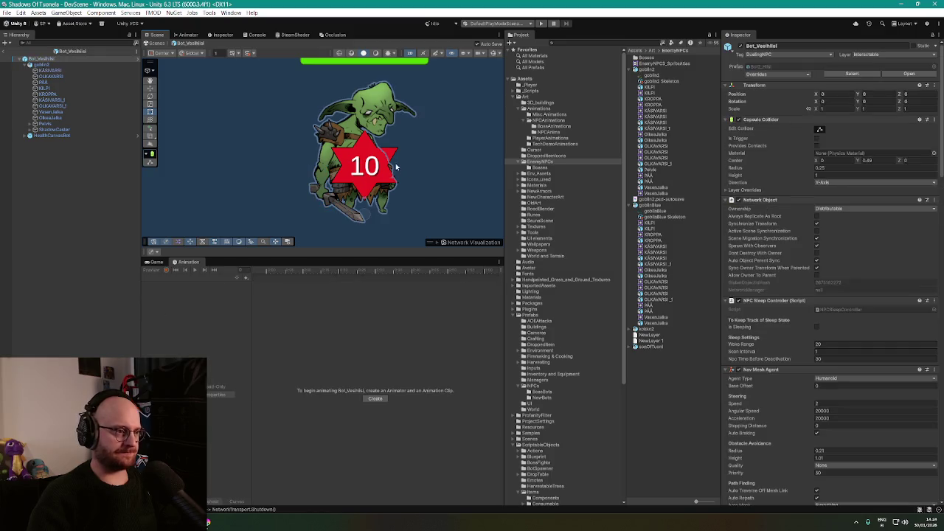
click(60, 63)
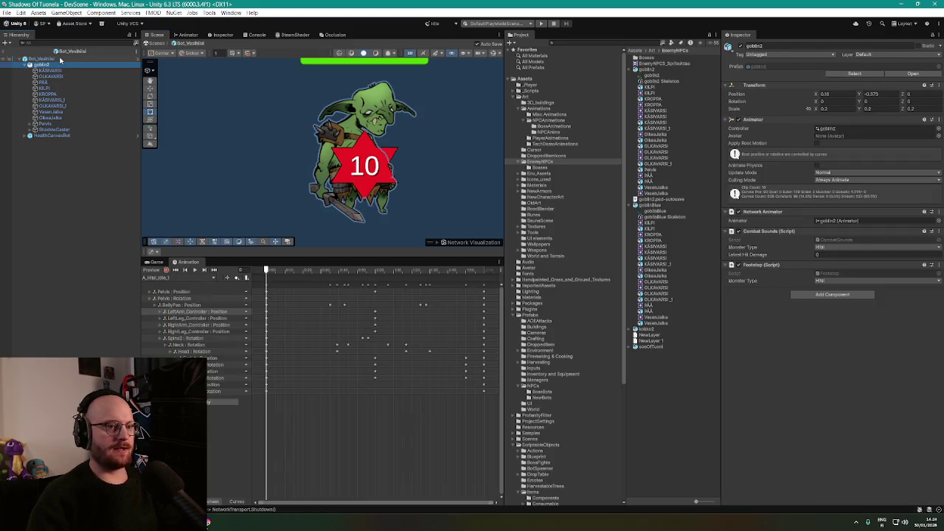
key(Up)
click(53, 65)
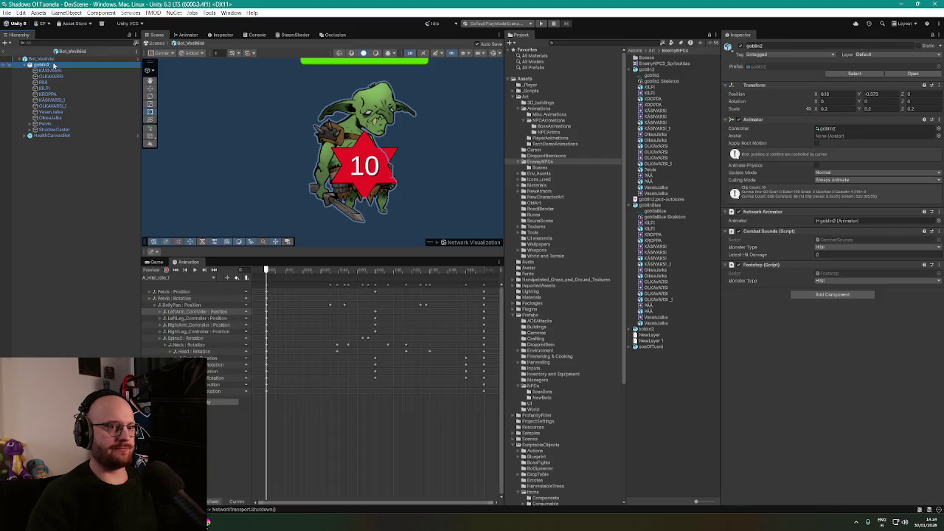
Add a Sprite Library component to goblin2 and open the EnemyNPCs folder
click(848, 362)
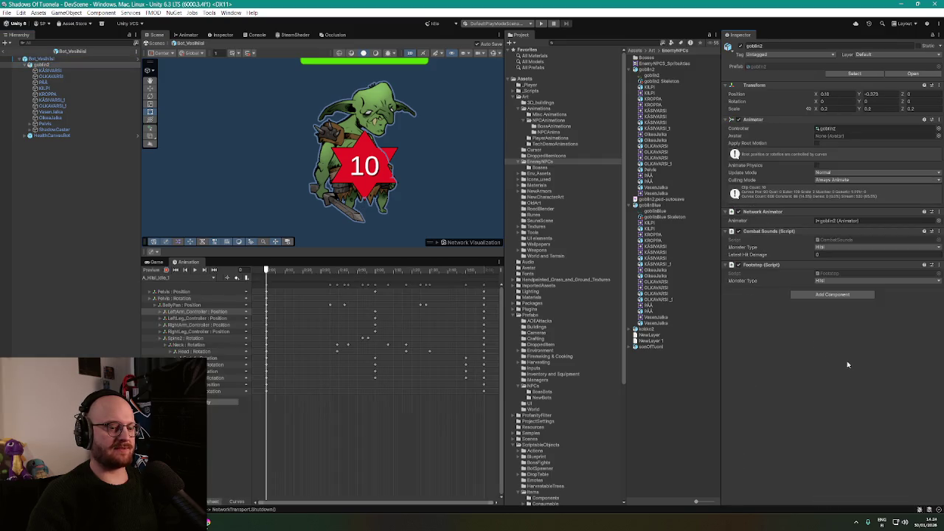
click(832, 295)
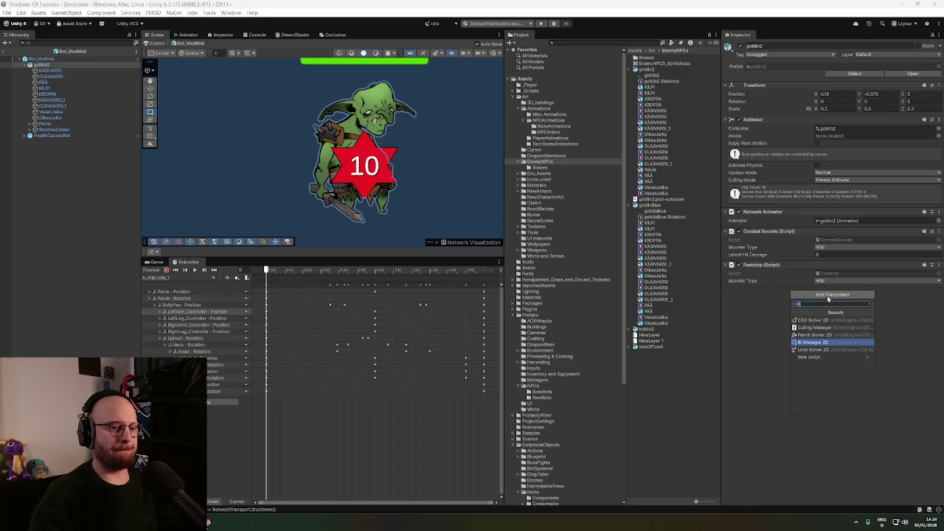
text(spritelib)
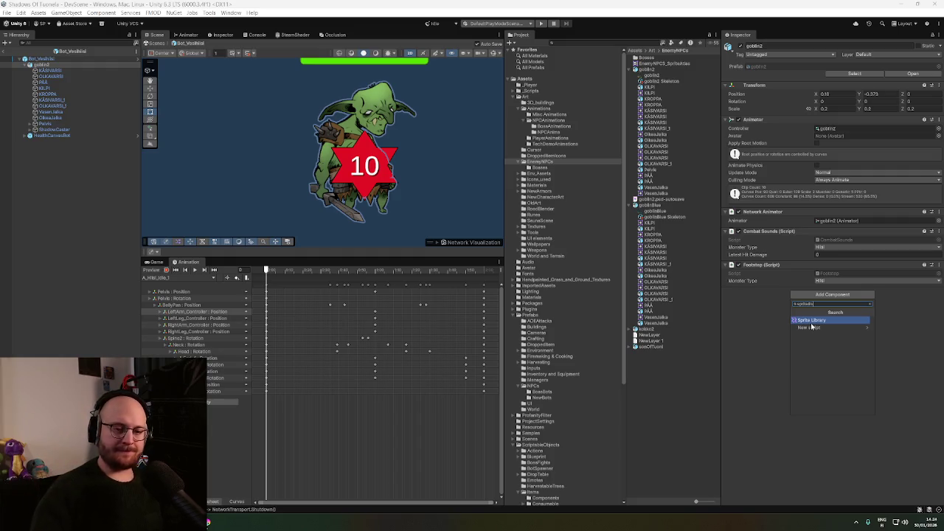
click(811, 322)
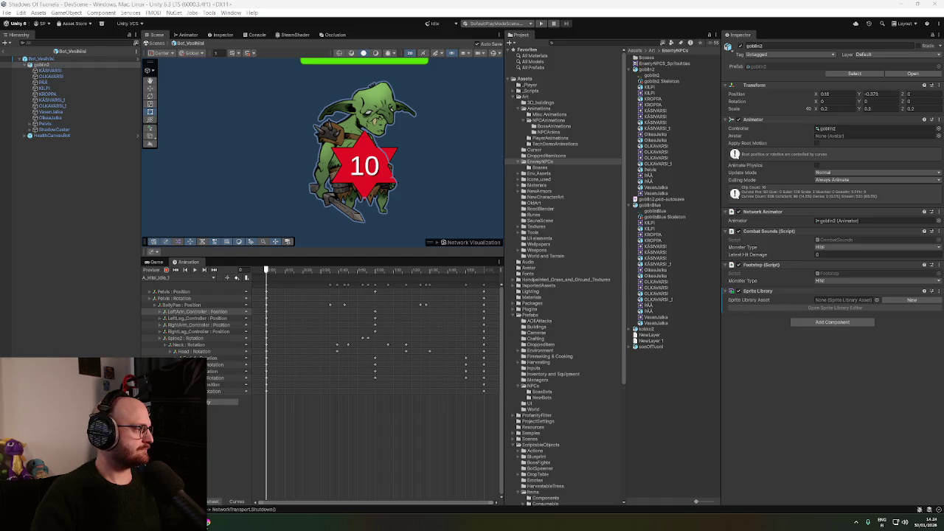
click(357, 164)
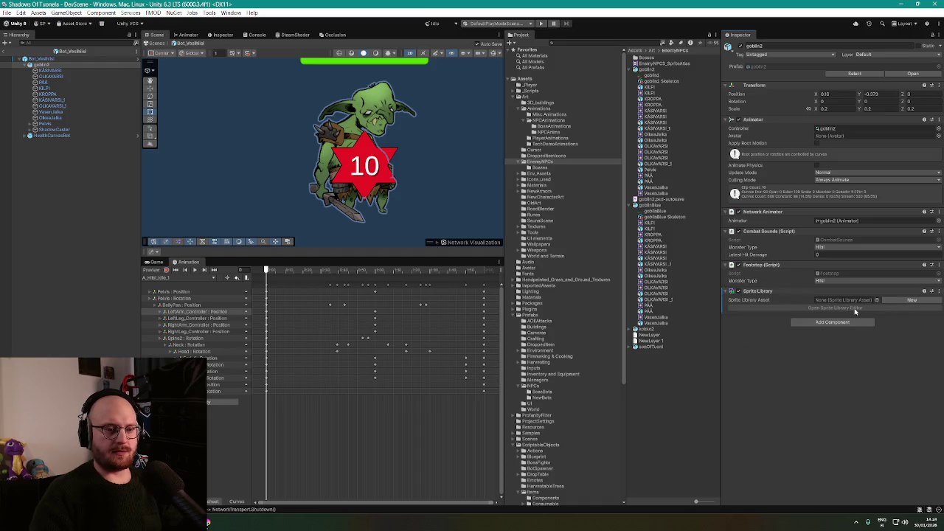
click(544, 162)
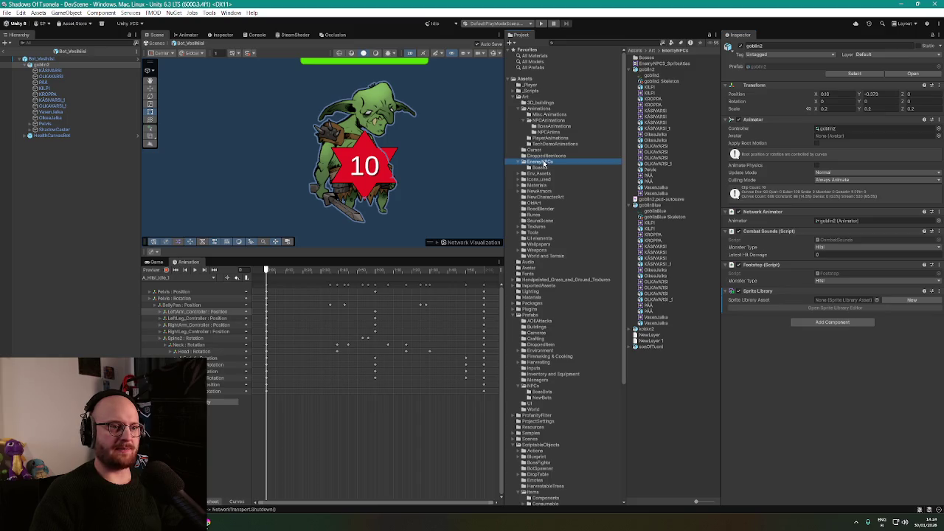
Reveal EnemyNPCs in the file browser and search the Create menu for the Sprite Library Asset entry
right_click(651, 395)
click(715, 165)
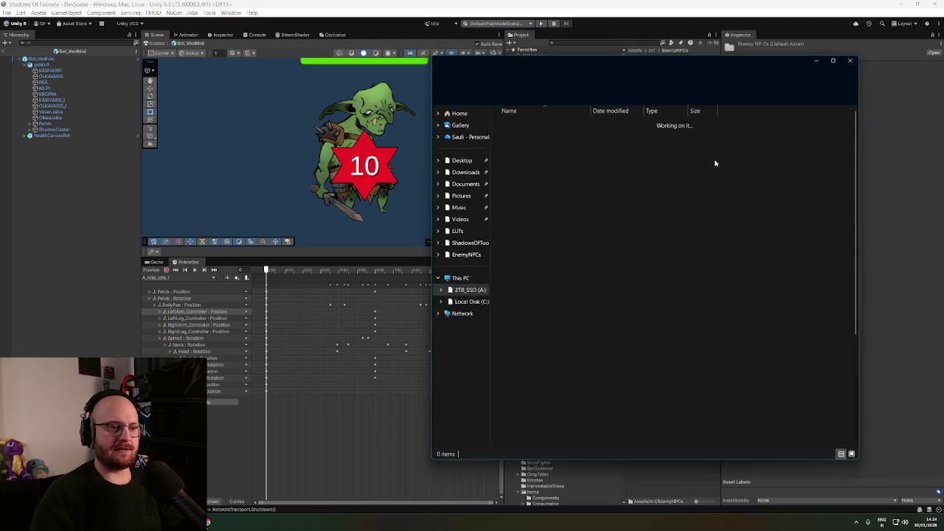
key(alt+Tab)
right_click(660, 157)
mouse_move(725, 165)
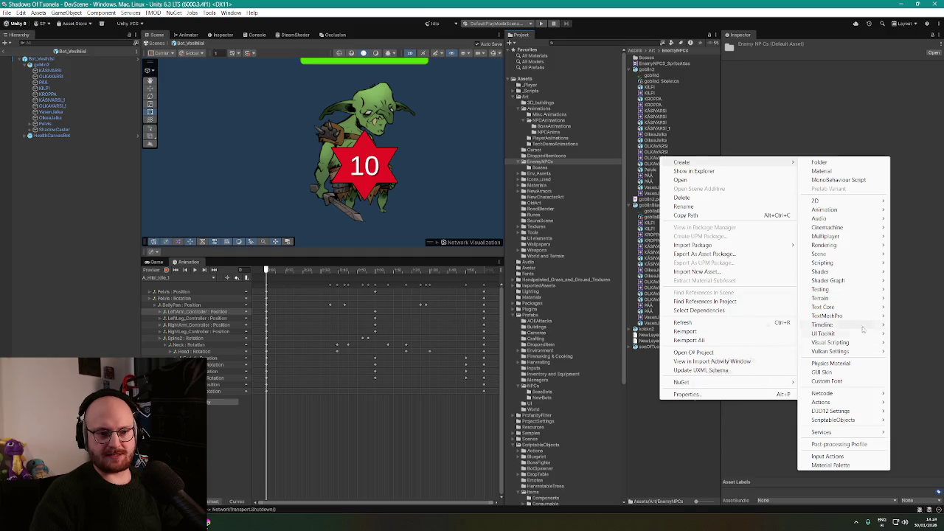
mouse_move(855, 330)
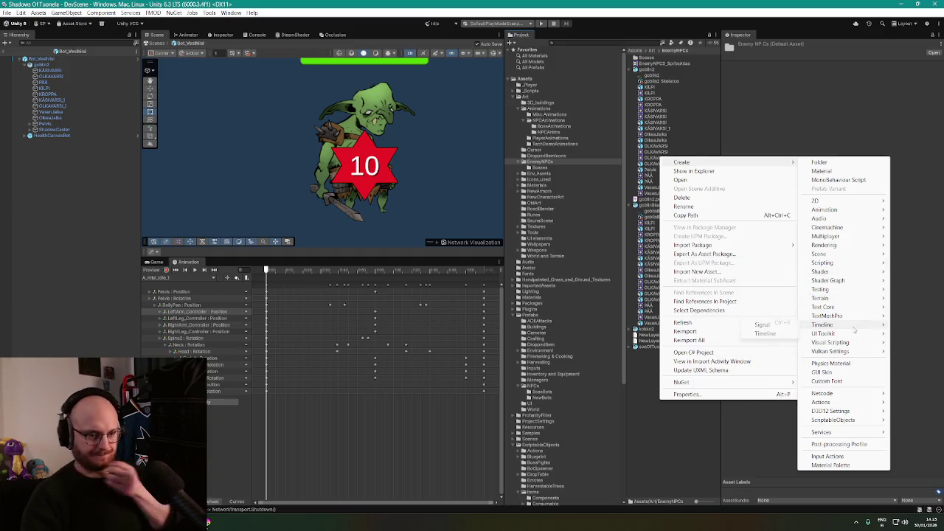
mouse_move(863, 422)
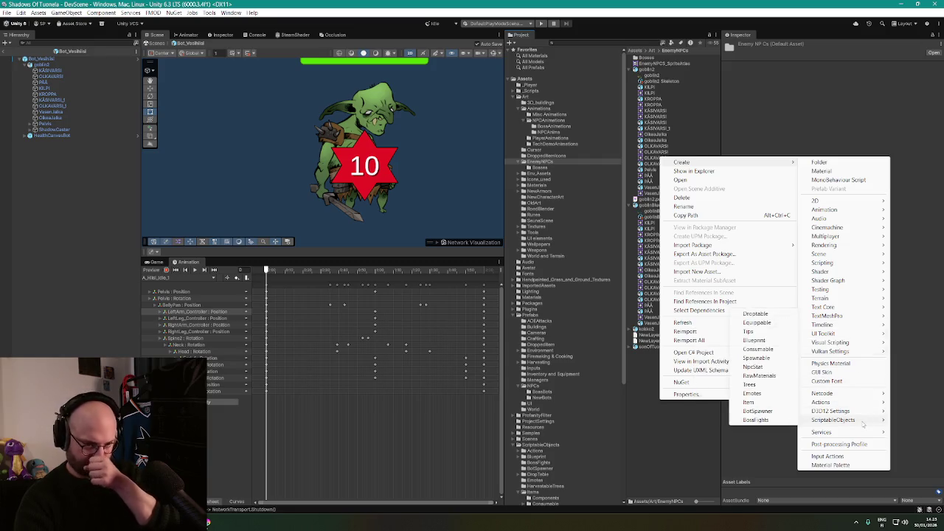
mouse_move(839, 316)
mouse_move(857, 241)
mouse_move(813, 201)
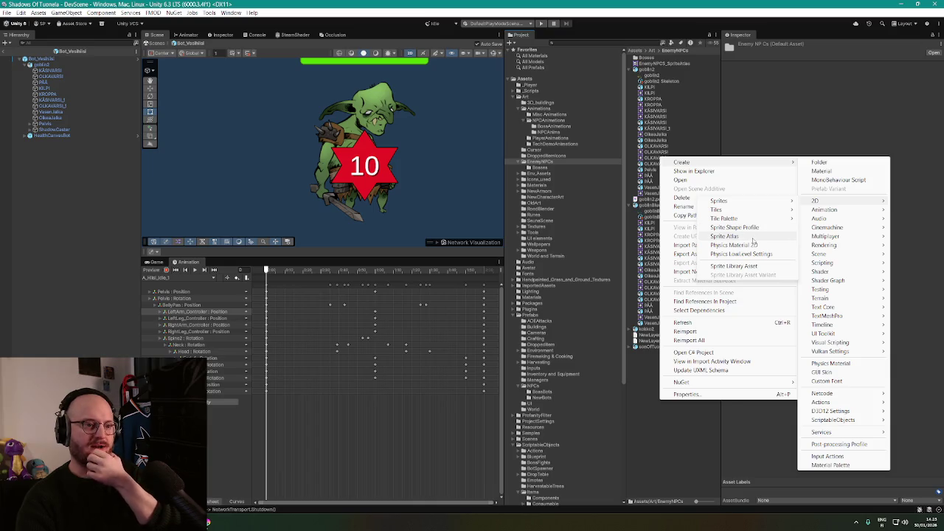
mouse_move(768, 202)
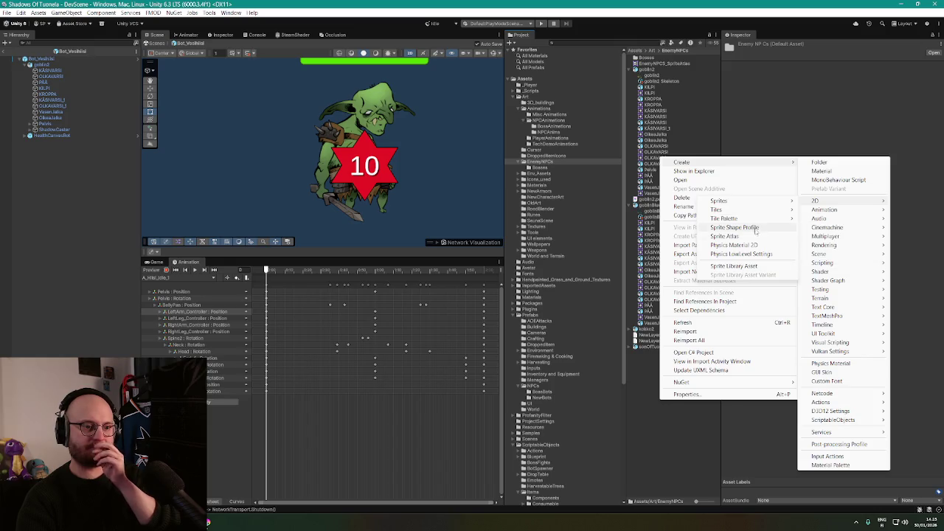
click(746, 269)
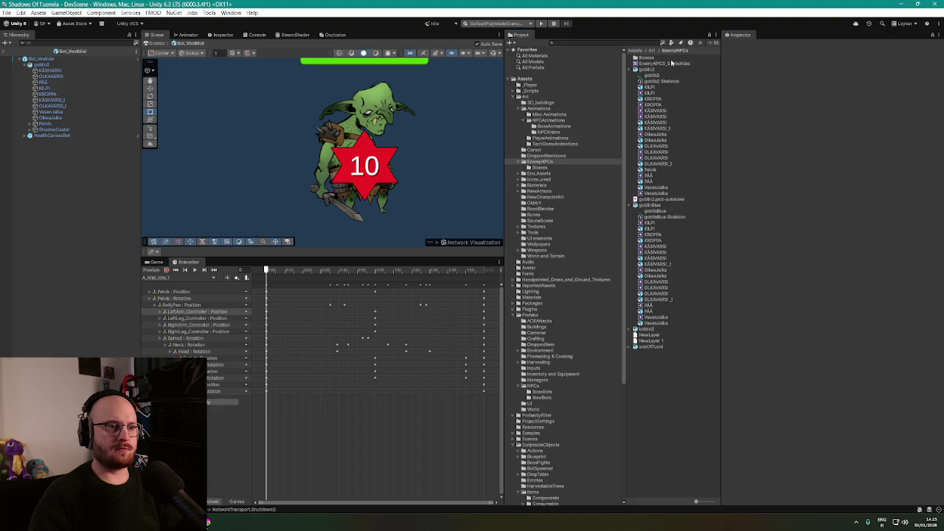
Create a Sprite Library Asset named HiisiDefaultSpriteLibraryAsset in EnemyNPCs and open it
right_click(653, 382)
mouse_move(707, 143)
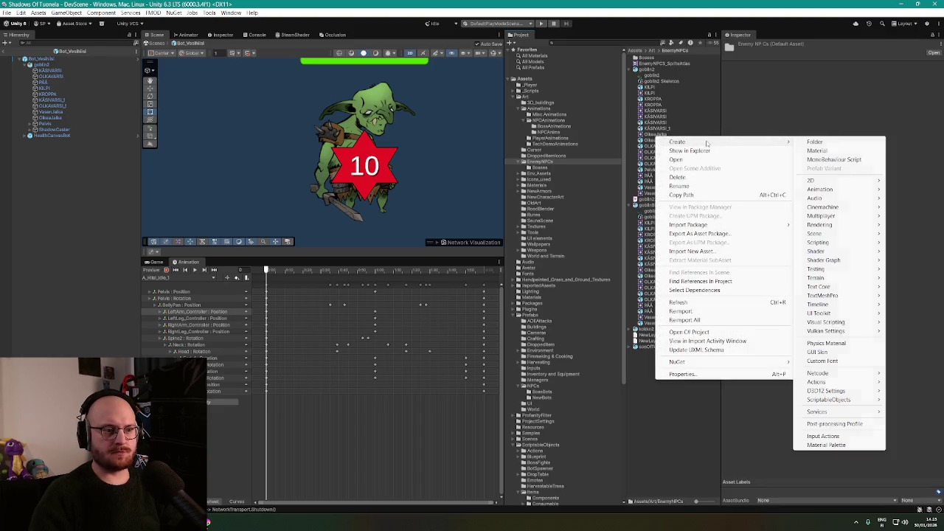
mouse_move(839, 284)
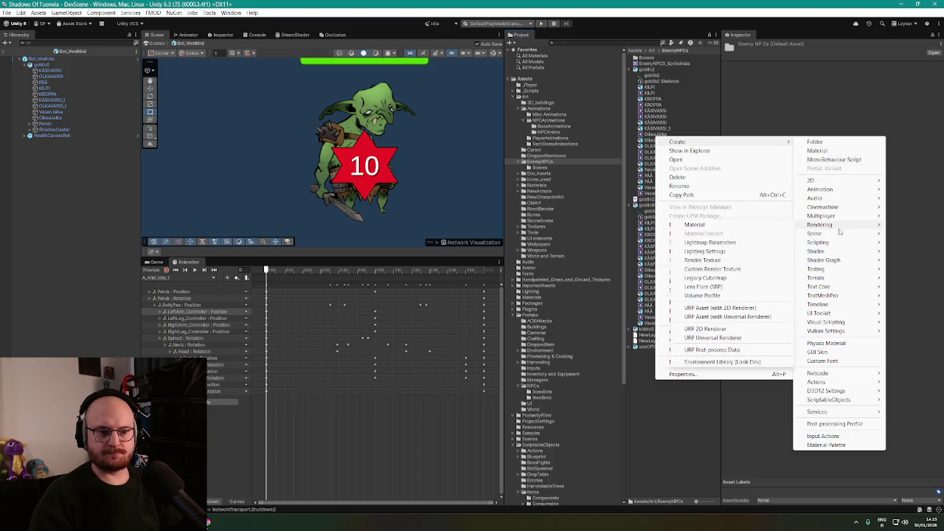
mouse_move(840, 214)
mouse_move(819, 181)
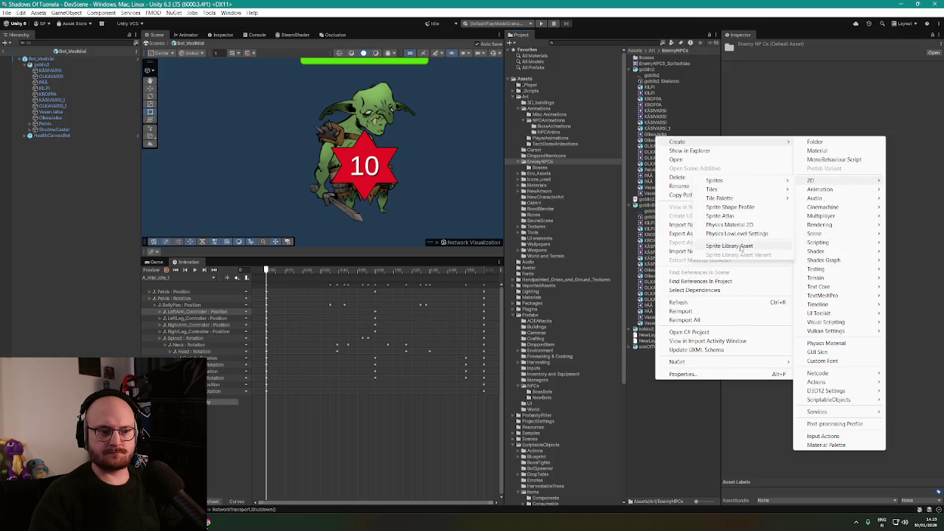
click(741, 245)
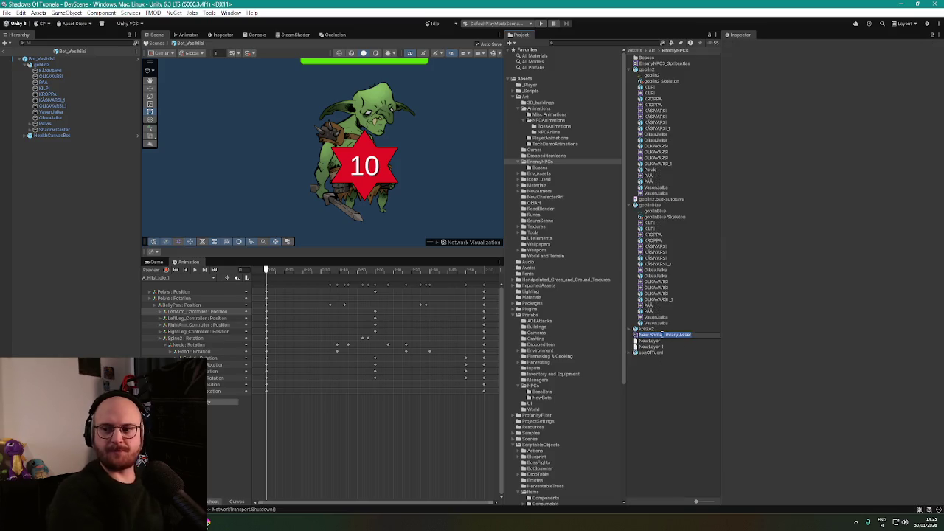
text(Hiisi)
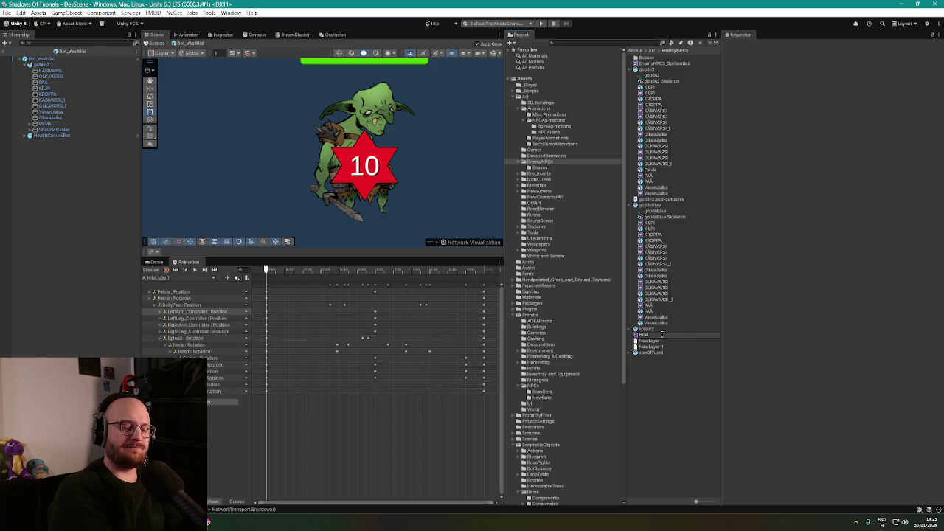
text(Libra)
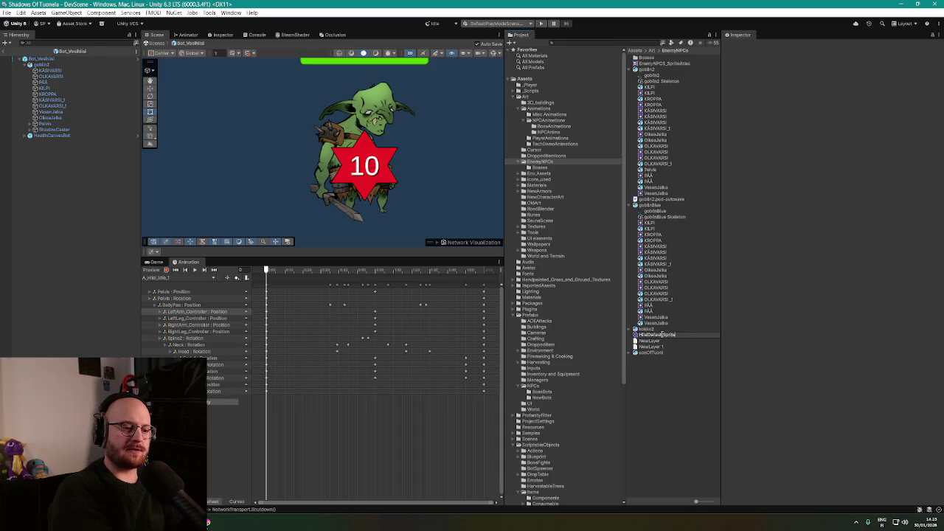
text(aryAsset)
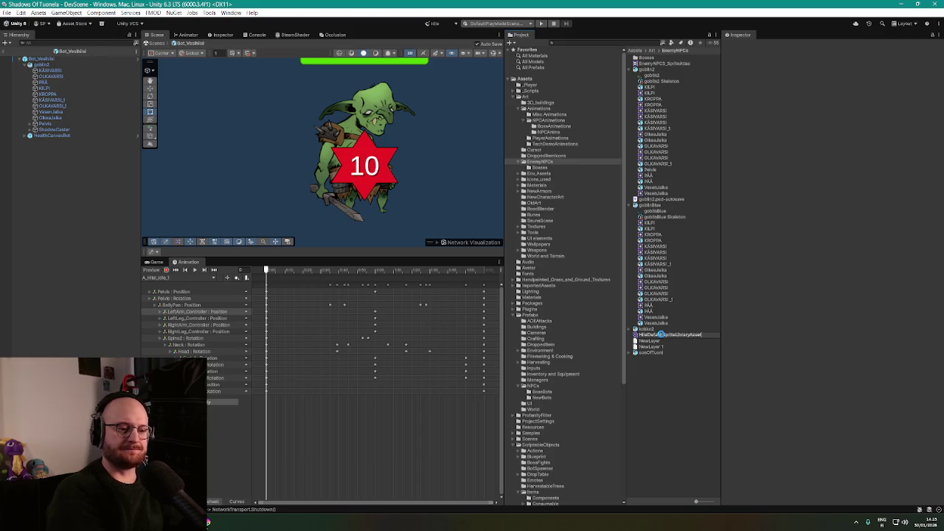
key(Return)
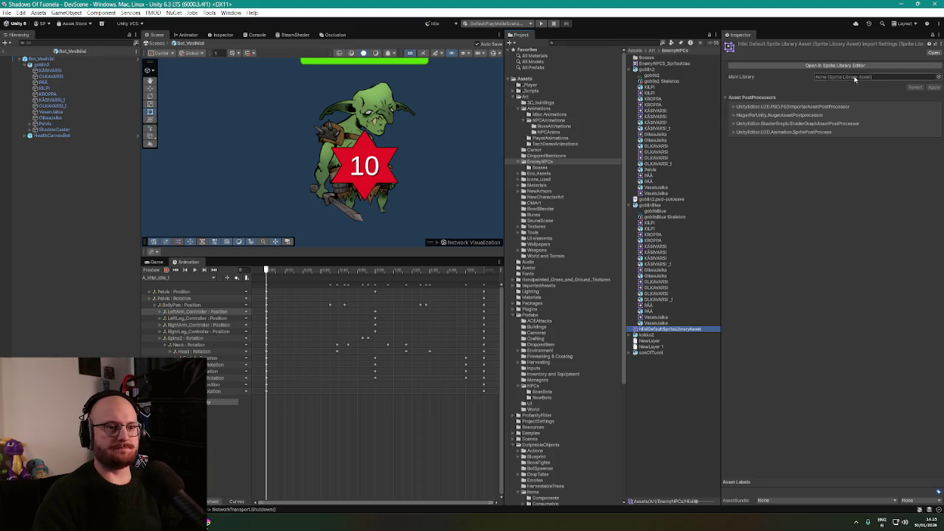
click(856, 66)
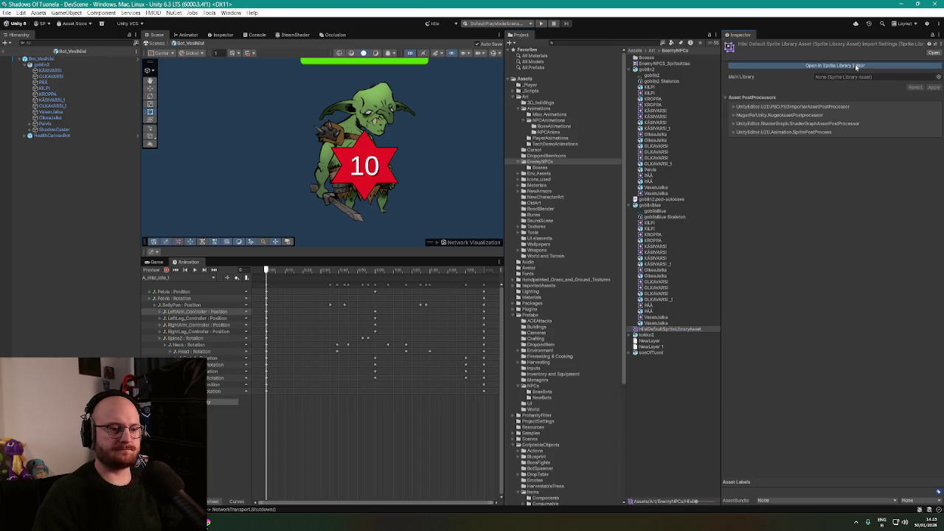
Add the first sprite category, named KÄSIVARSI
drag(637, 77, 579, 121)
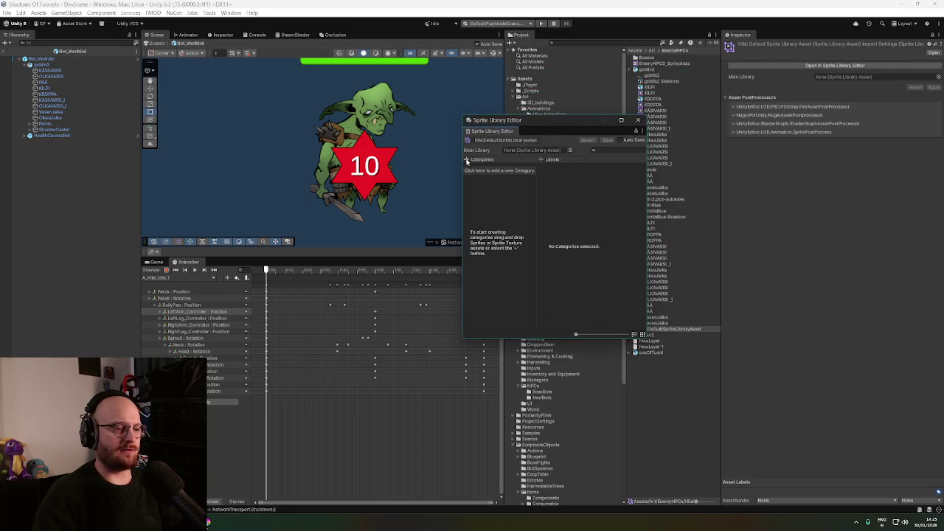
click(467, 160)
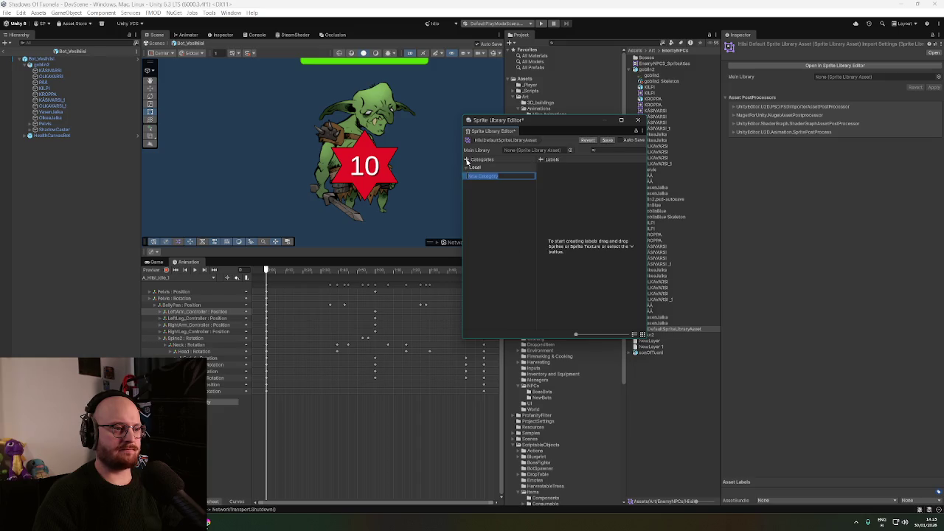
text(Kilavarsi)
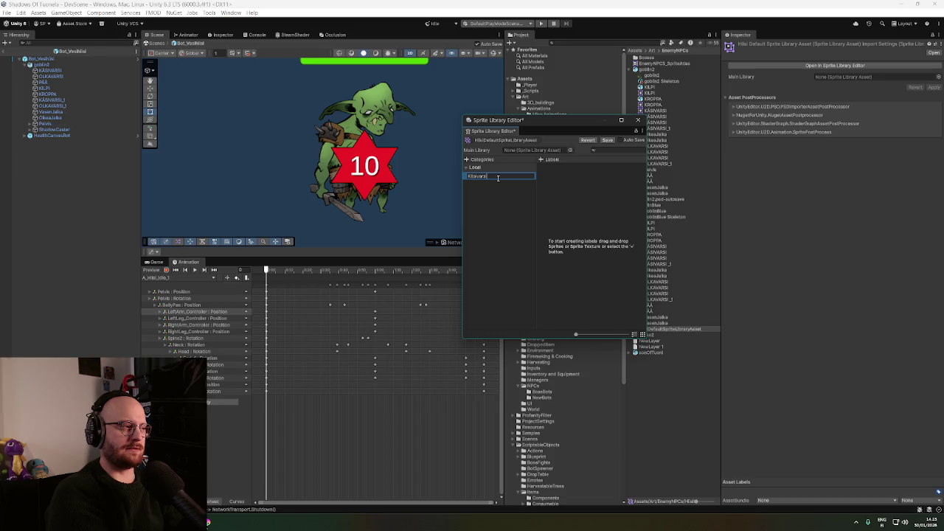
key(ctrl+a)
text(KÄSIVARSI)
key(Return)
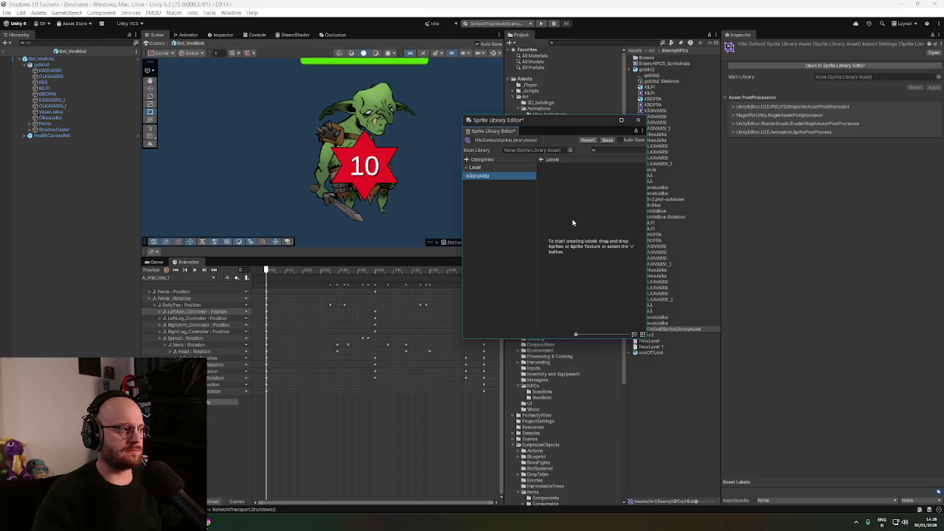
Add the OLKAVARSI, PÄÄ, KILPI and KROPPA categories
right_click(481, 194)
click(499, 198)
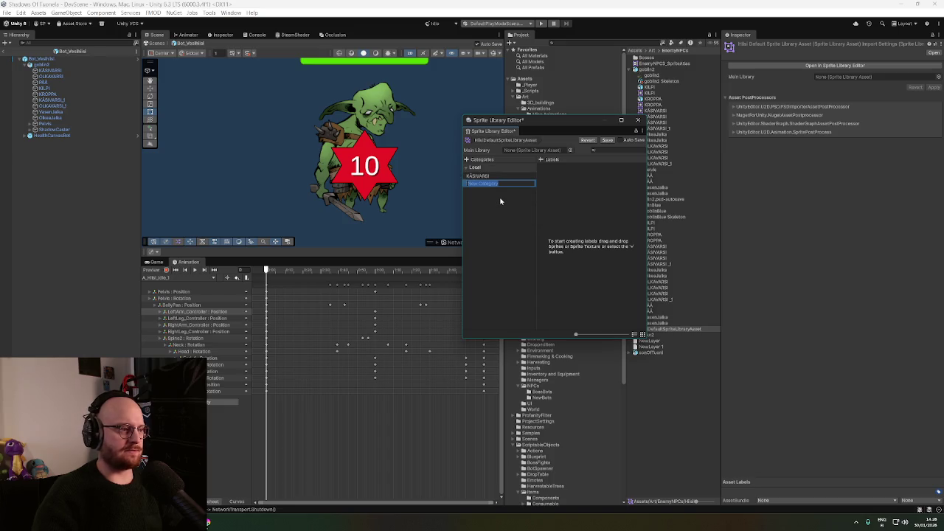
text(O)
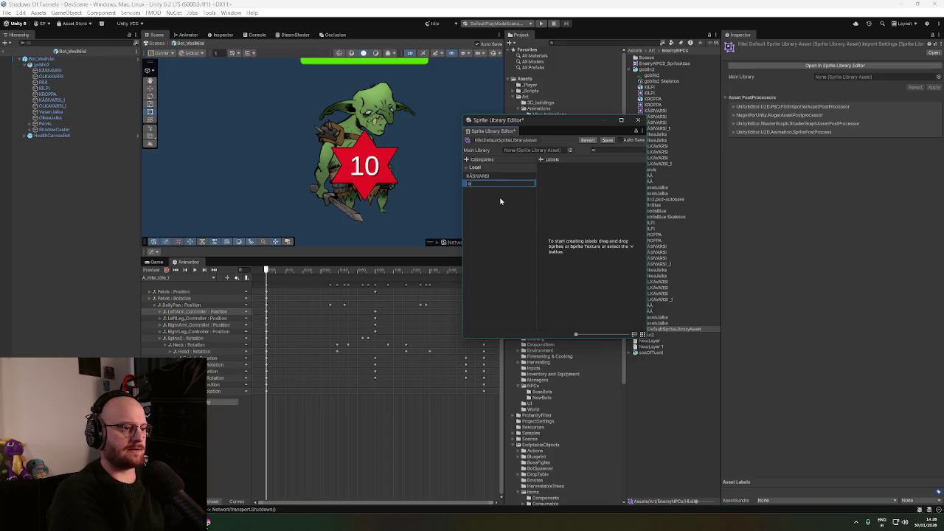
text(LKAVARSI)
key(Return)
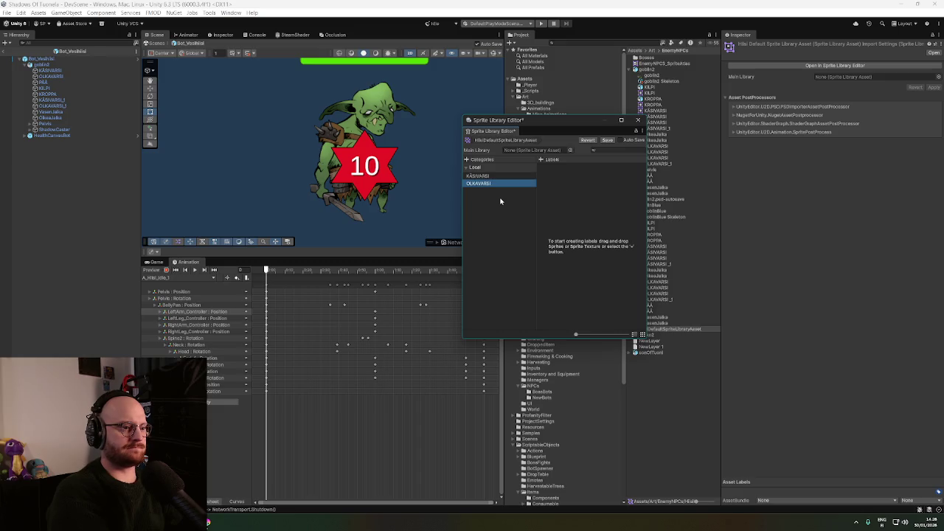
click(466, 159)
text(AAA)
key(Return)
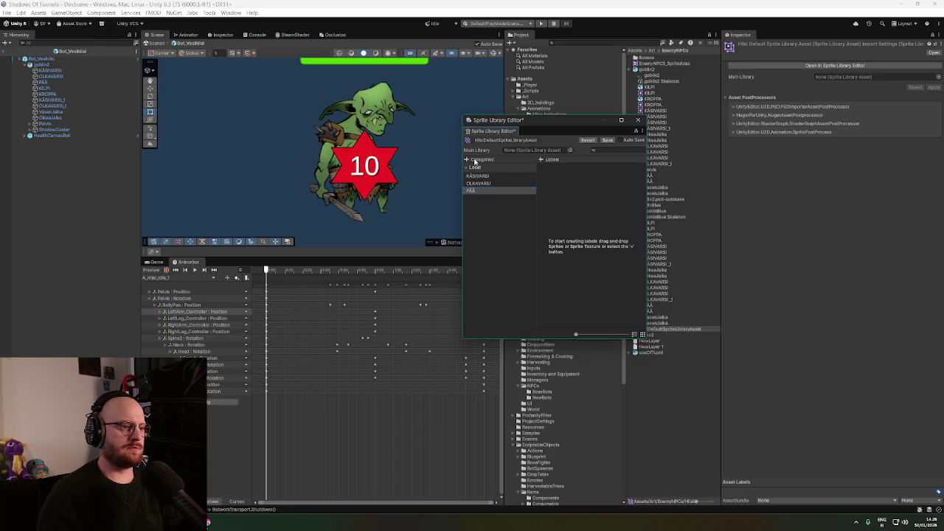
click(466, 160)
text(KILPI)
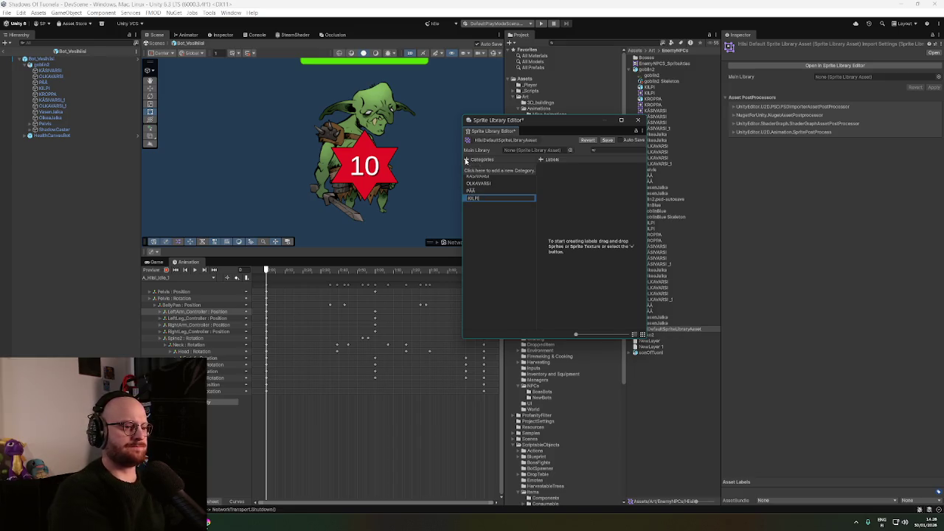
key(Return)
click(466, 160)
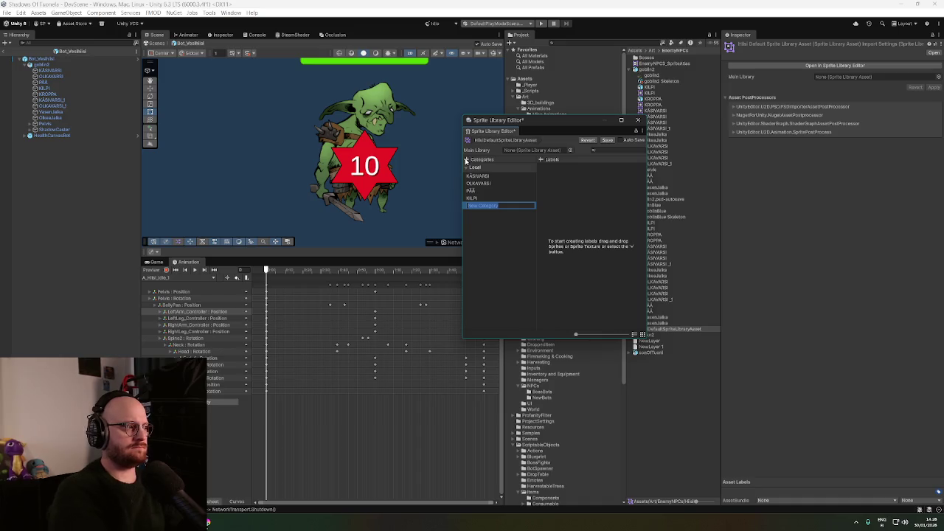
text(KROPPA)
key(Return)
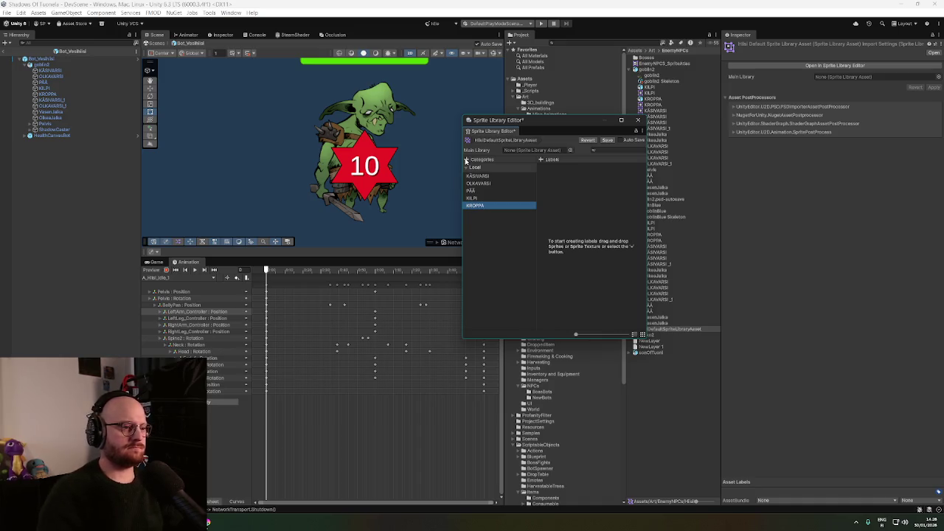
Add the KÄSIVARSI_1, OLKAVARSI_1 and Vasen.Jalka categories, then delete the extra empty one
click(466, 160)
text(KÄSIVARSI_)
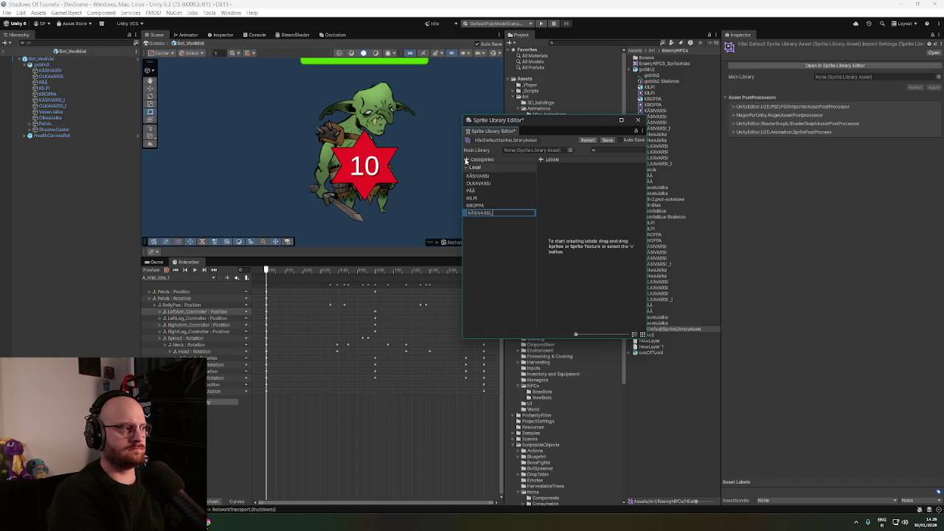
text(1)
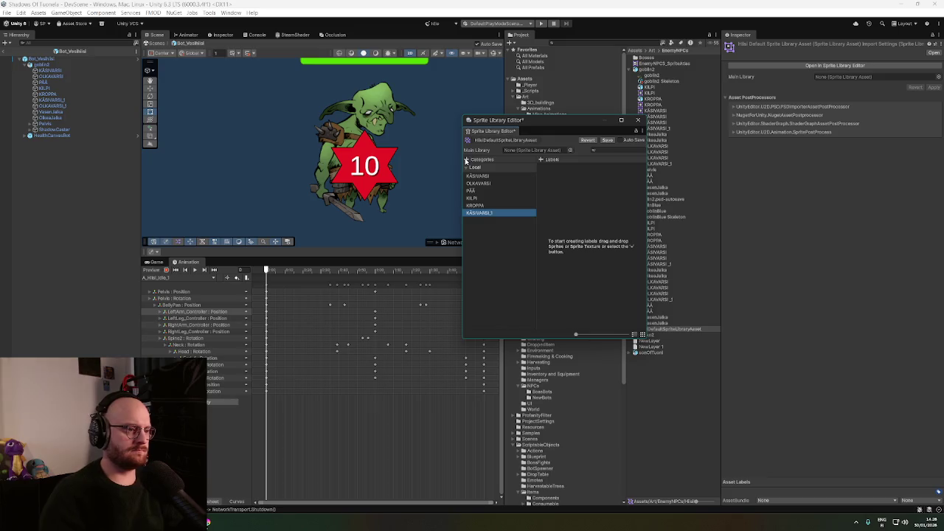
click(466, 160)
text(OLKAVARSI_1)
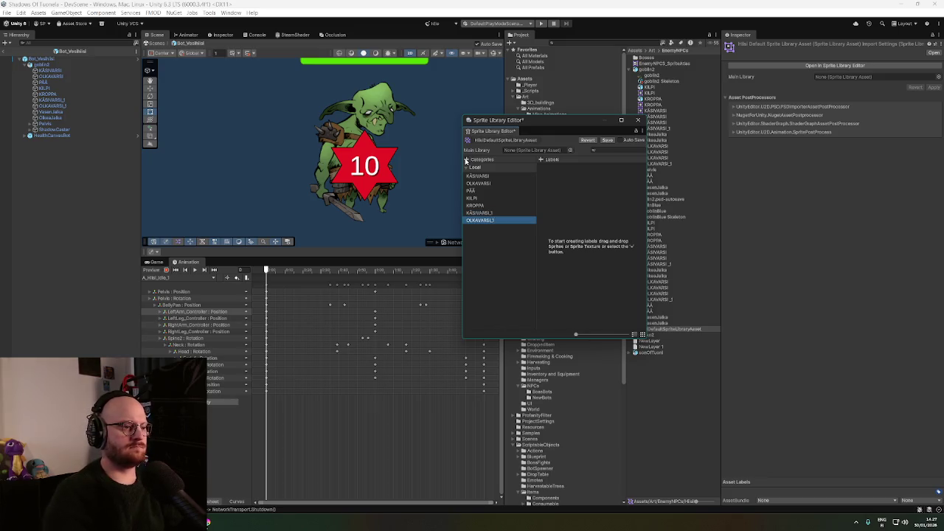
click(467, 159)
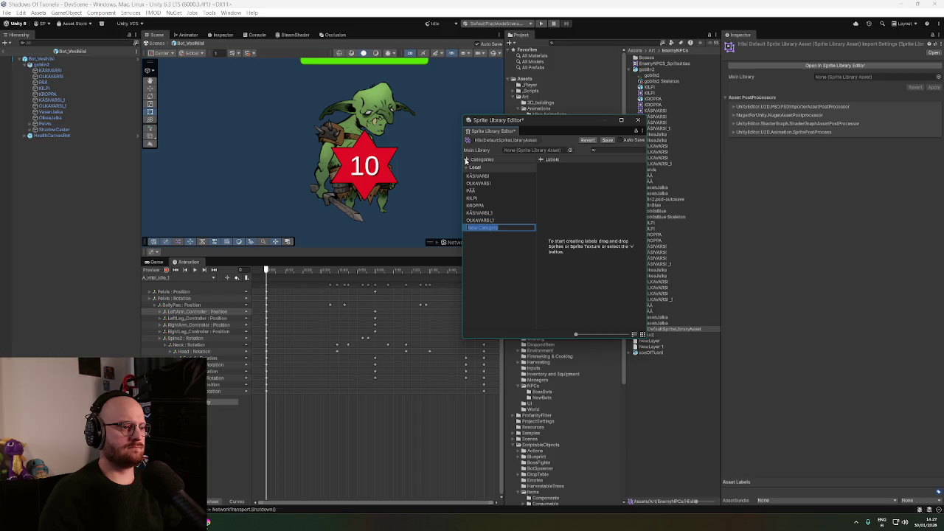
text(VA)
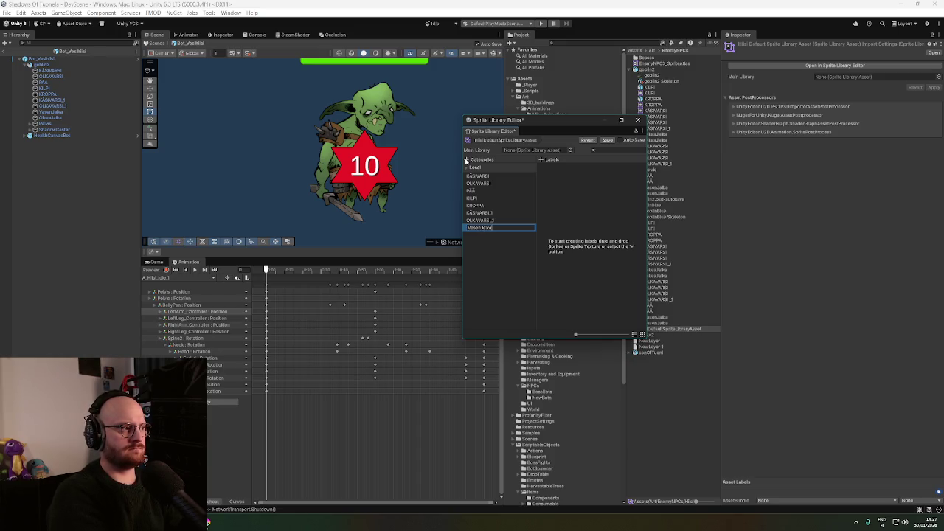
double_click(466, 159)
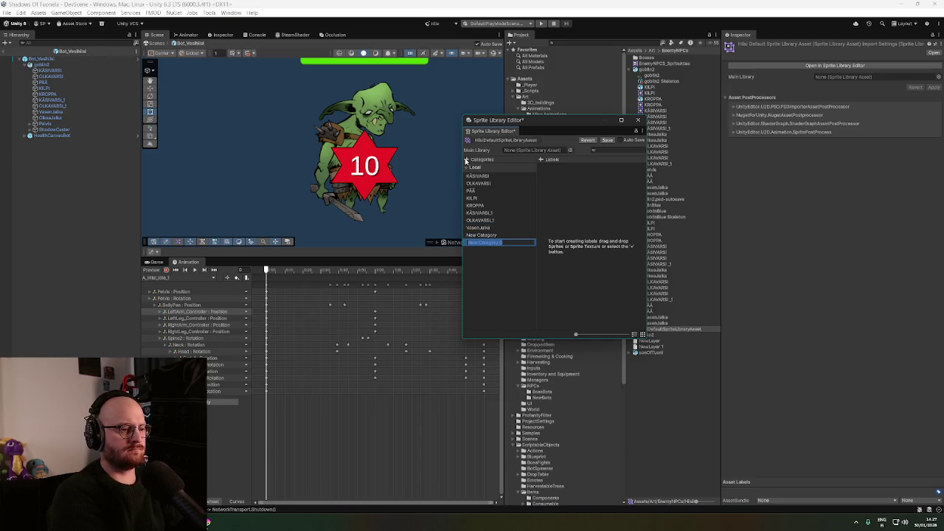
key(Delete)
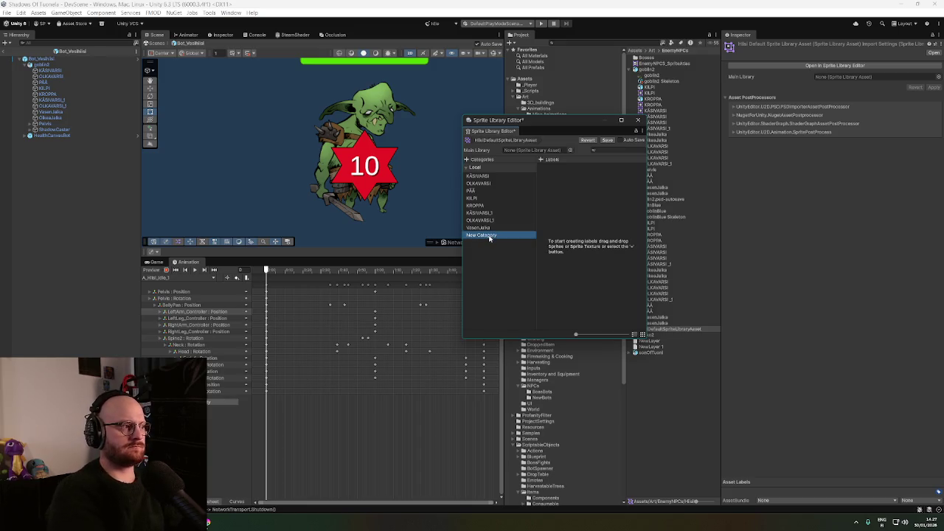
Rename the remaining new category to Oikea.Jalka and start a label under KÄSIVARSI
double_click(489, 235)
text(Oikea.Jalka)
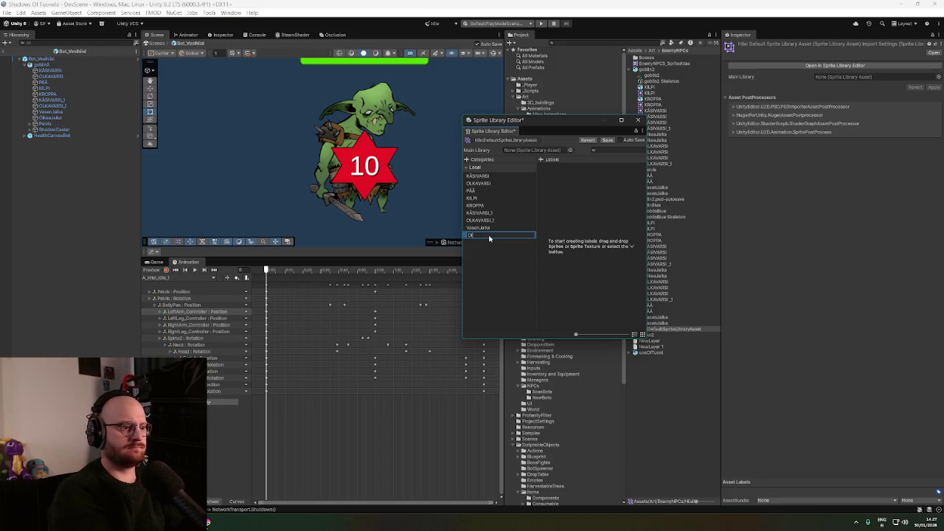
key(Return)
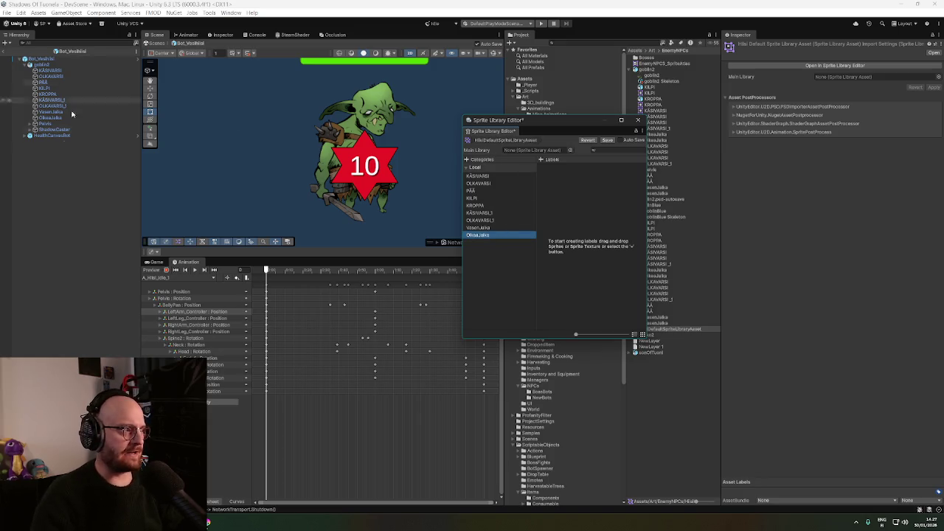
click(479, 177)
click(541, 160)
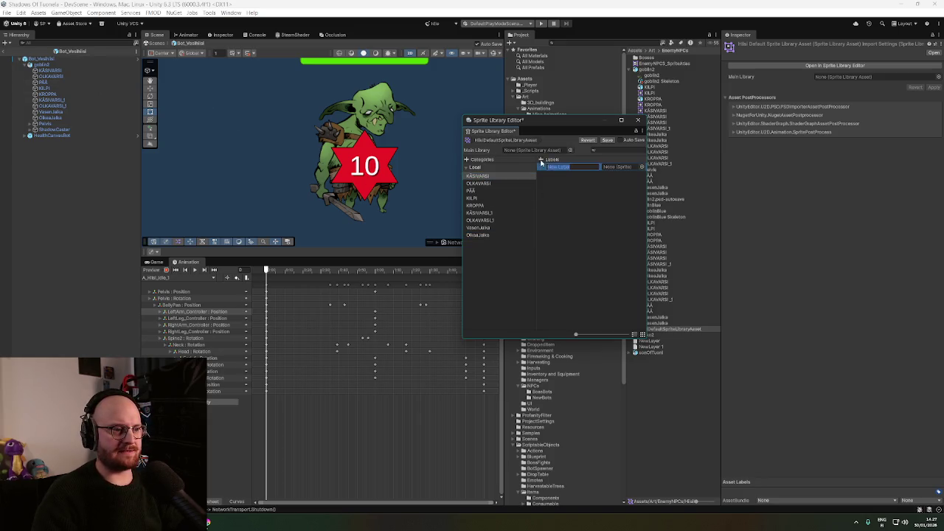
Name the KÄSIVARSI label Default and assign the first sprite found by searching KÄSIVARSI
drag(578, 129, 478, 119)
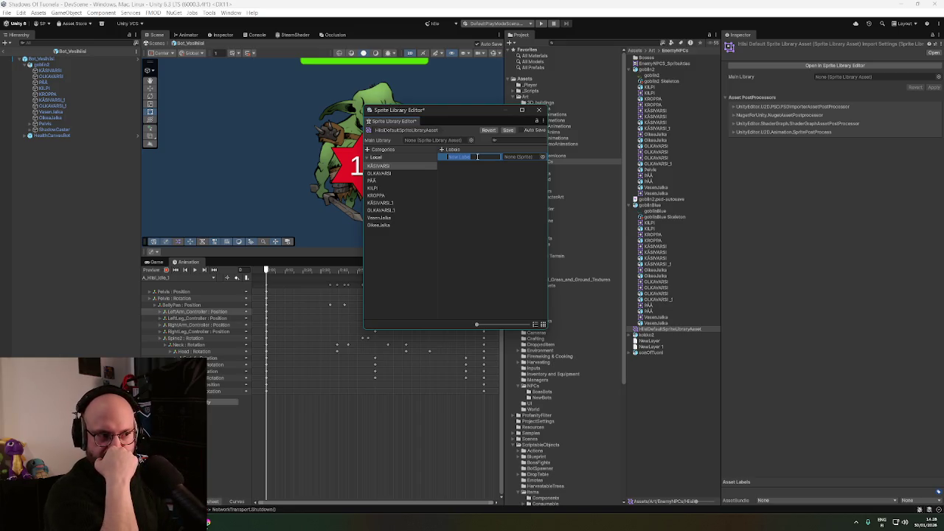
text(Default)
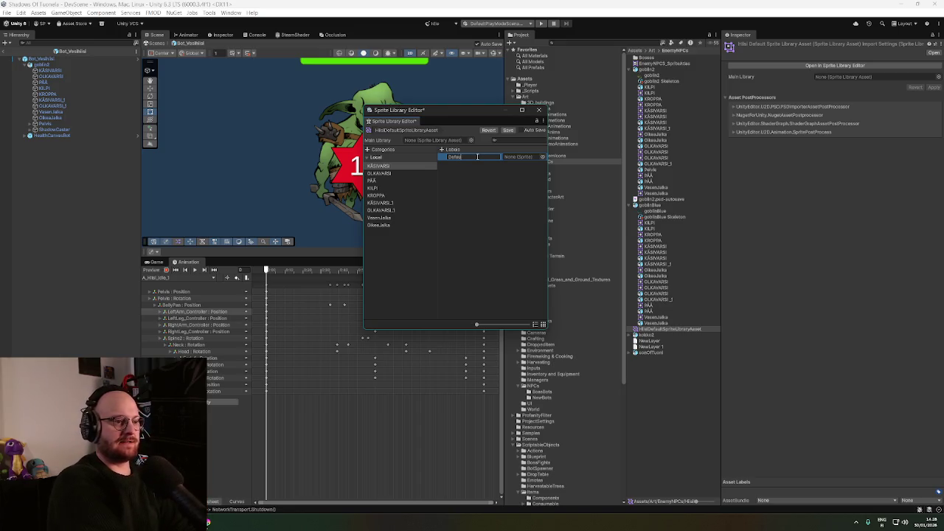
key(Return)
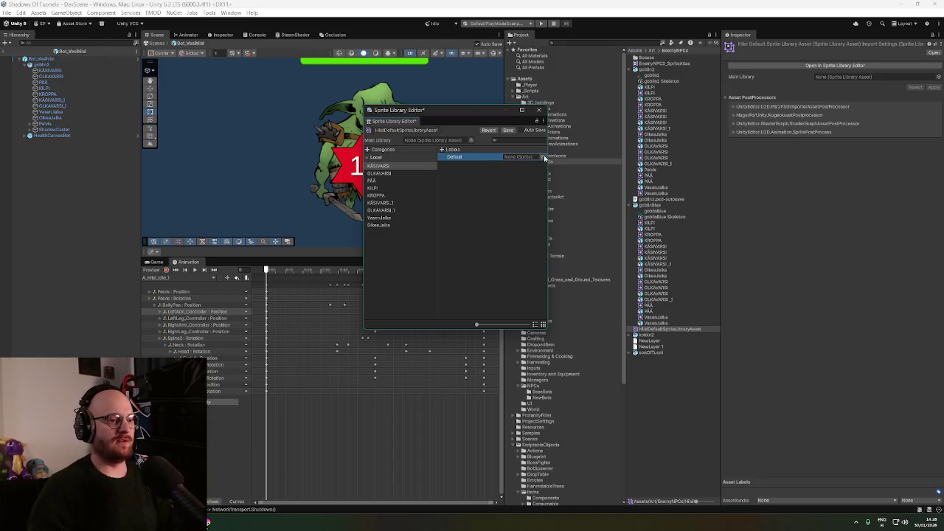
click(543, 157)
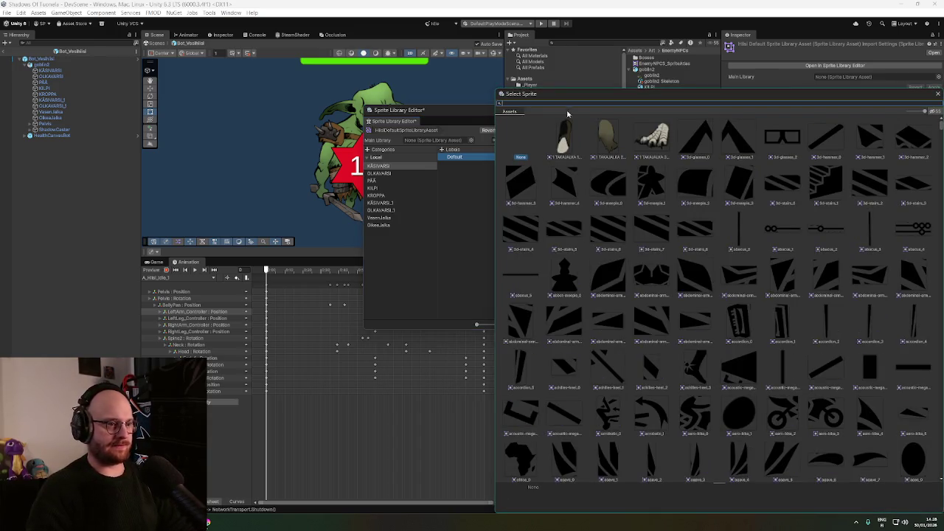
text(käsiv)
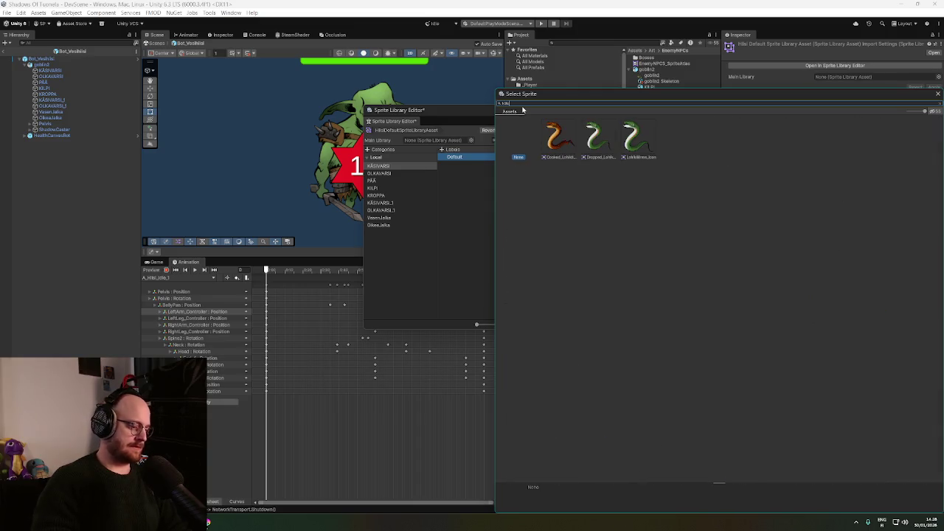
double_click(525, 104)
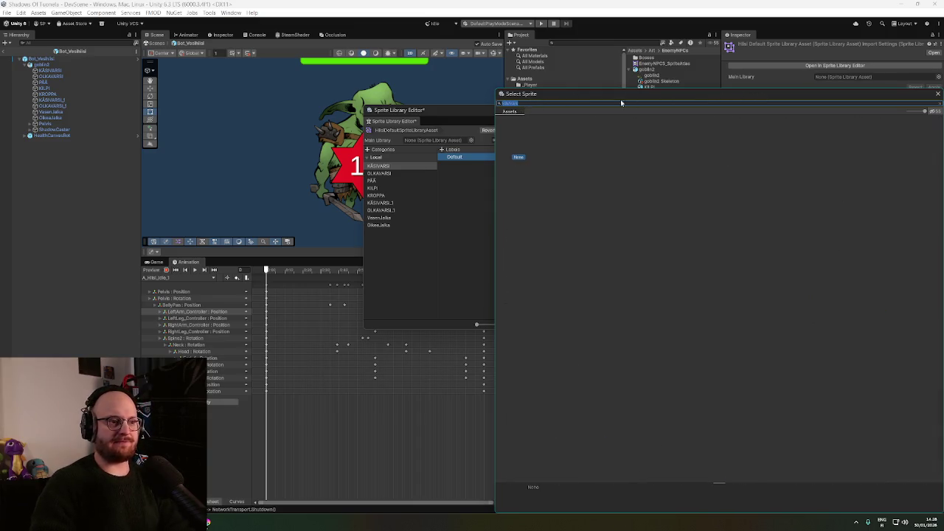
key(BackSpace)
drag(701, 94, 673, 60)
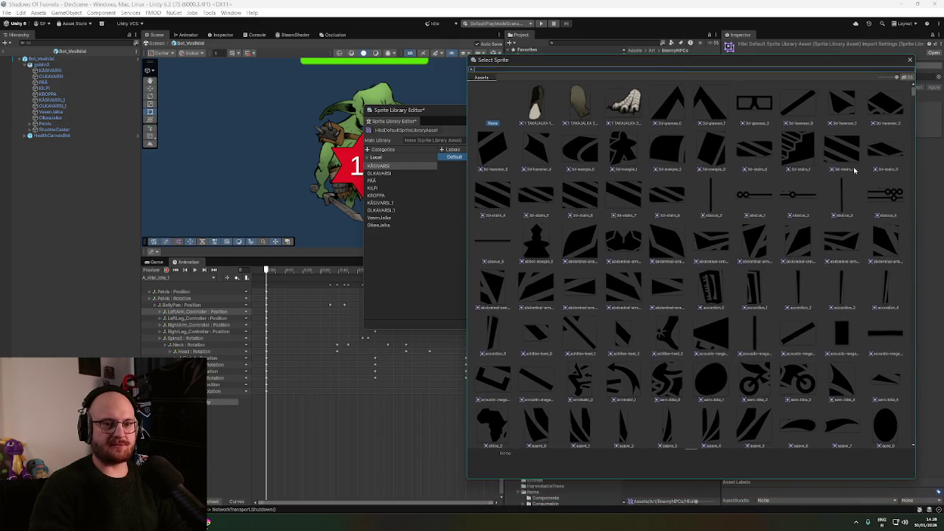
text(KÄSIVARSI)
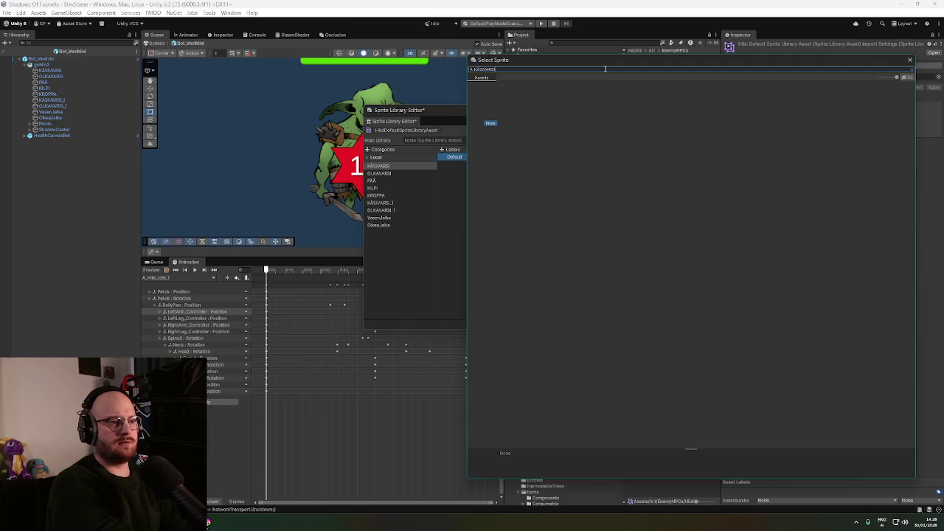
mouse_move(624, 62)
mouse_down()
mouse_move(664, 55)
mouse_move(643, 51)
mouse_up()
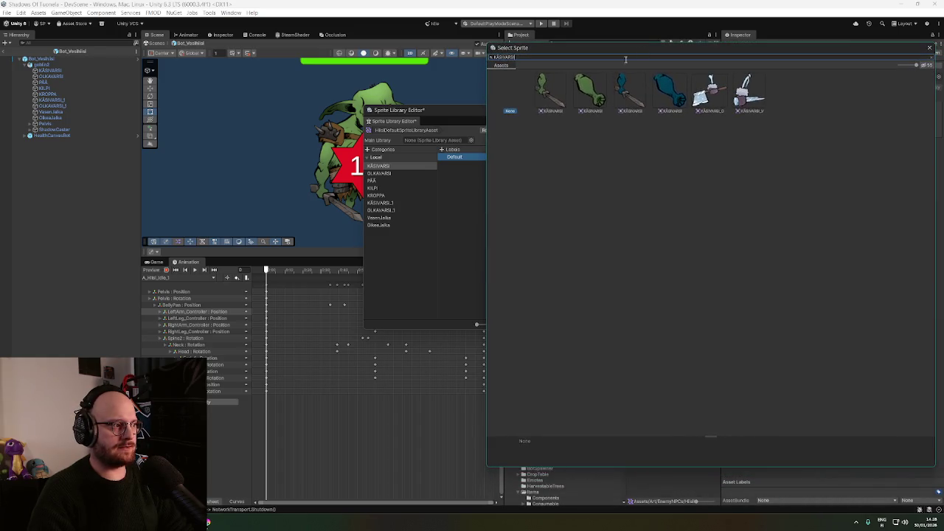
double_click(550, 92)
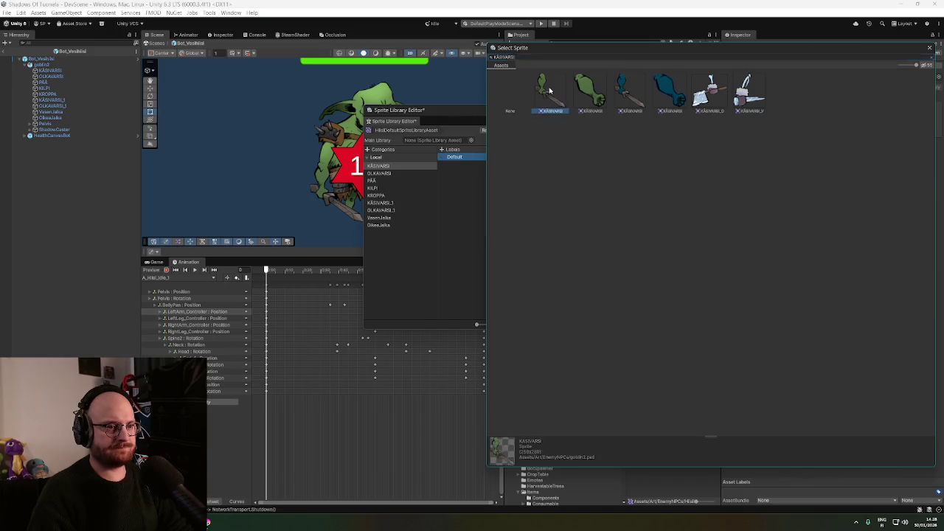
click(382, 174)
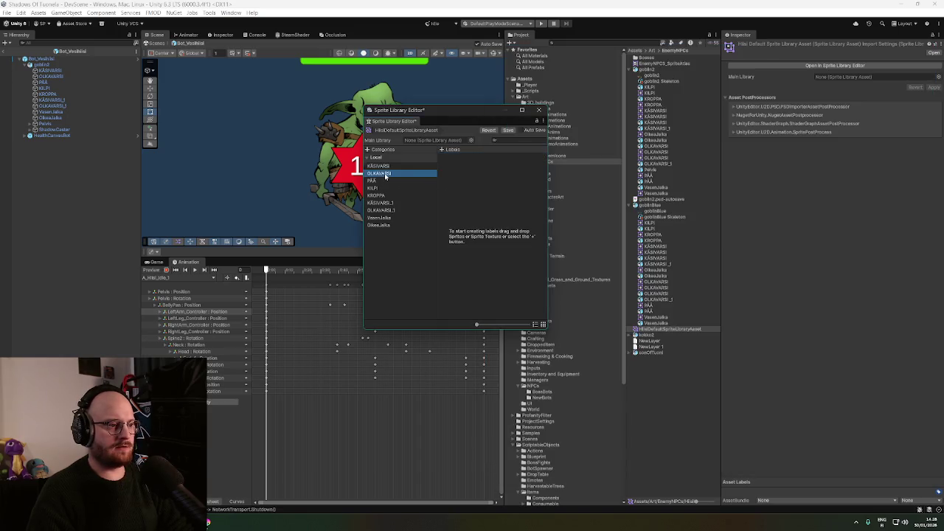
Give OLKAVARSI a Default label using the OLKAVARSI sprite
click(443, 150)
text(Defa)
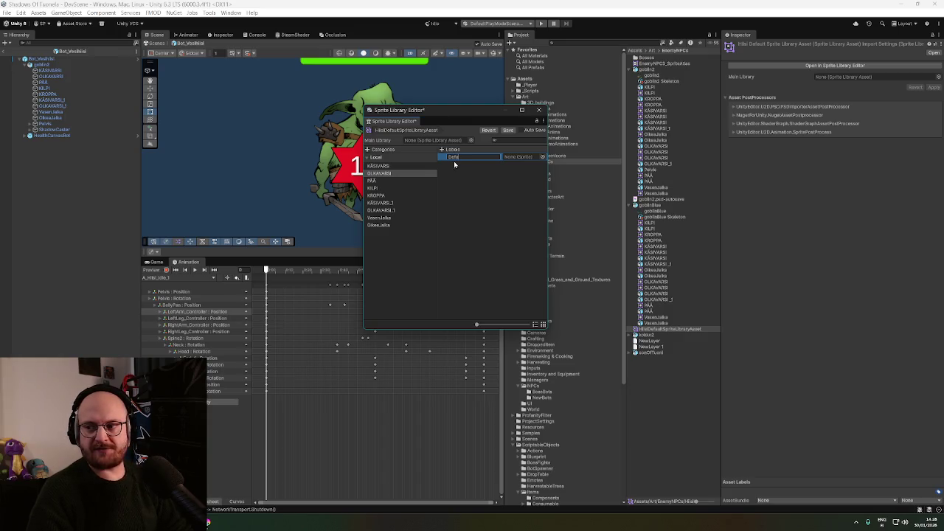
text(ult)
key(Return)
click(543, 158)
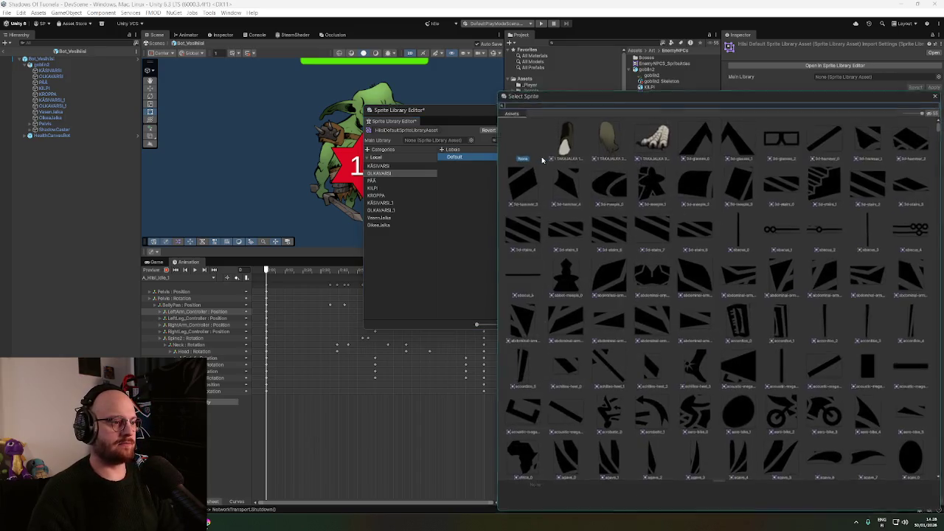
text(olka)
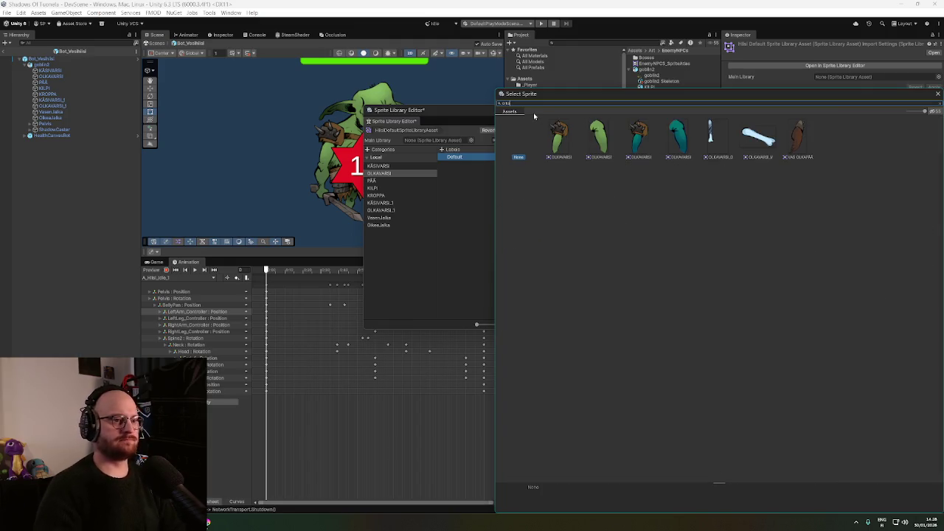
double_click(558, 138)
Add a Default label to PÄÄ and browse the sprite picker, checking layer names in Krita
click(380, 181)
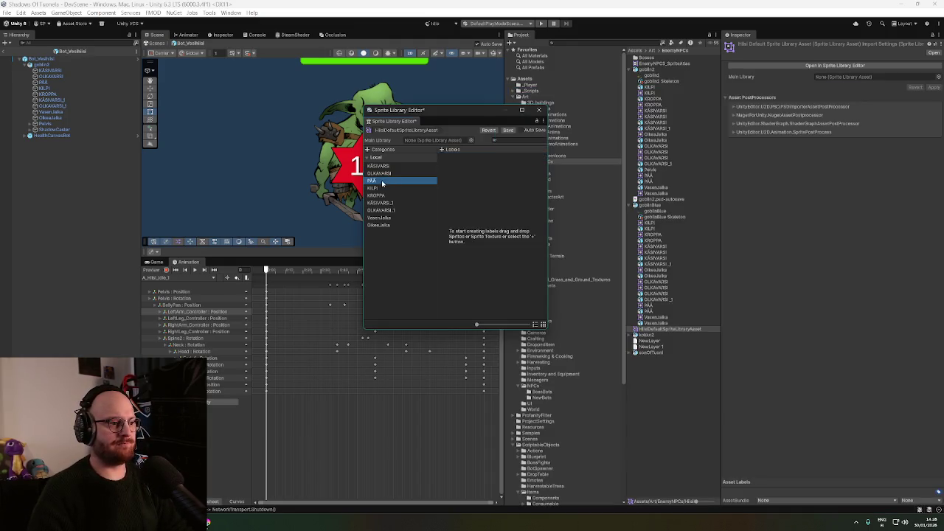
click(442, 149)
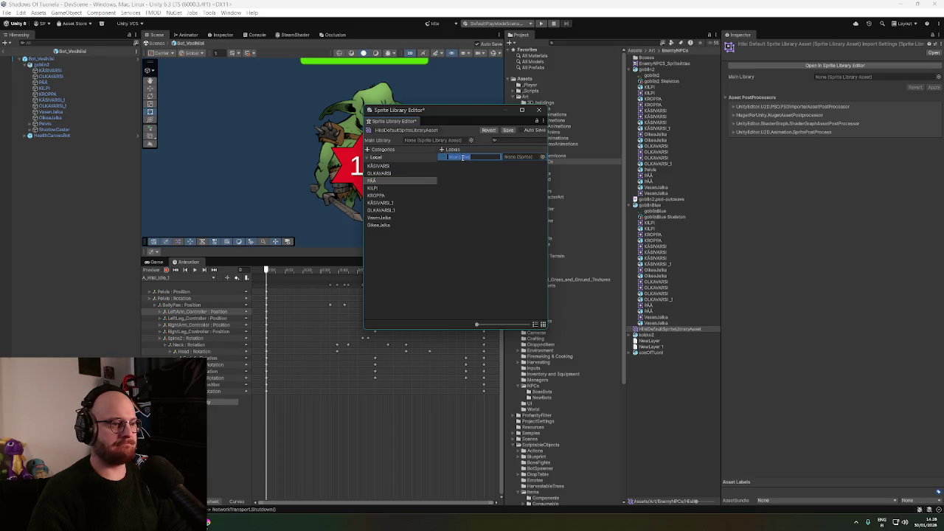
text(Default)
key(Return)
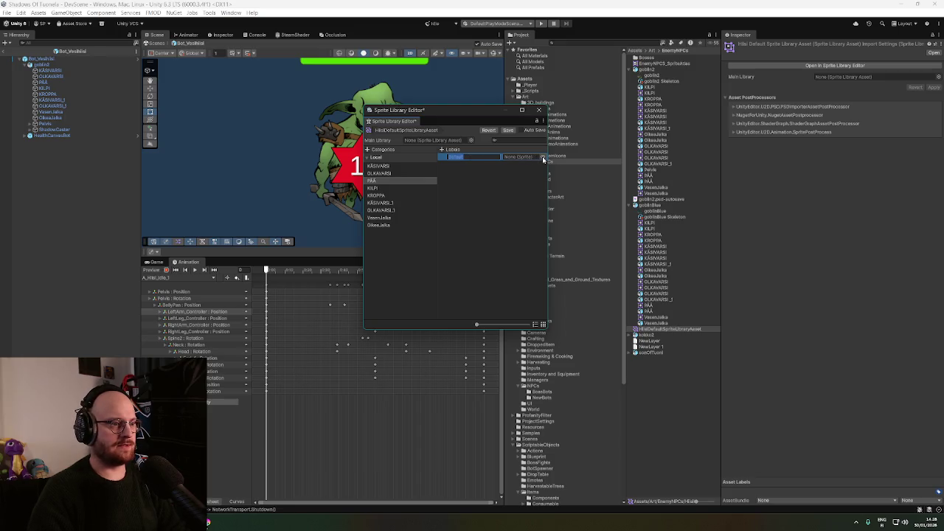
click(543, 160)
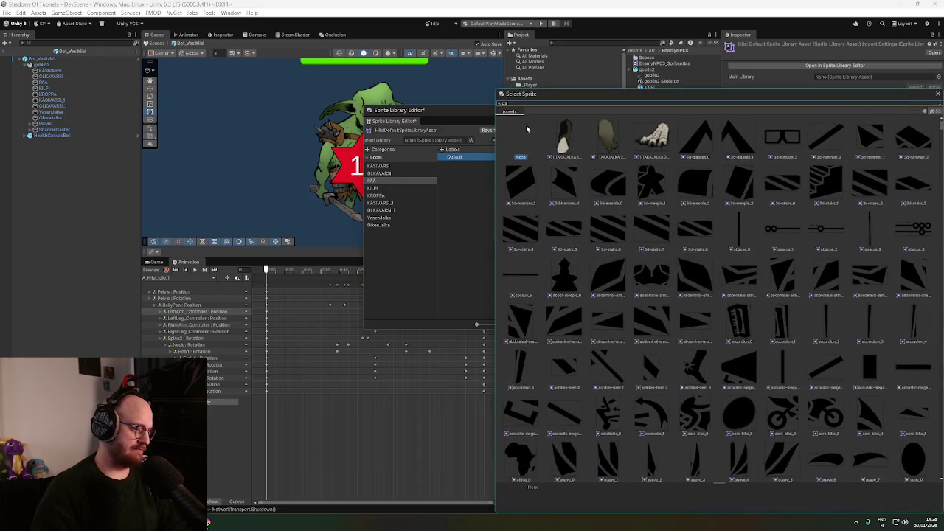
text(pää)
key(BackSpace)
key(BackSpace)
key(BackSpace)
scroll(767, 192, down, 15)
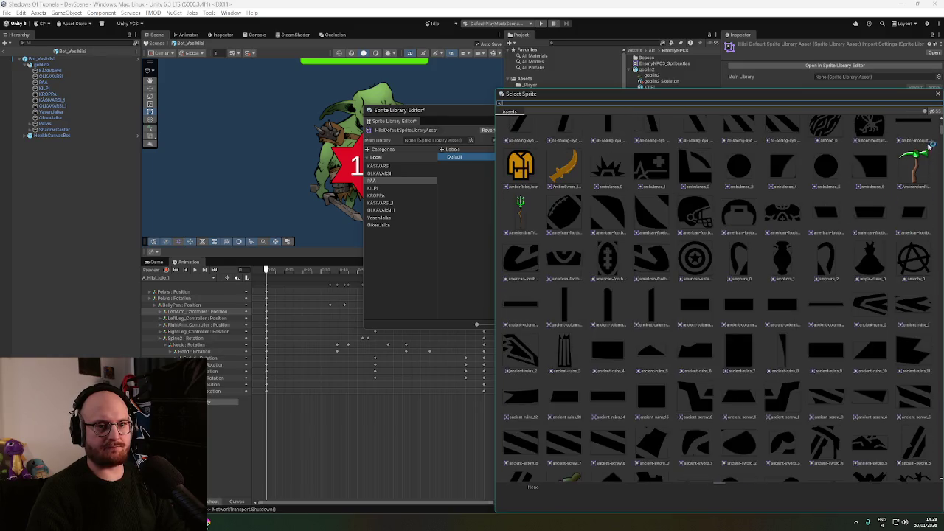
scroll(940, 135, down, 6)
scroll(941, 135, down, 10)
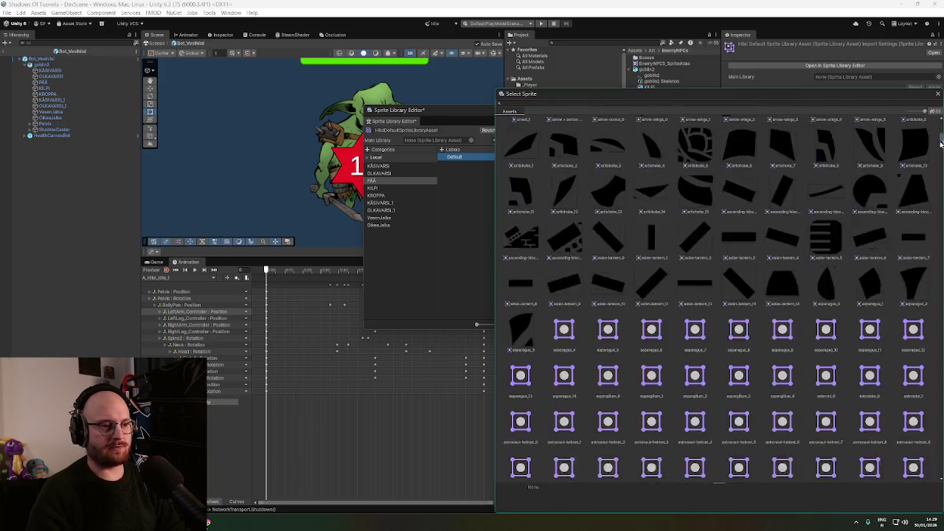
click(207, 522)
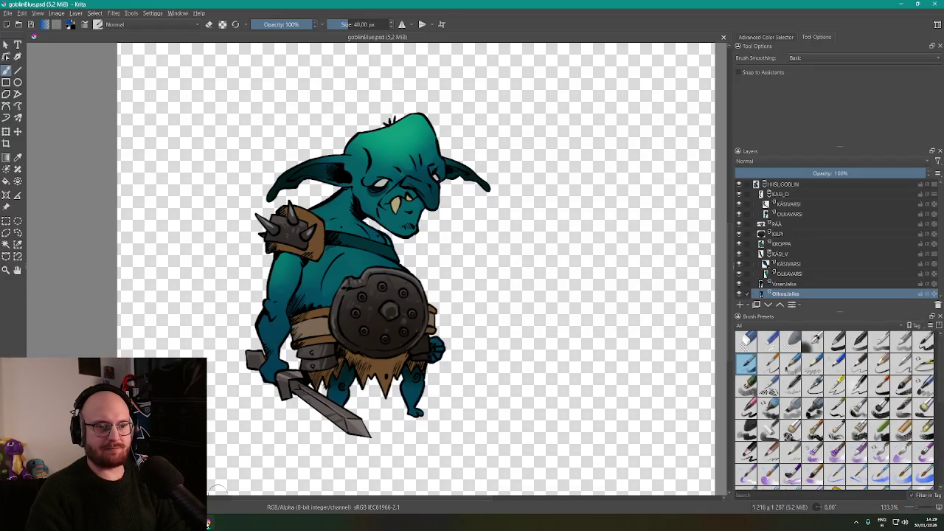
key(alt+Tab)
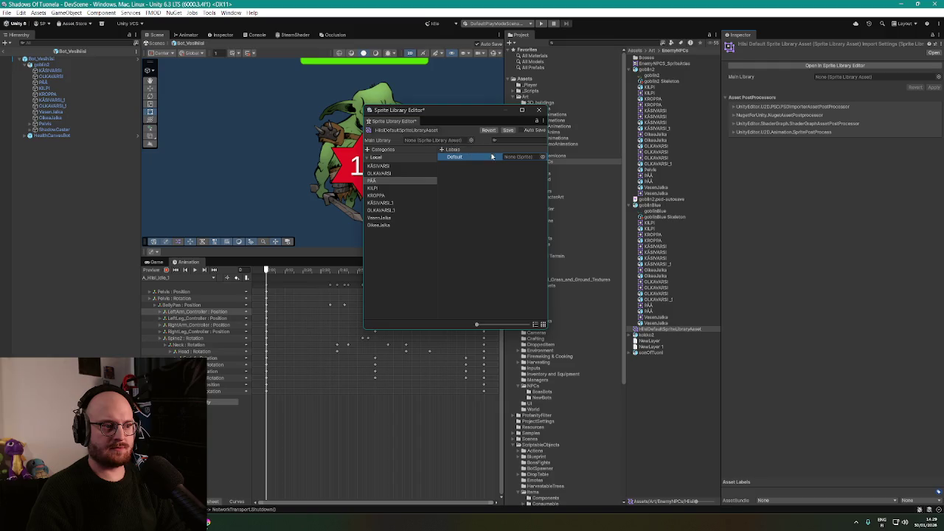
Assign the PÄÄ sprite to PÄÄ's Default label
click(543, 158)
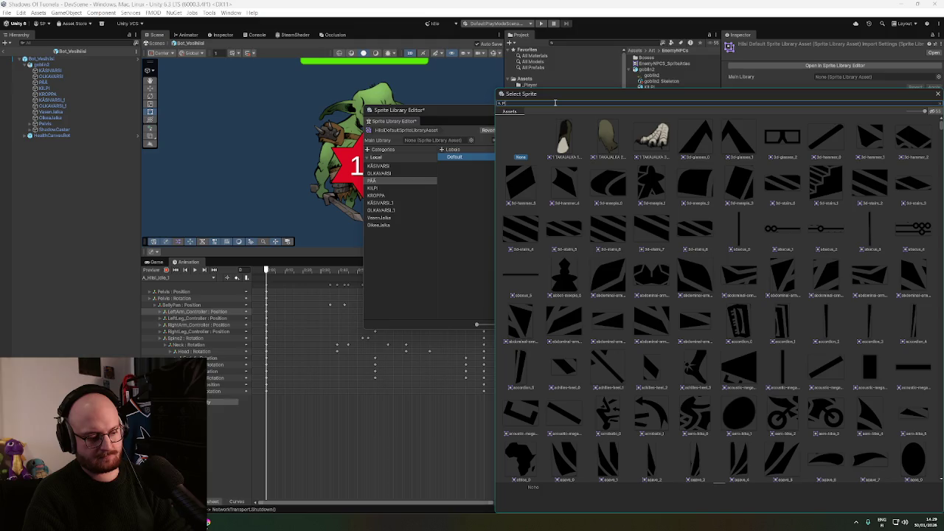
text(ÄÄ)
click(558, 136)
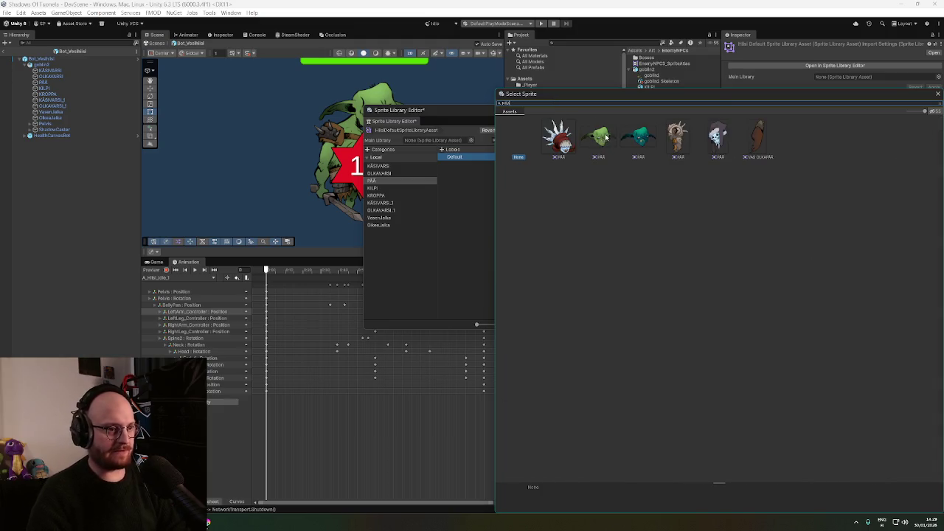
double_click(558, 137)
Give KILPI a Default label using the KILPI sprite
click(434, 188)
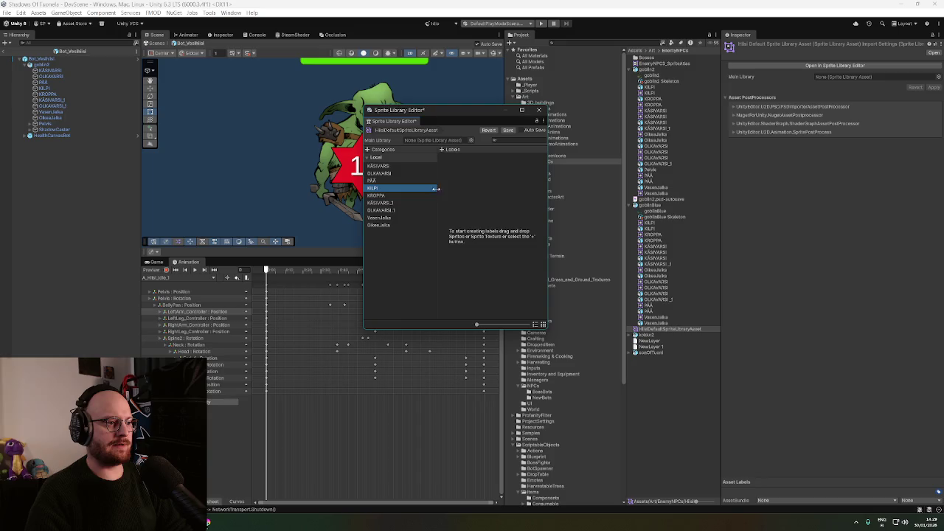
click(442, 150)
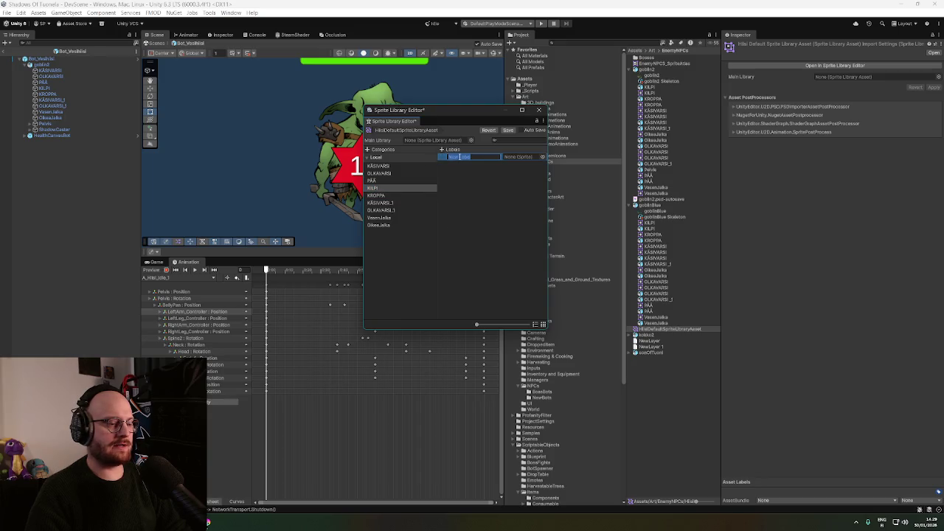
key(Return)
click(543, 158)
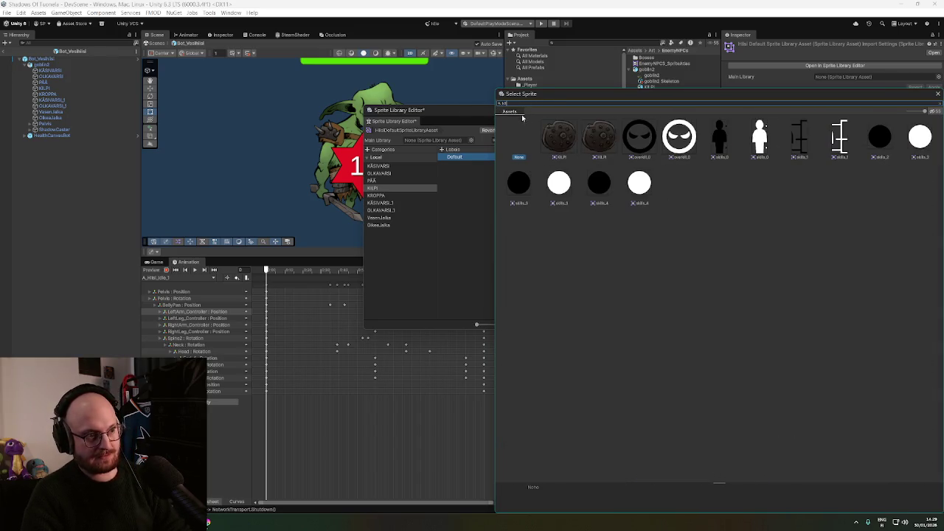
double_click(550, 137)
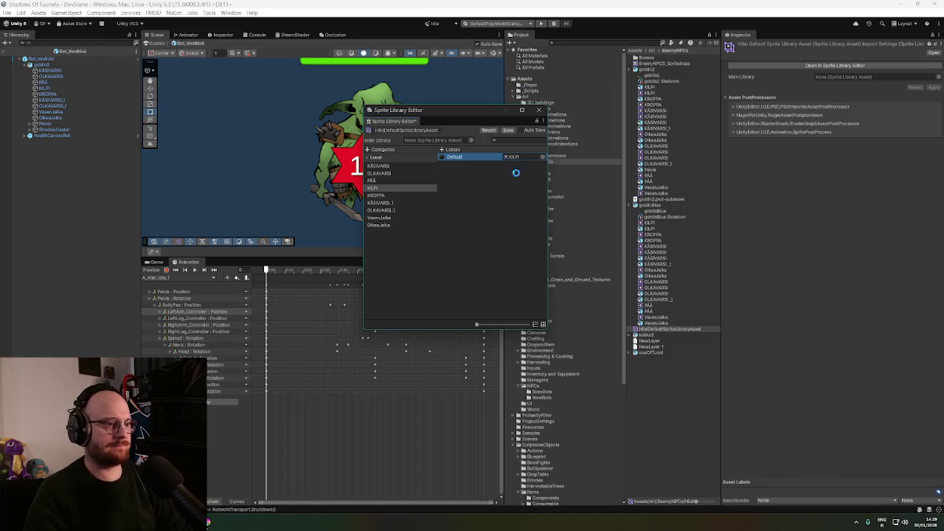
key(Down)
Give KROPPA a Default label using the green KROPPA sprite
click(442, 151)
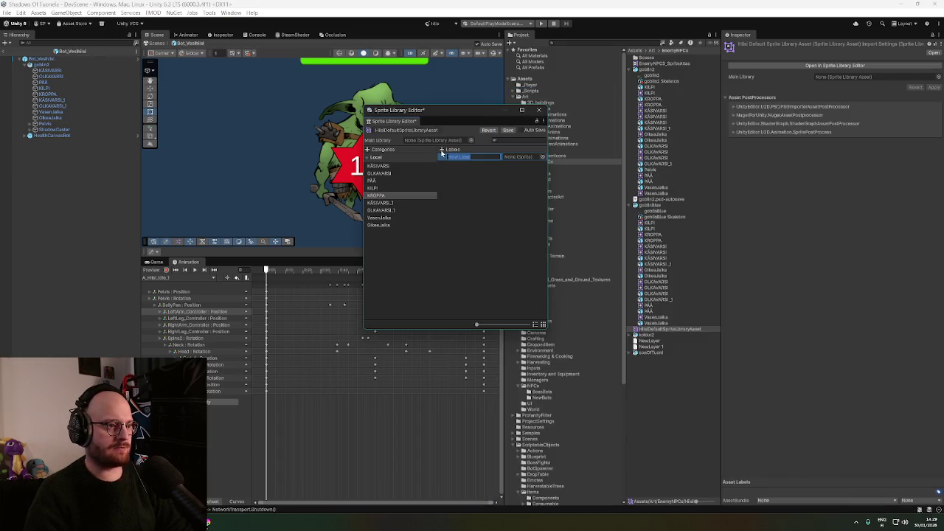
text(Default)
key(Return)
click(543, 156)
text(kroppa)
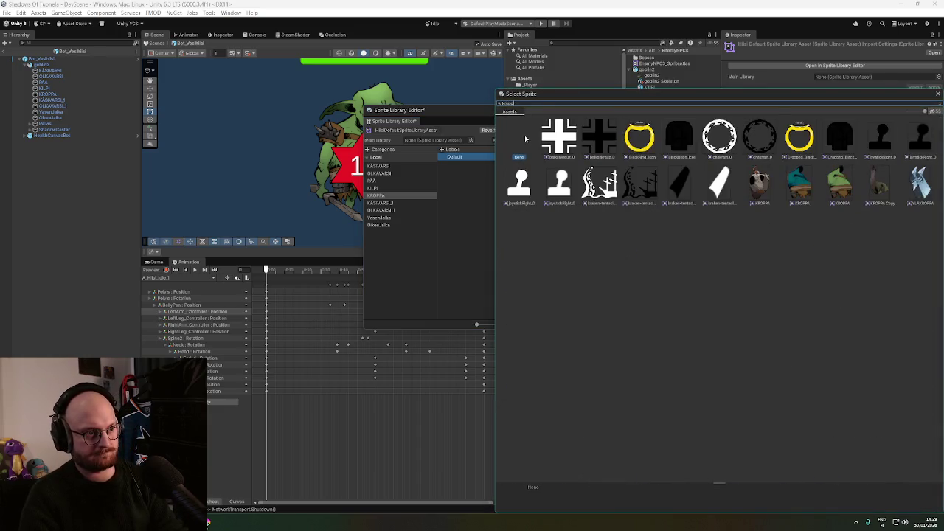
double_click(563, 139)
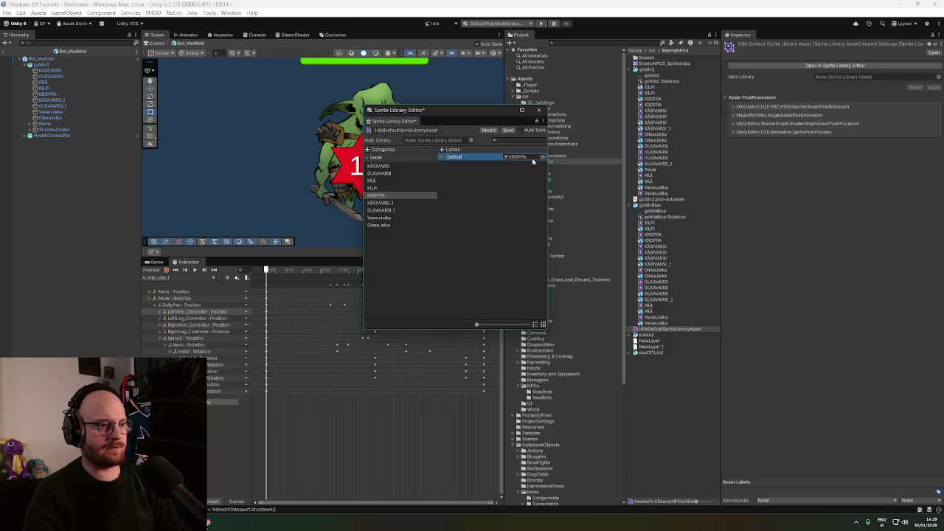
click(394, 204)
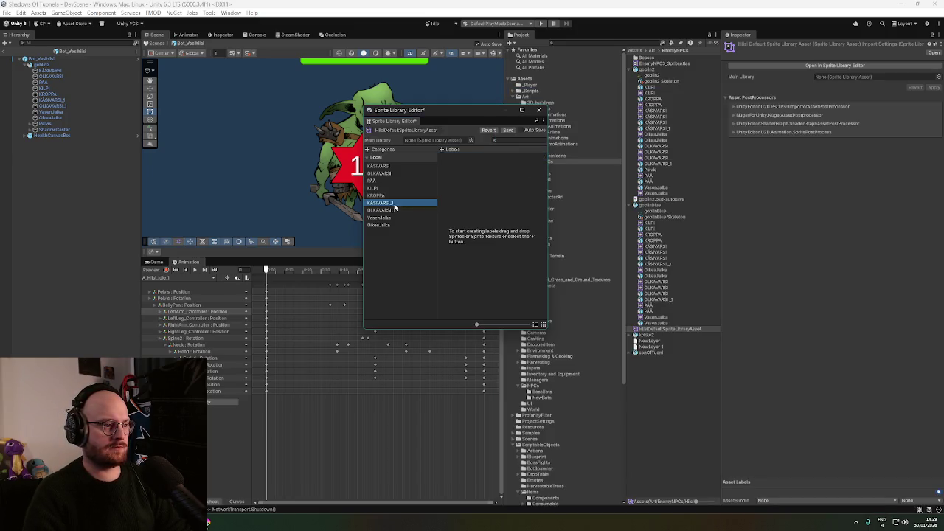
Give KÄSIVARSI_1 a Default label using the KÄSIVARSI sprite
click(443, 149)
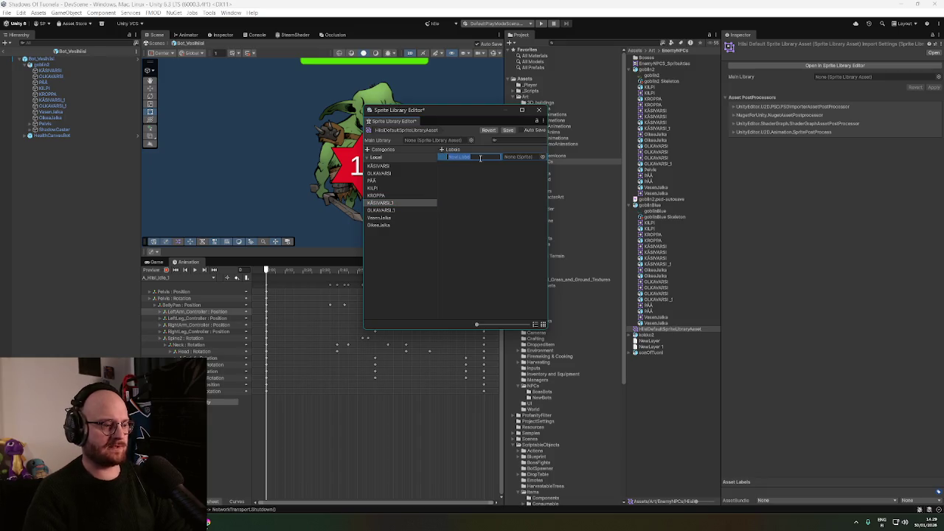
text(KÄSIVARSI)
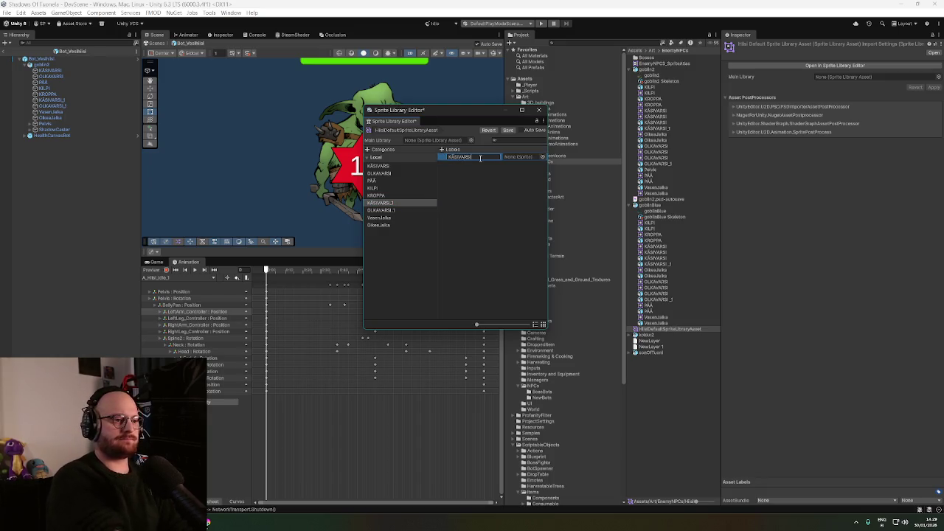
double_click(480, 158)
text(Default)
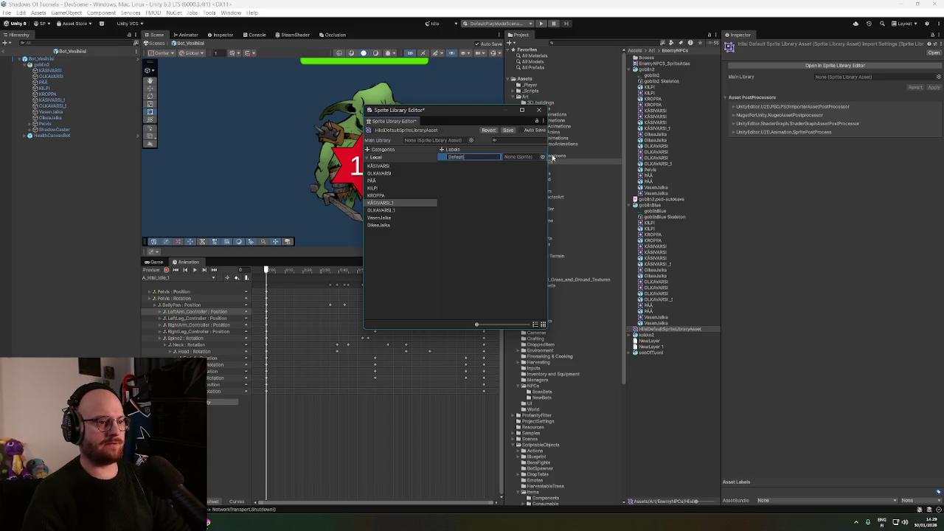
click(543, 157)
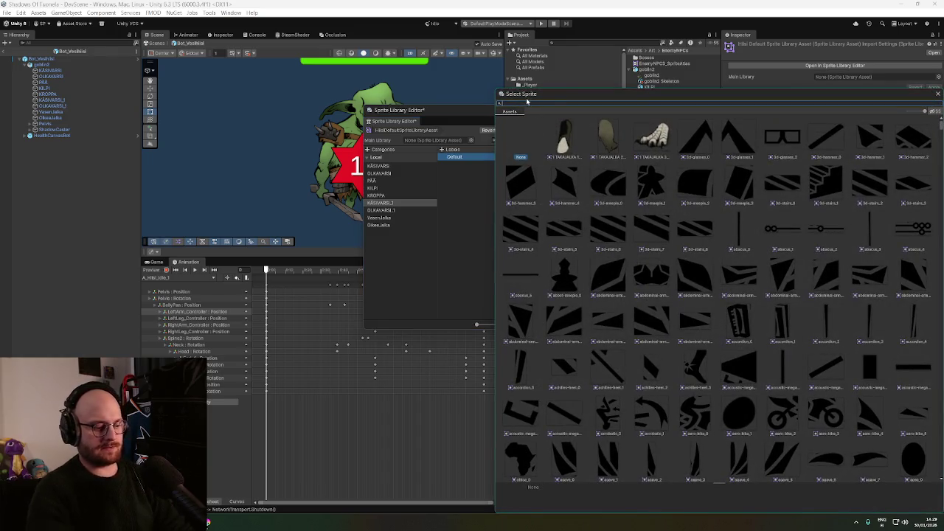
text(KÄS)
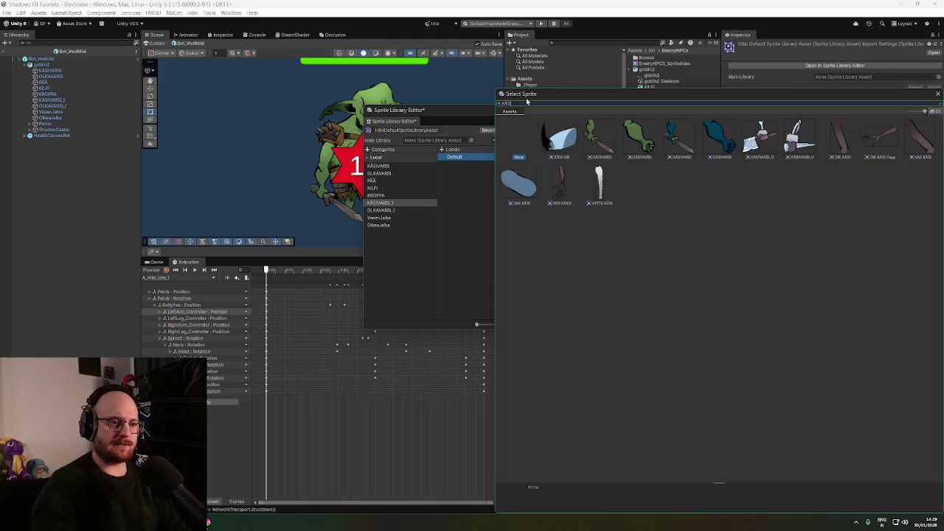
double_click(600, 139)
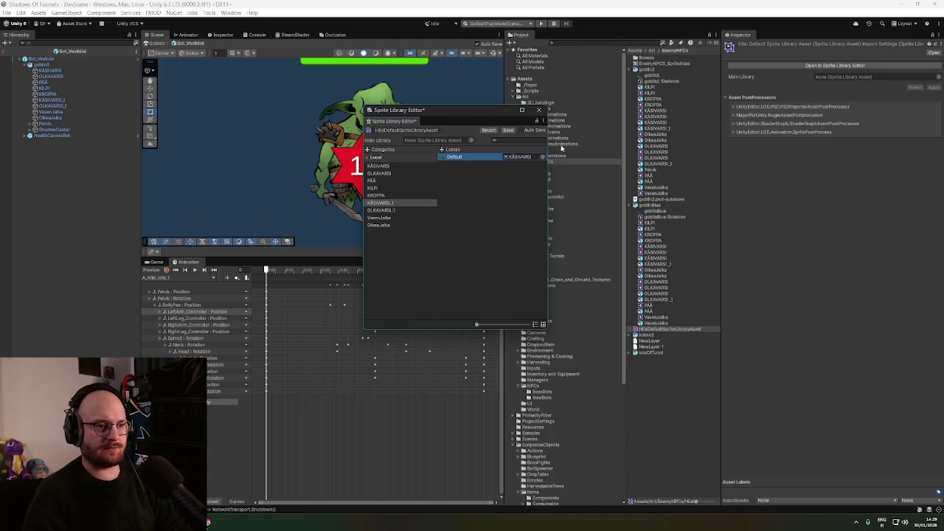
Give OLKAVARSI_1 a Default label using the OLKAVARSI sprite
click(391, 211)
click(442, 150)
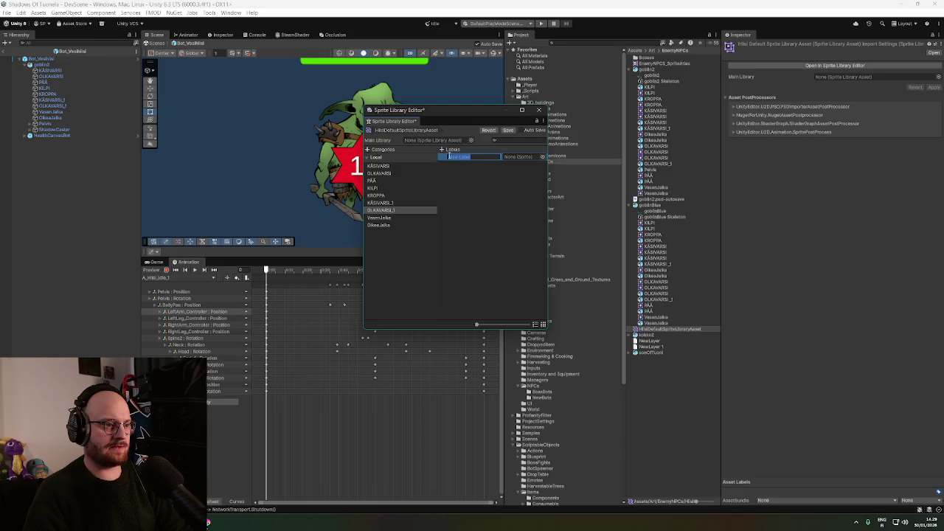
click(543, 158)
text(olka)
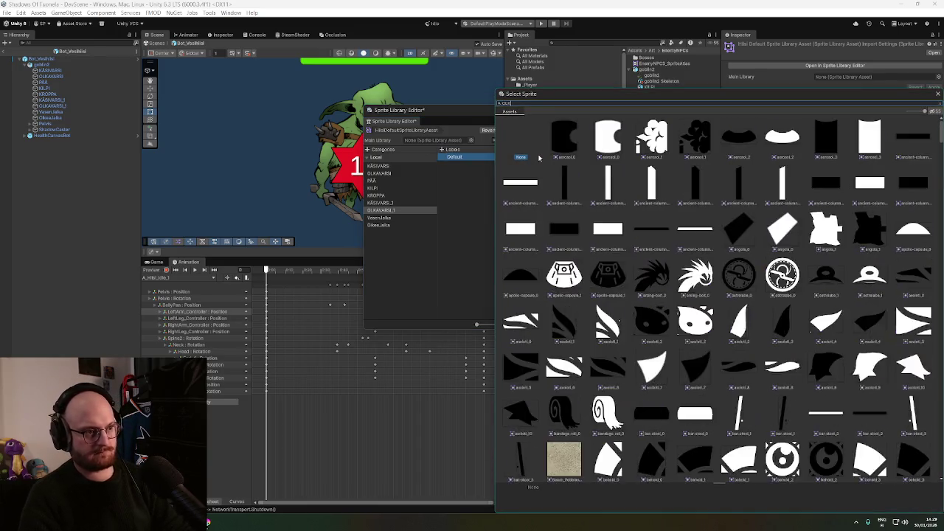
double_click(601, 141)
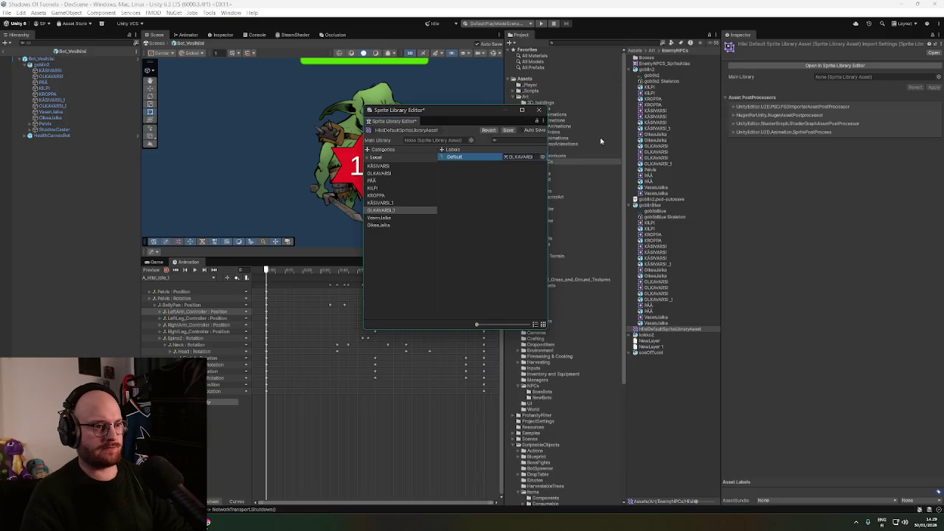
click(390, 211)
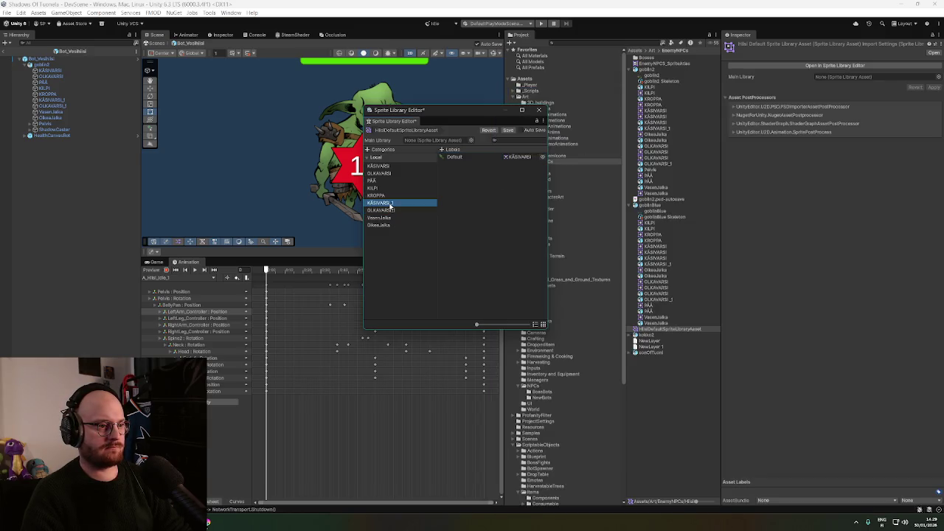
click(391, 203)
click(391, 211)
Give VasenJalka a Default label using the VasenJalka sprite
click(391, 217)
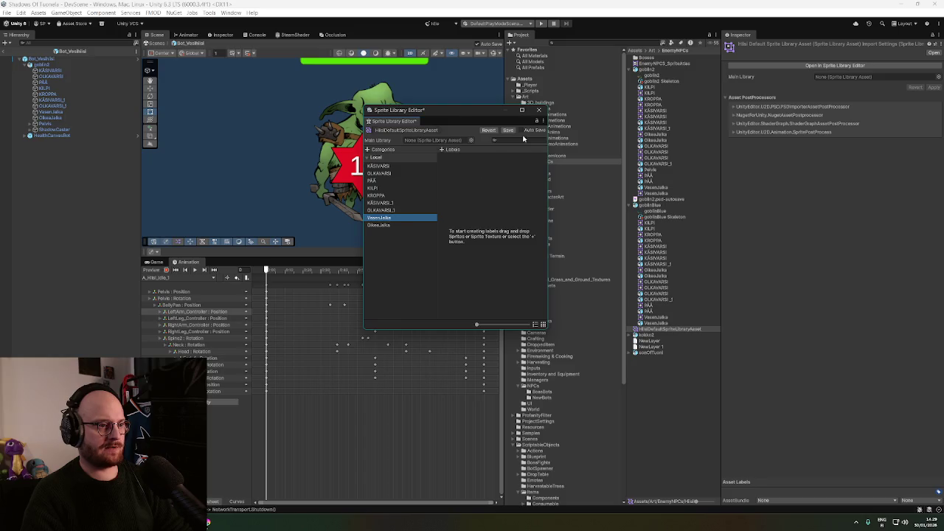
click(442, 150)
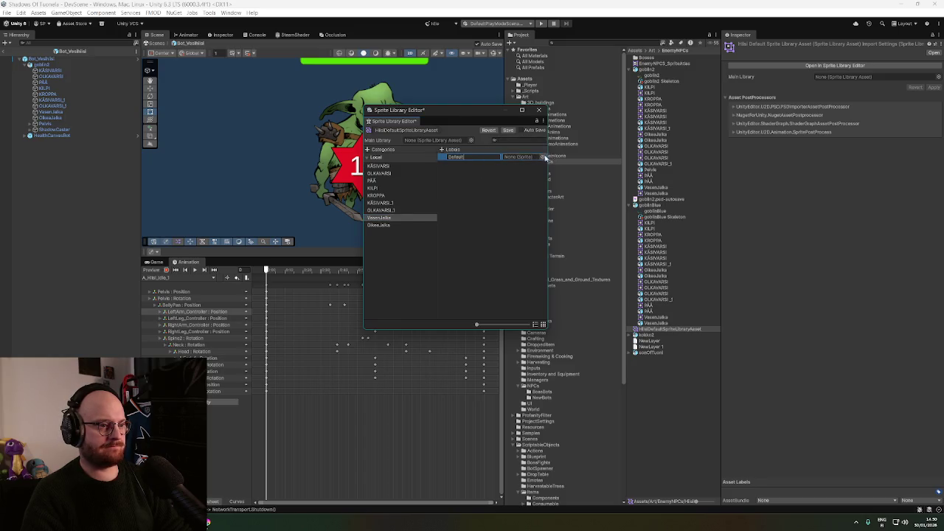
click(546, 158)
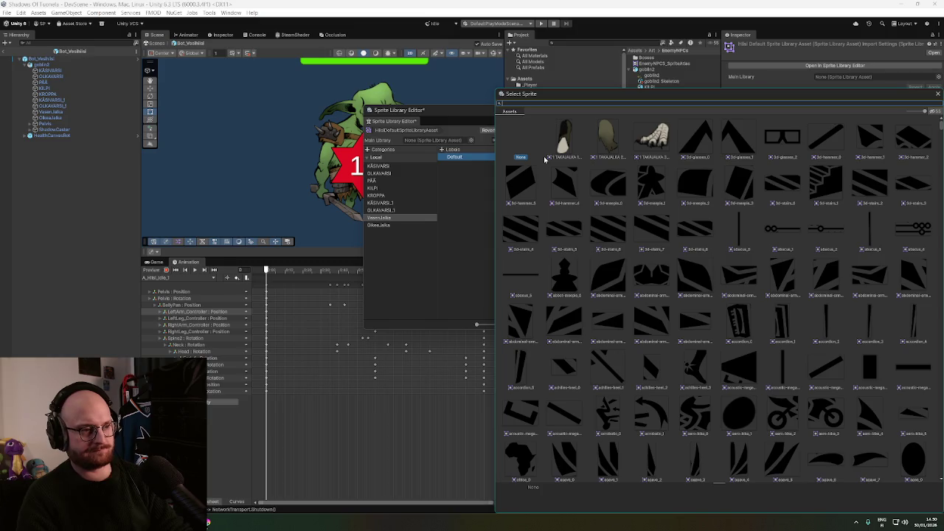
text(eft)
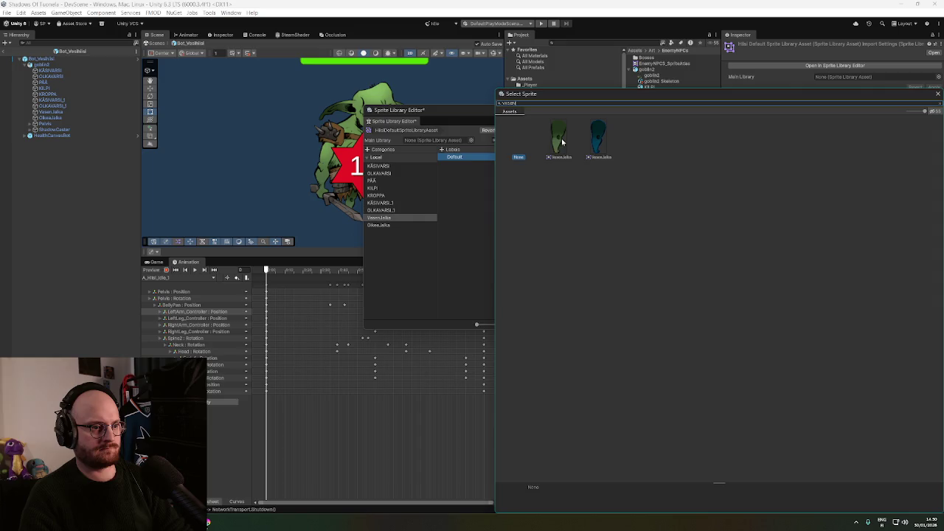
double_click(555, 140)
Give OikeaJalka a Default label using the OikeaJalka sprite
click(398, 227)
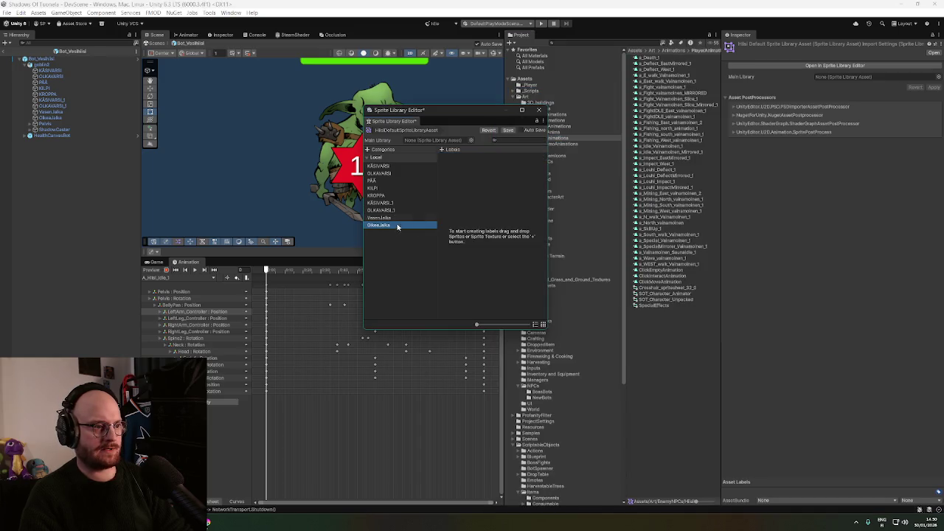
click(443, 150)
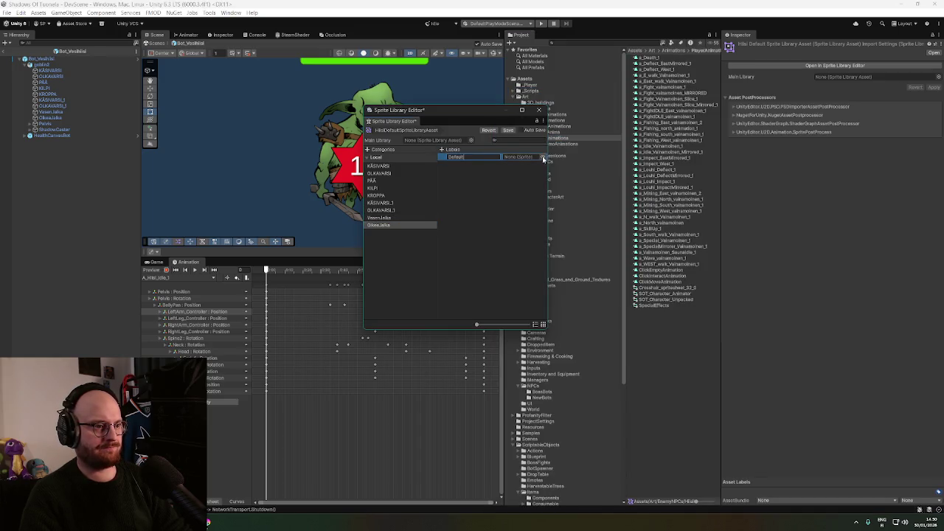
click(544, 158)
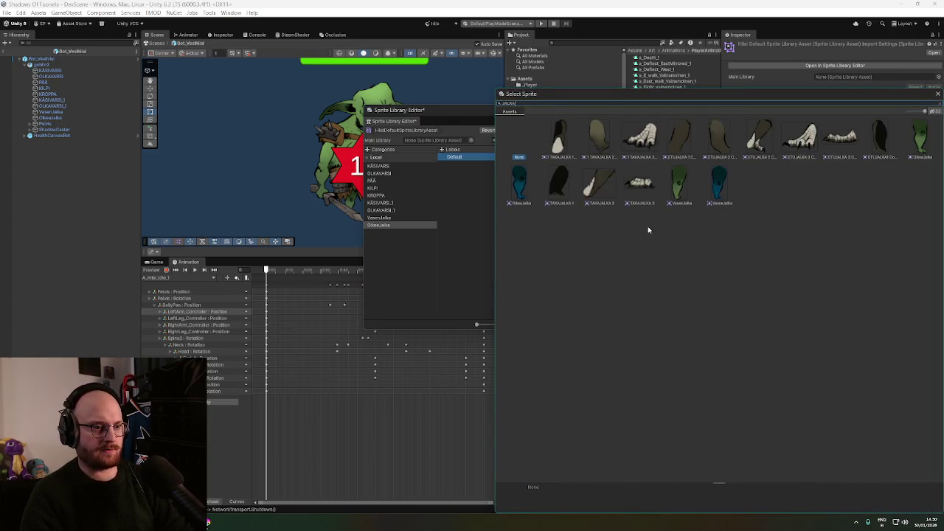
double_click(924, 142)
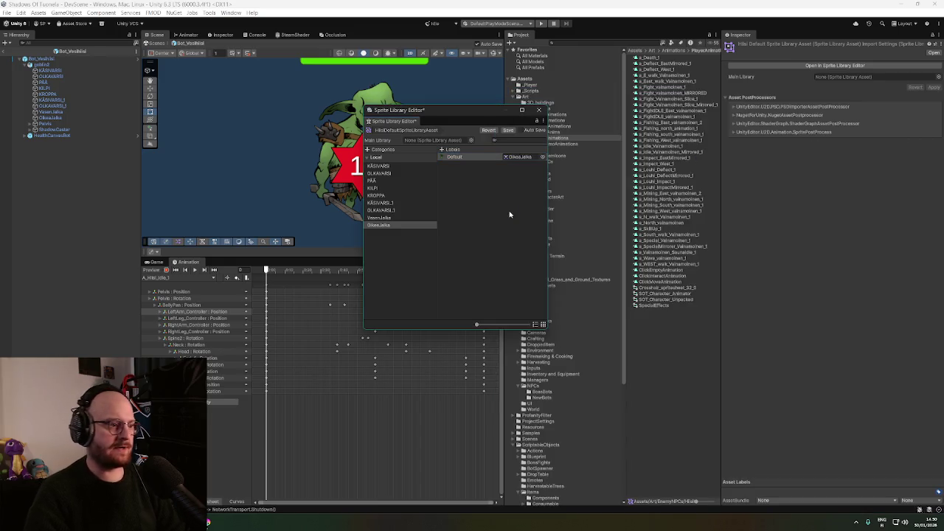
drag(459, 112, 466, 106)
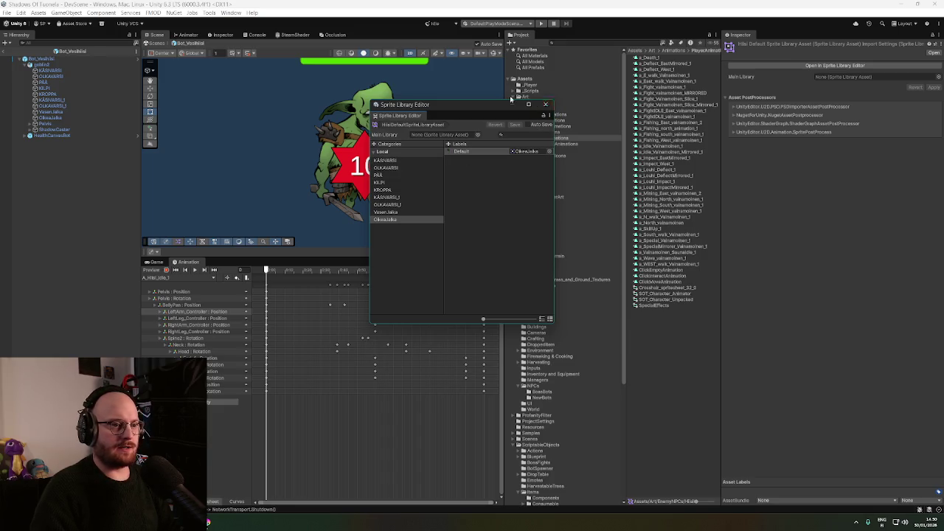
click(546, 106)
click(39, 64)
click(848, 300)
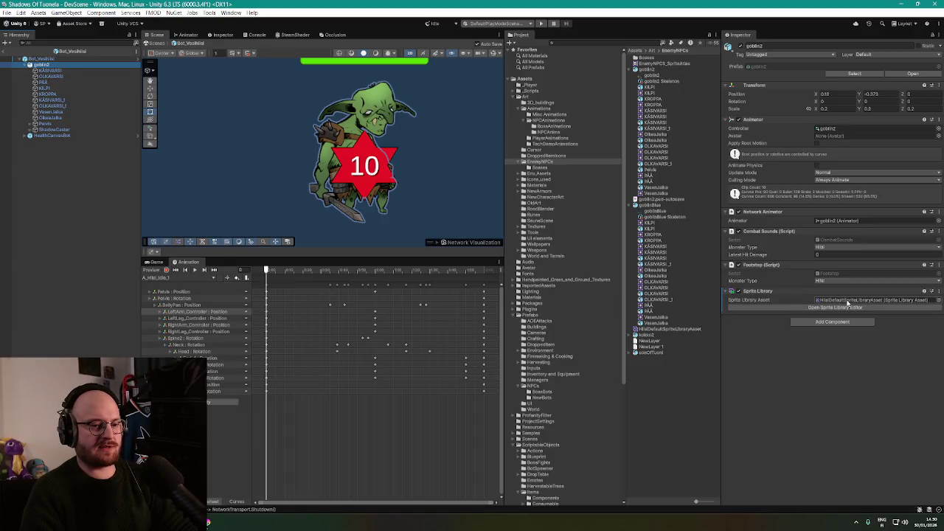
click(50, 70)
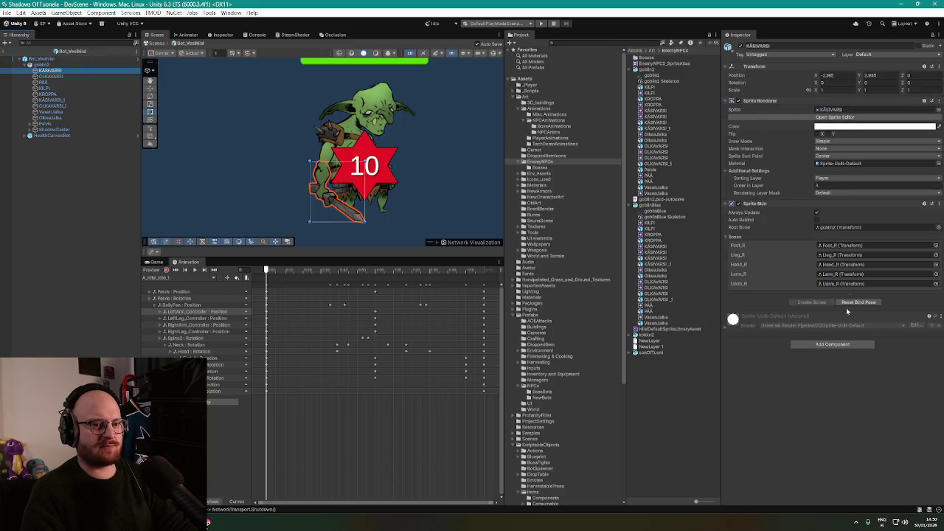
click(838, 346)
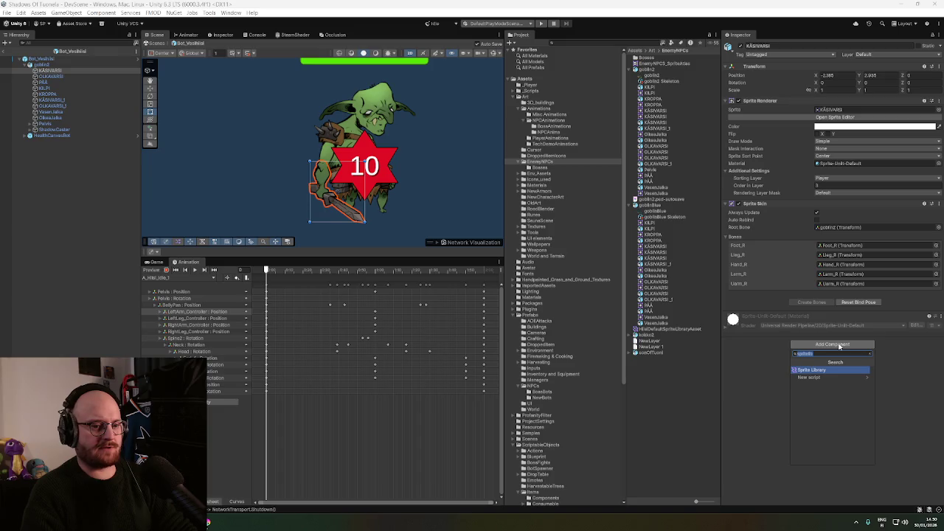
text(sprite)
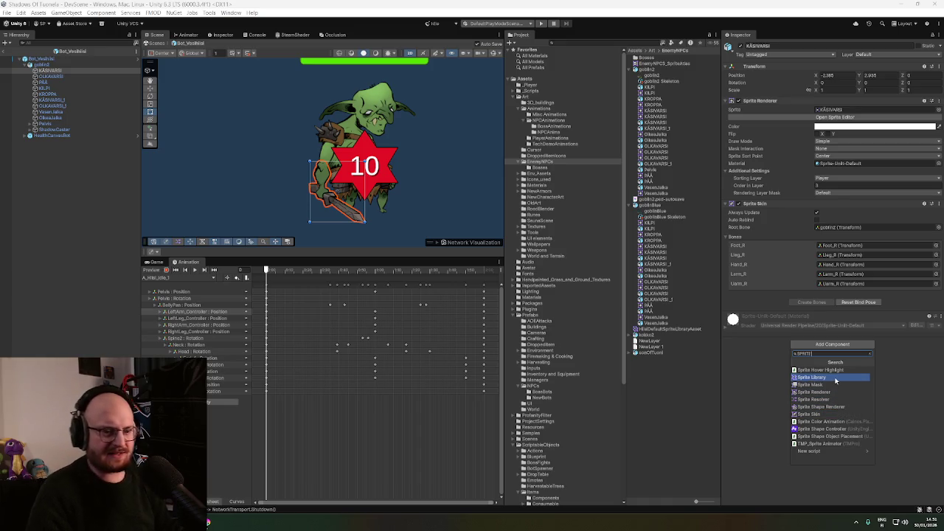
click(836, 378)
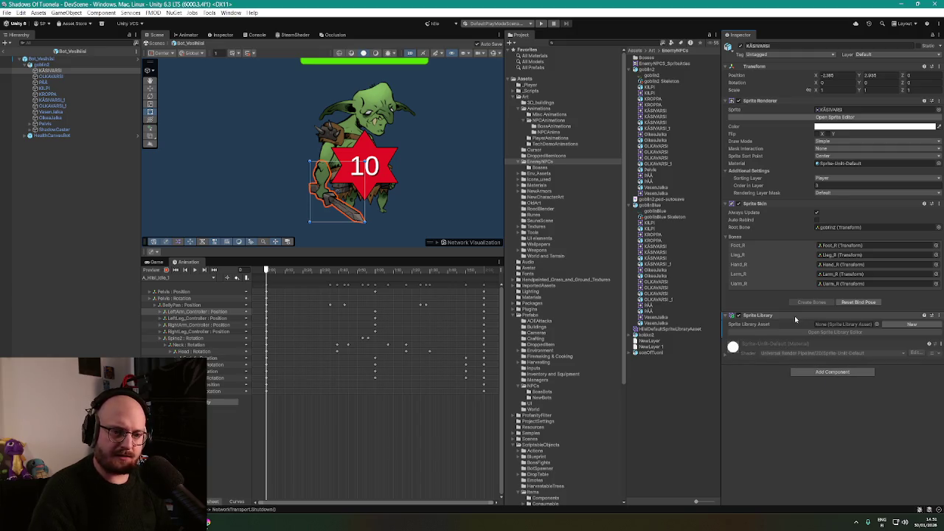
right_click(795, 317)
click(841, 346)
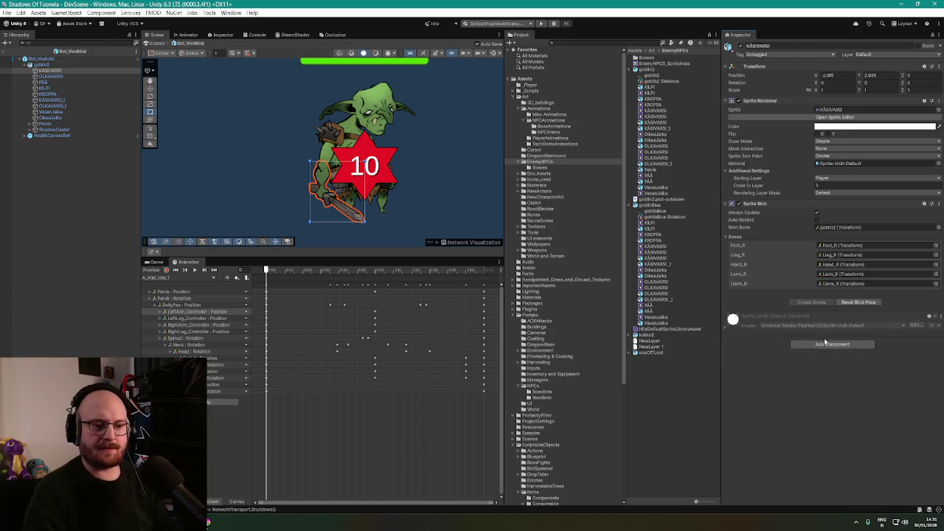
Add Sprite Resolver components to the KÄSIVARSI and OLKAVARSI arm sprites
click(832, 344)
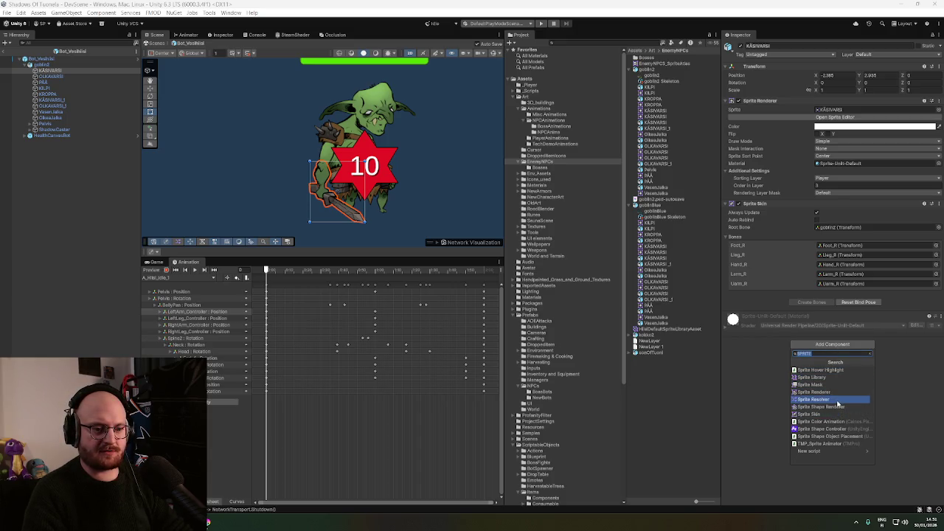
click(838, 402)
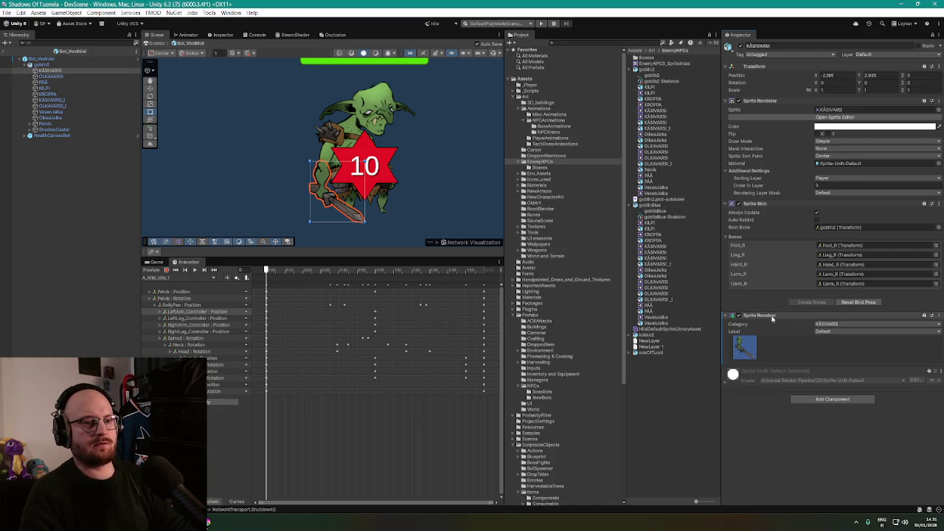
right_click(772, 318)
click(821, 370)
click(51, 76)
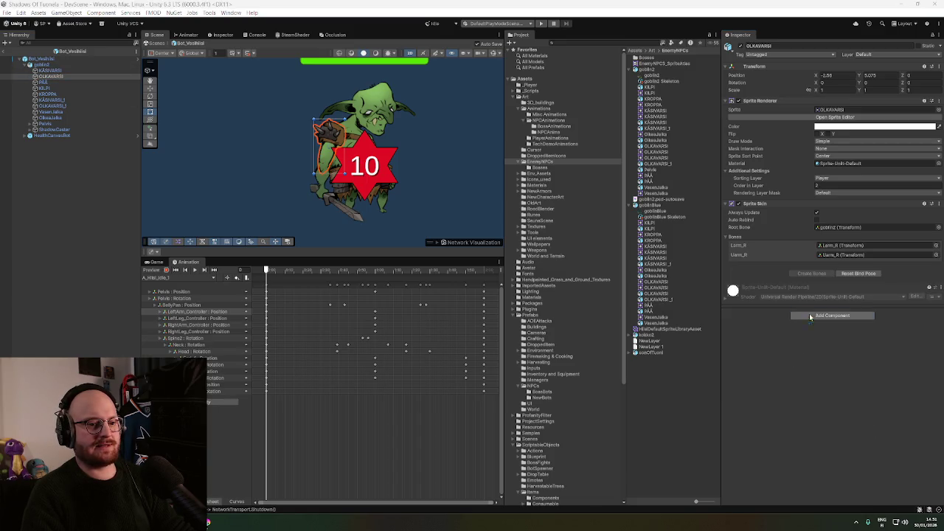
click(810, 316)
click(830, 364)
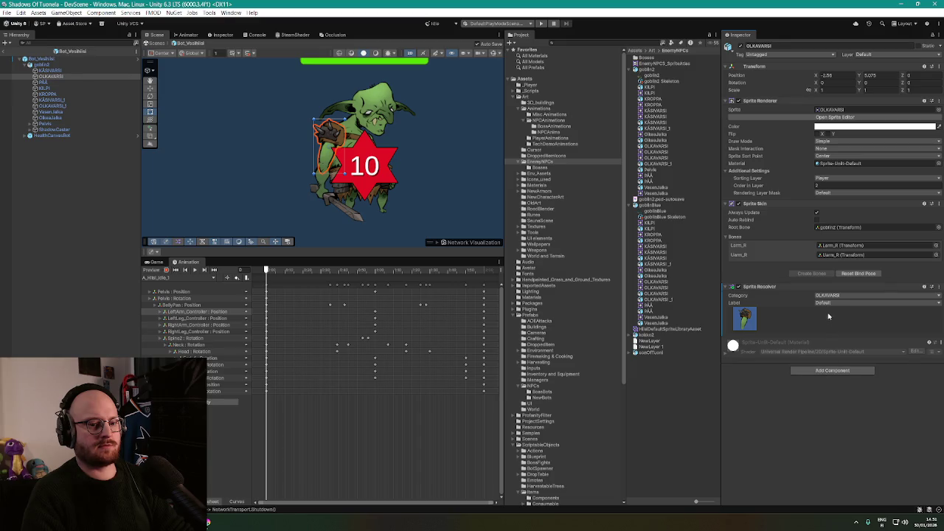
Add Sprite Resolvers to the PÄÄ head, KILPI shield and KROPPA body sprites
click(44, 82)
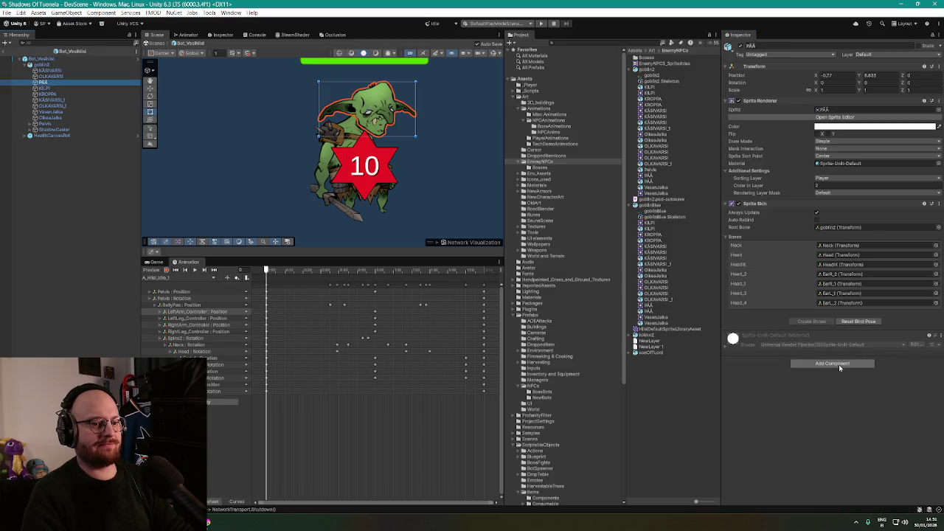
click(839, 365)
click(825, 419)
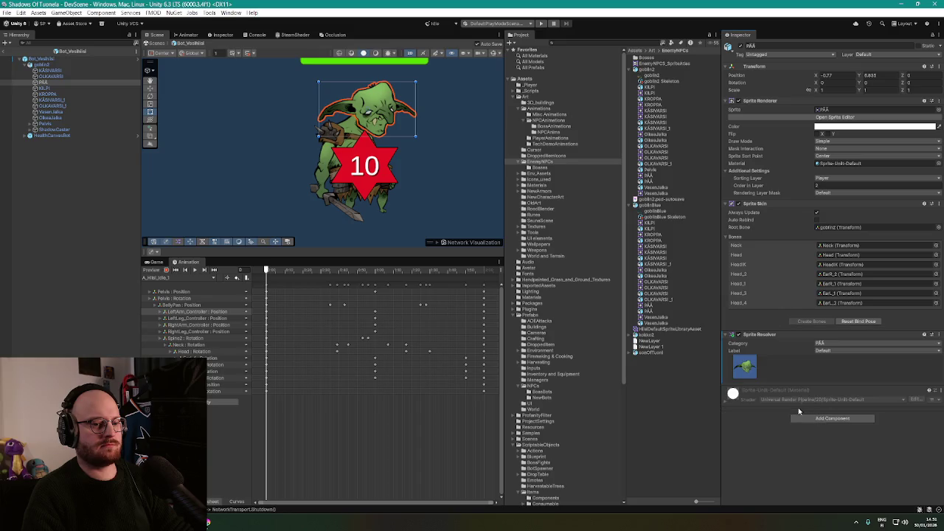
click(39, 88)
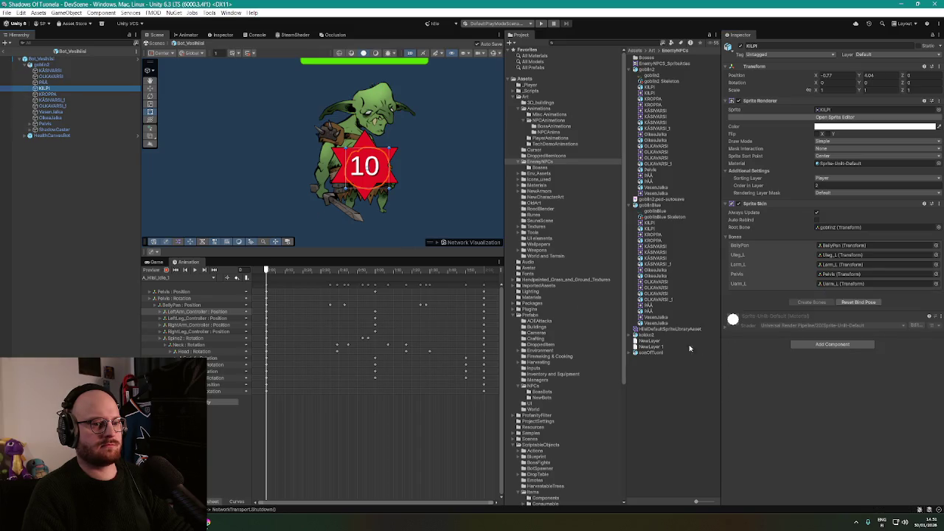
click(821, 344)
click(825, 399)
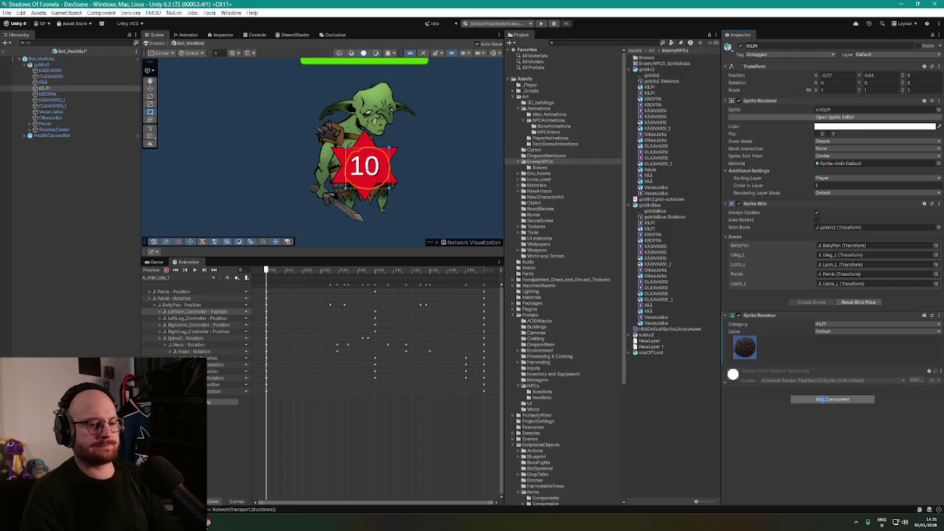
click(48, 93)
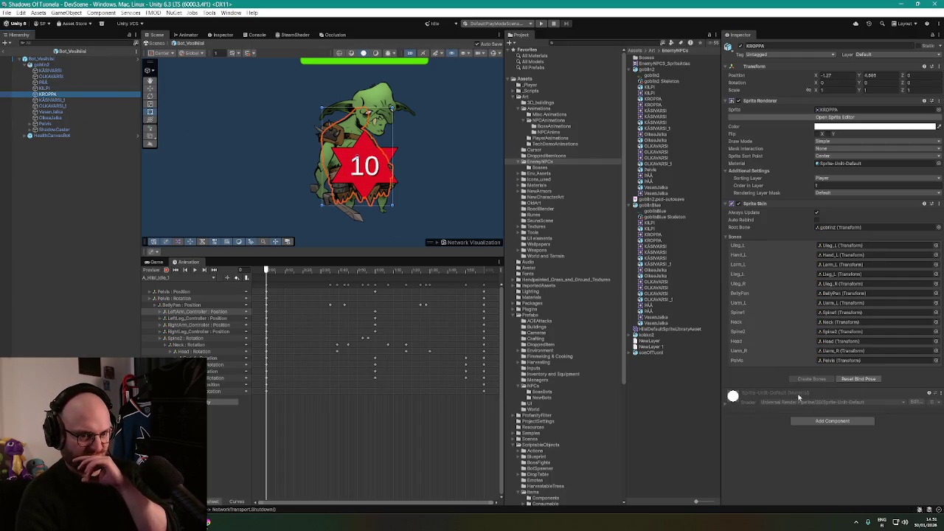
click(847, 420)
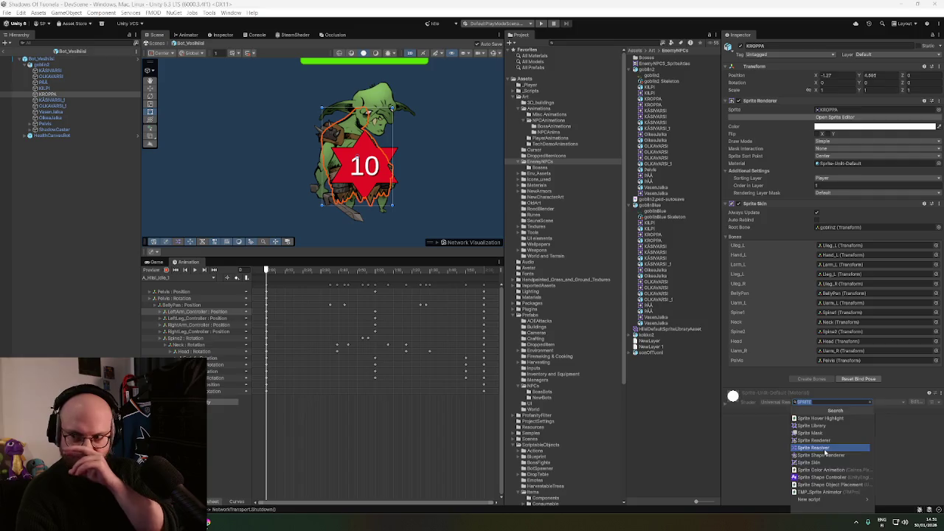
click(824, 448)
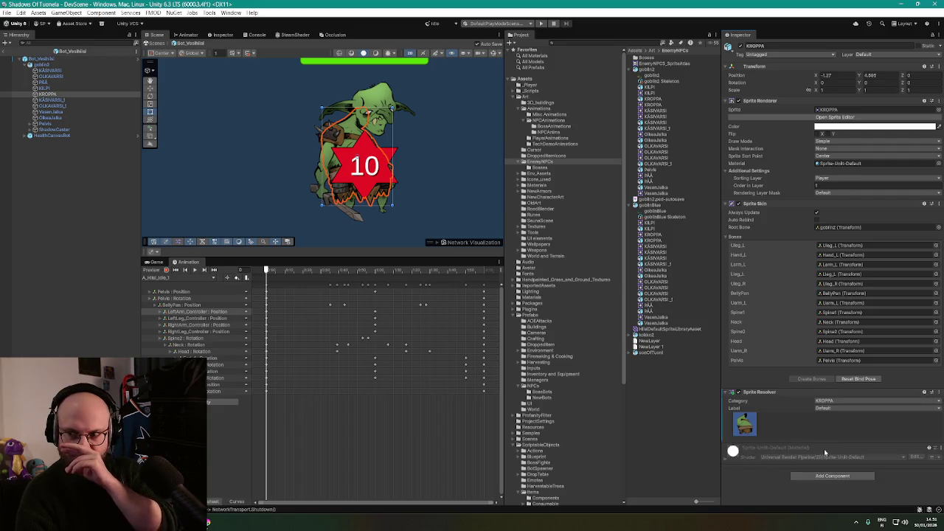
Add Sprite Resolvers to the KÄSIVARSI_1 and OLKAVARSI_1 arm sprites
click(51, 100)
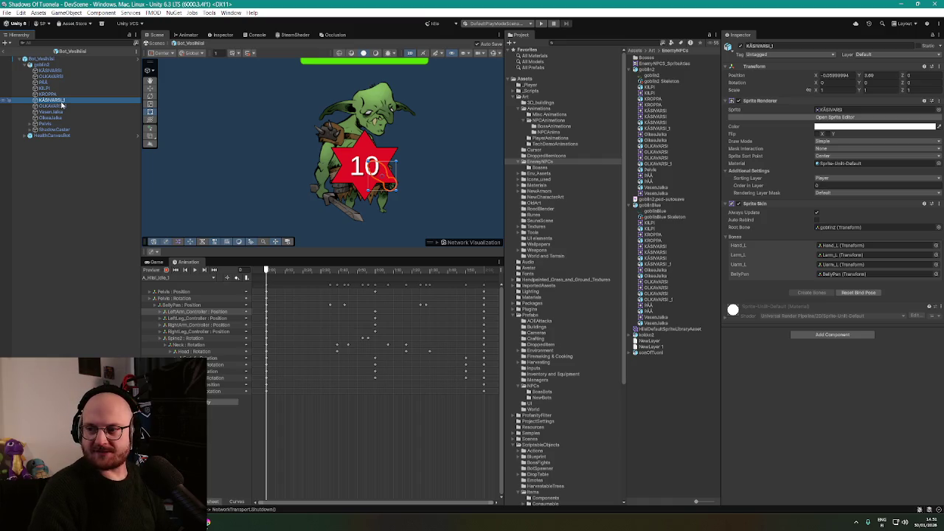
click(832, 335)
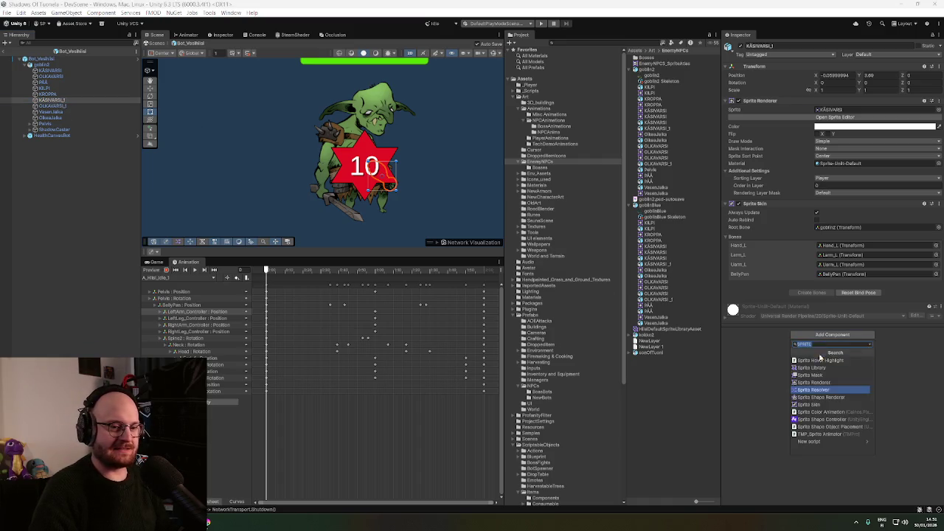
click(815, 389)
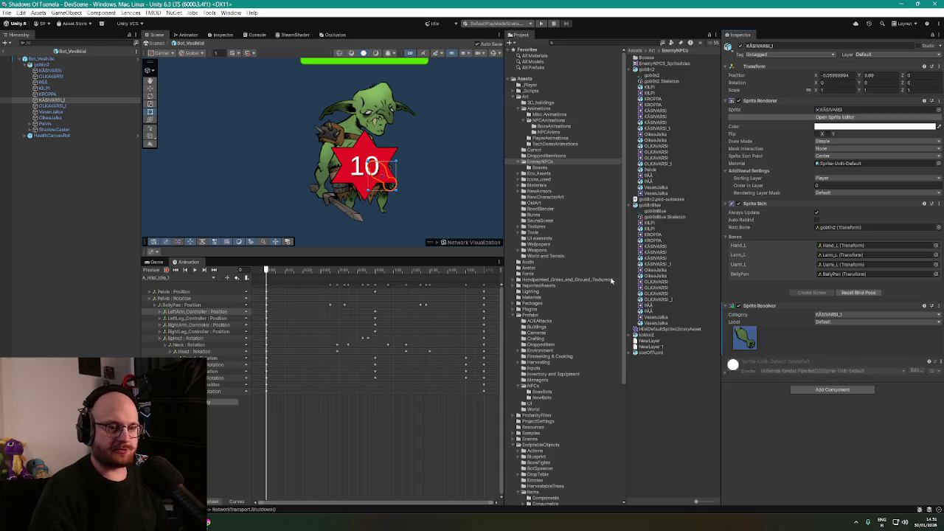
click(51, 106)
click(832, 335)
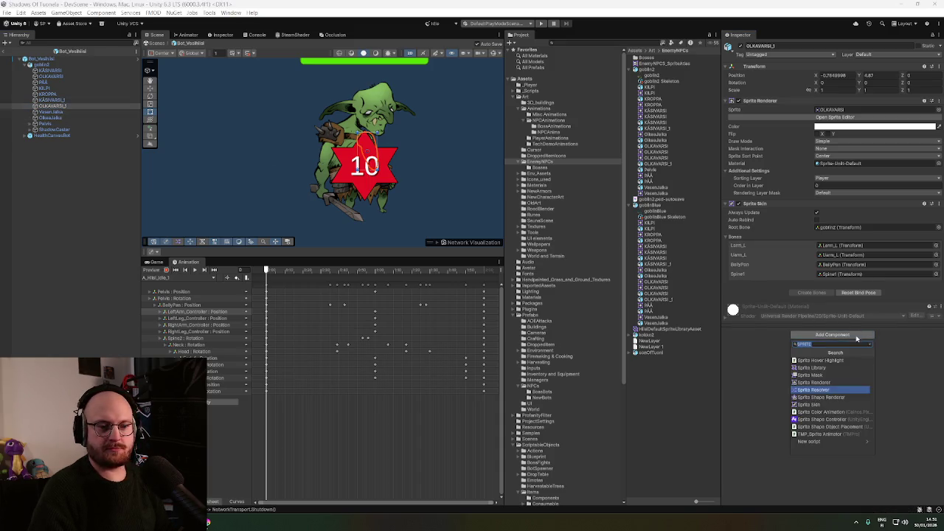
click(825, 391)
Add Sprite Resolvers to the Vasen.Jalka and Oikea.Jalka leg sprites
click(78, 113)
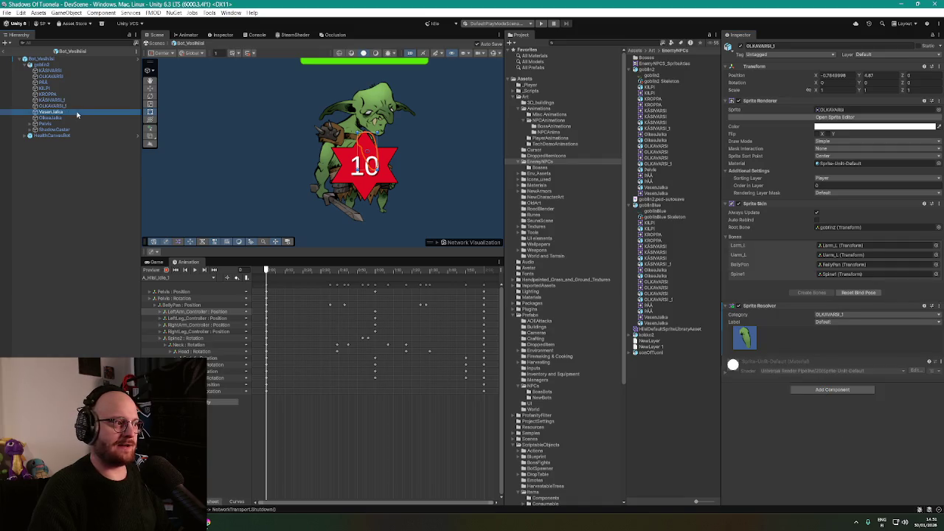
click(832, 325)
click(841, 385)
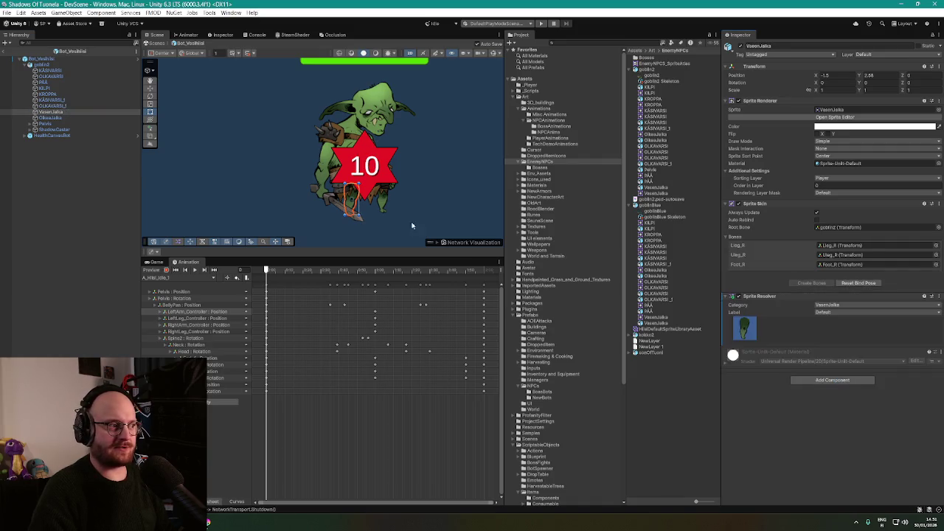
click(48, 118)
click(827, 327)
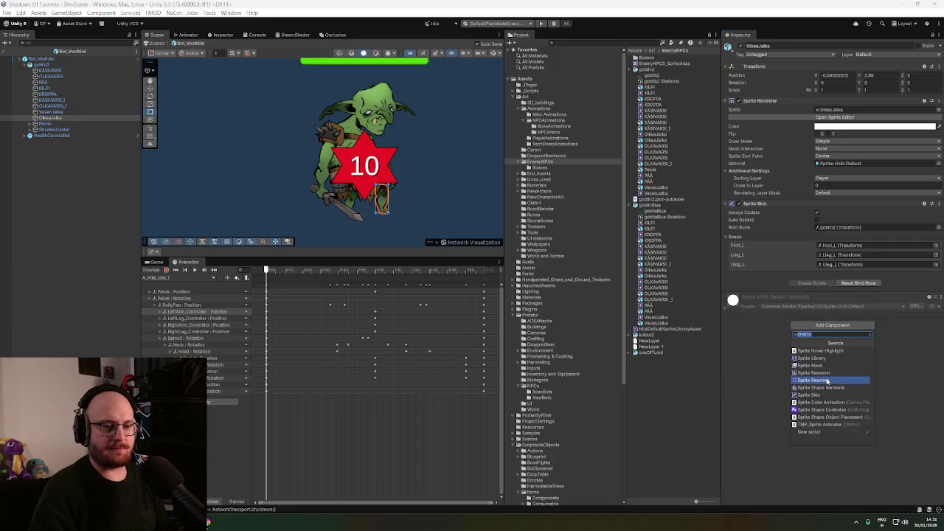
click(821, 383)
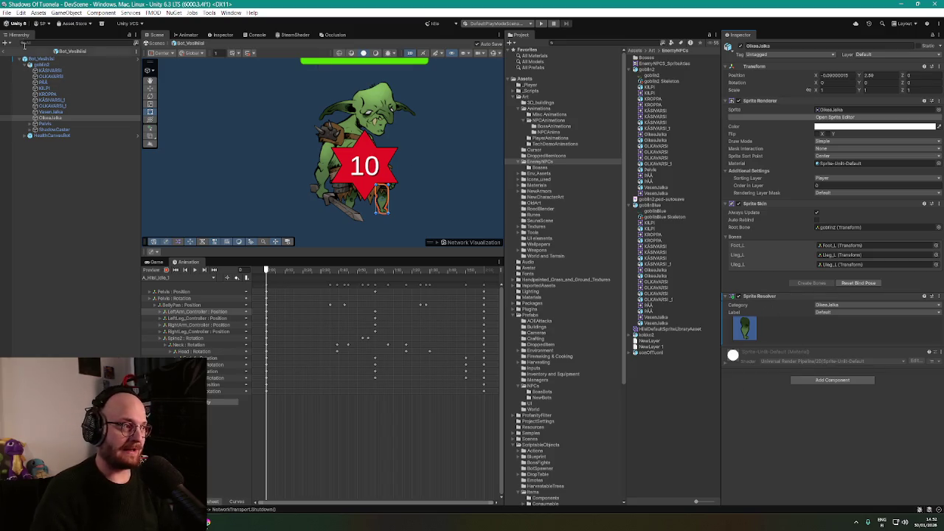
click(8, 13)
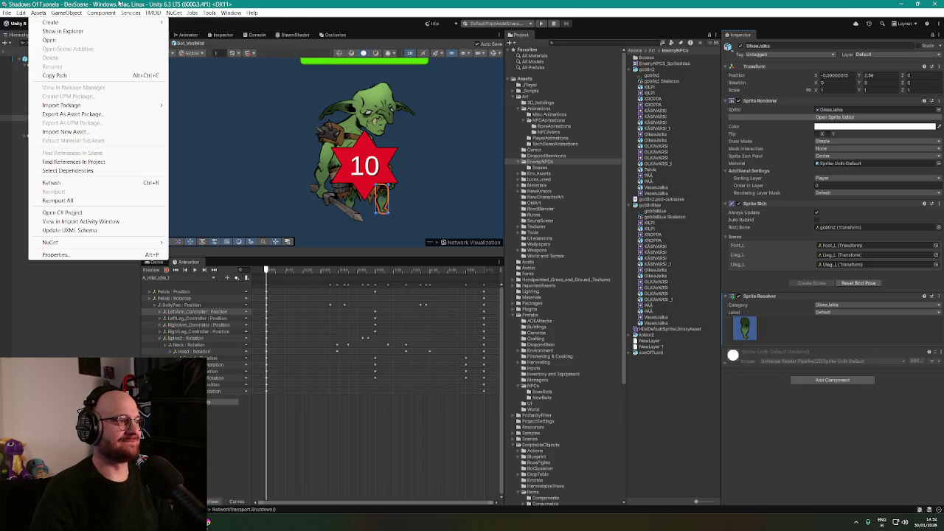
Confirm goblin2 uses HiisiDefaultSpriteLibraryAsset and KÄSIVARSI's Sprite Resolver shows the Default label
click(111, 3)
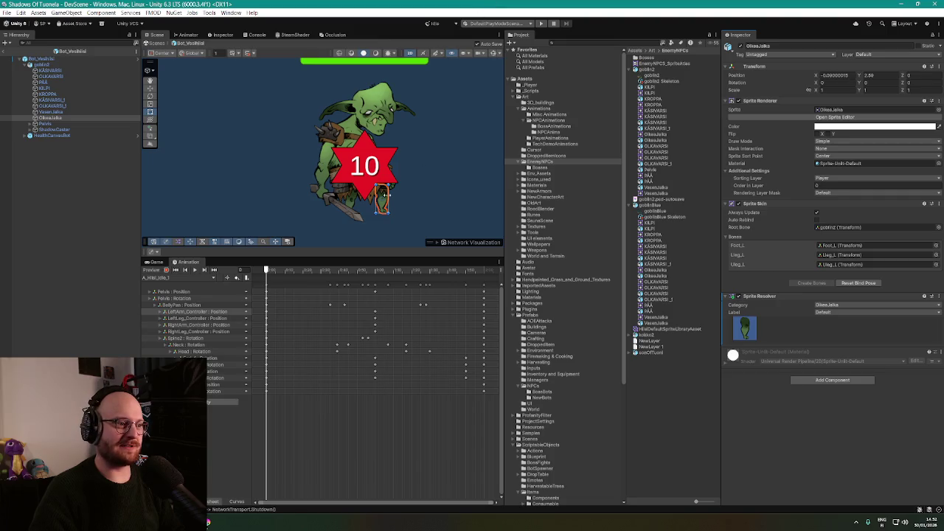
scroll(391, 199, up, 1)
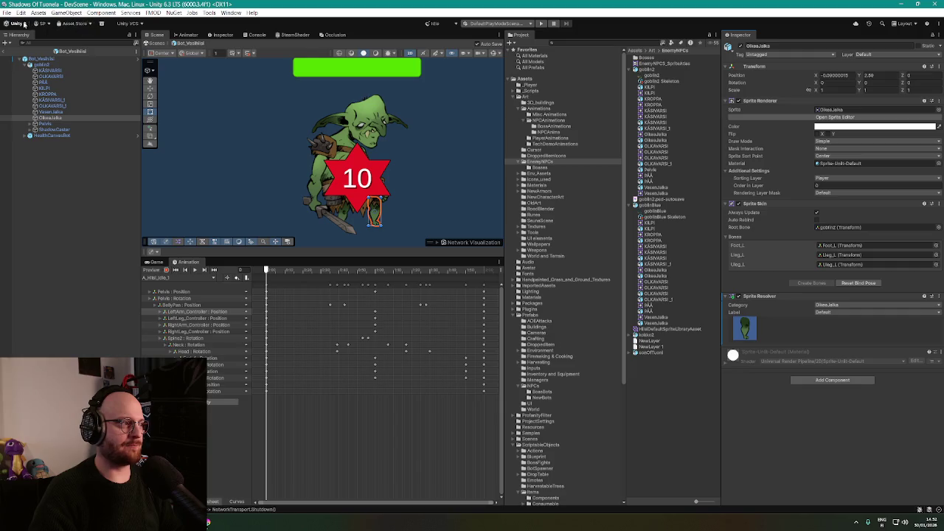
click(44, 65)
click(42, 60)
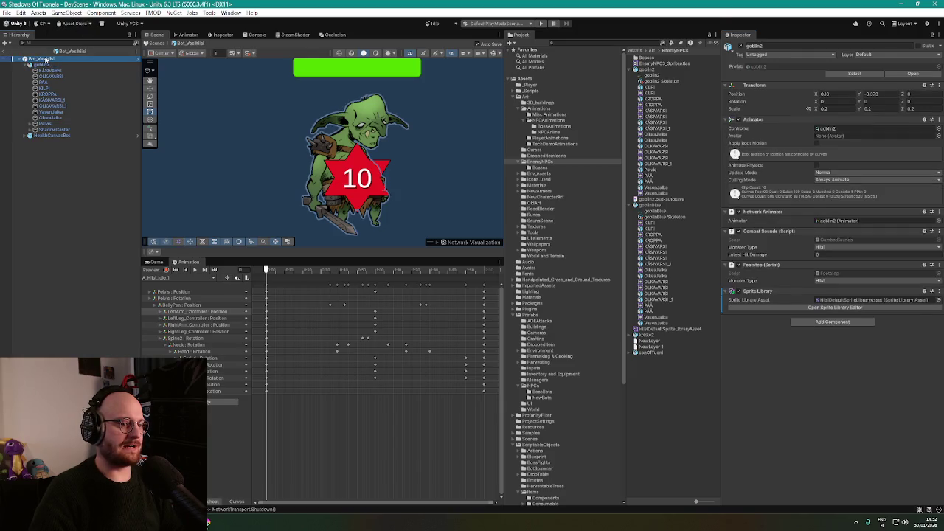
click(42, 69)
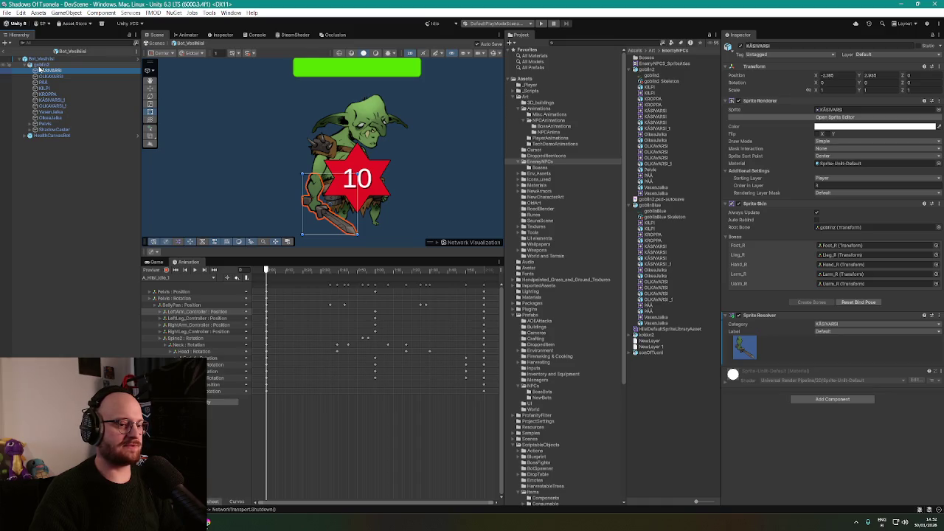
click(40, 65)
click(35, 60)
click(40, 65)
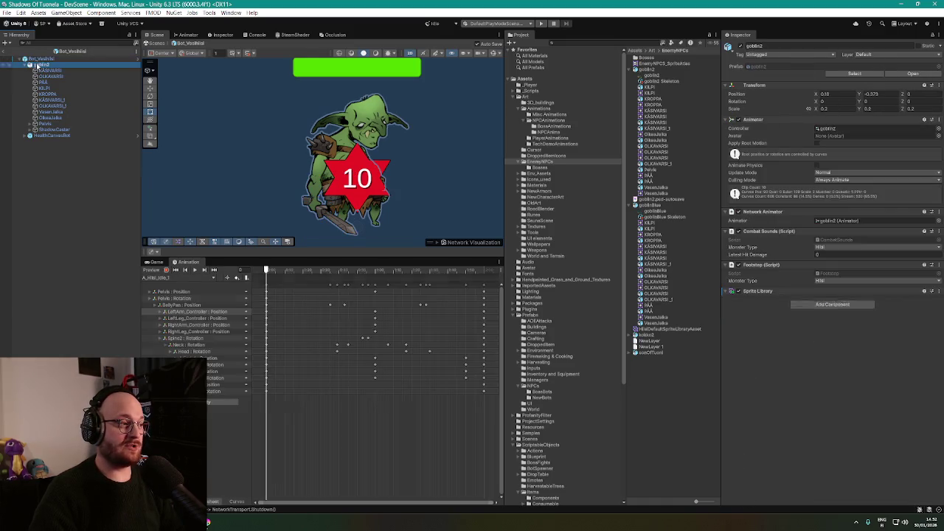
click(42, 70)
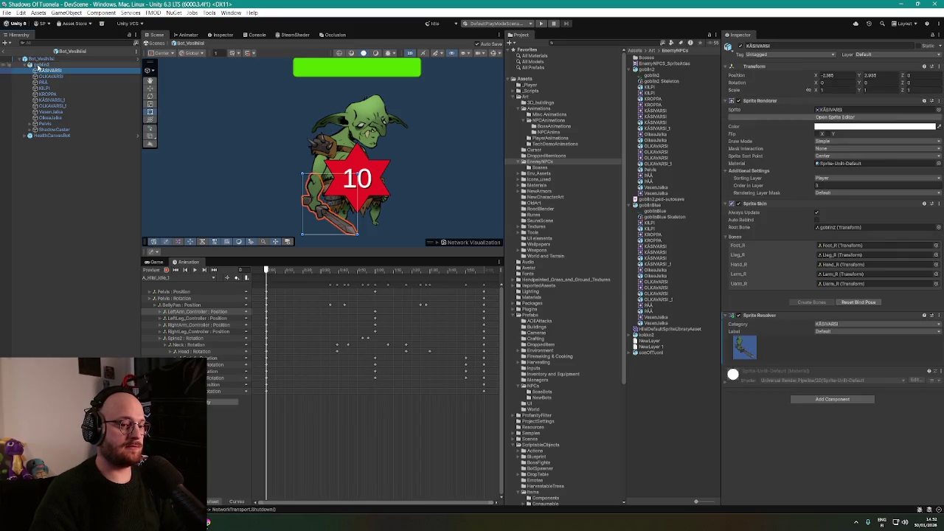
click(37, 59)
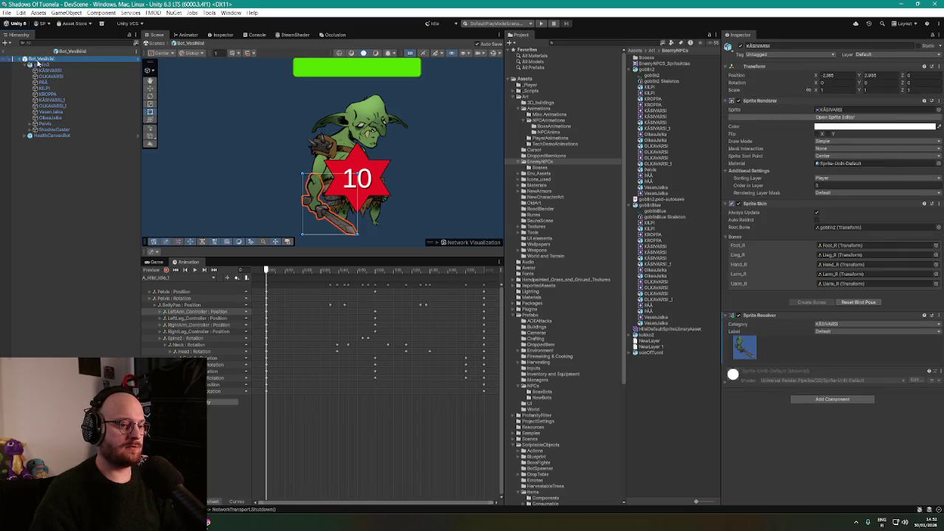
click(40, 65)
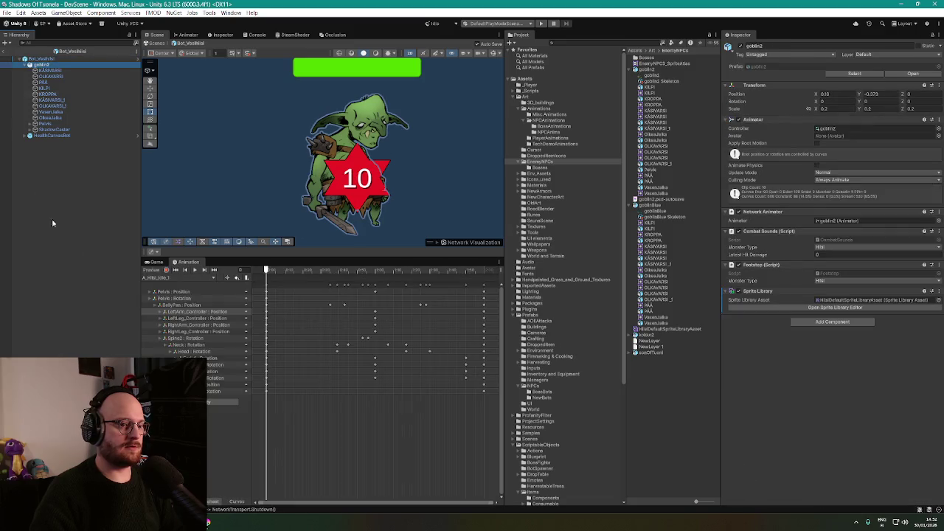
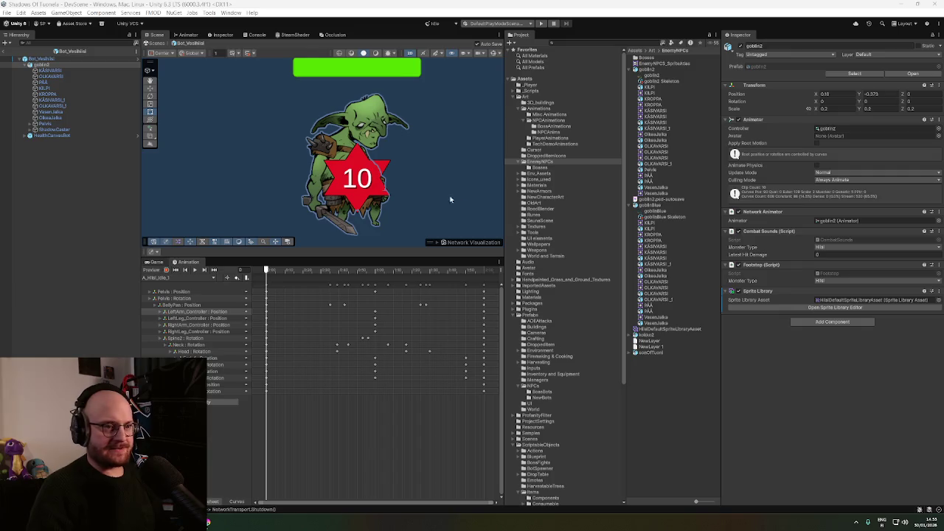
Duplicate the default Hiisi sprite library asset and name the copy HiisiVesiSpriteLibraryAsset
click(670, 362)
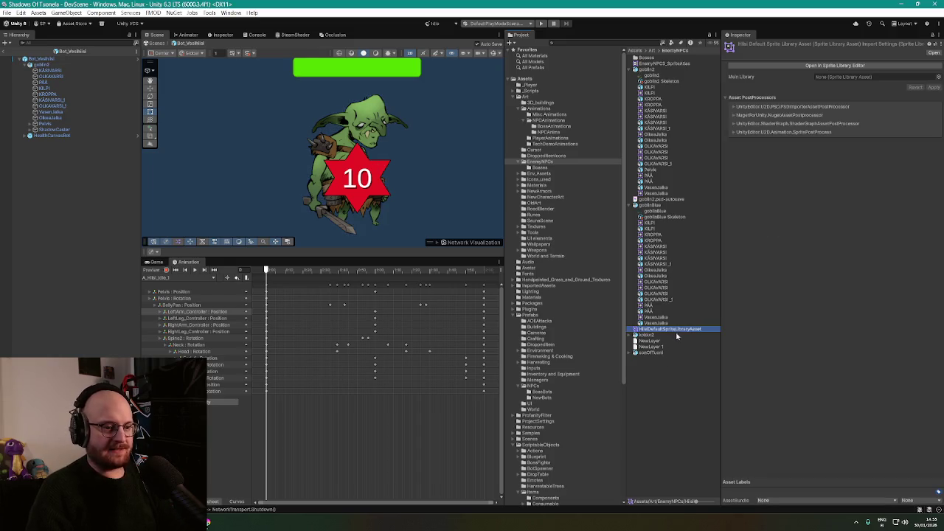
key(ctrl+d)
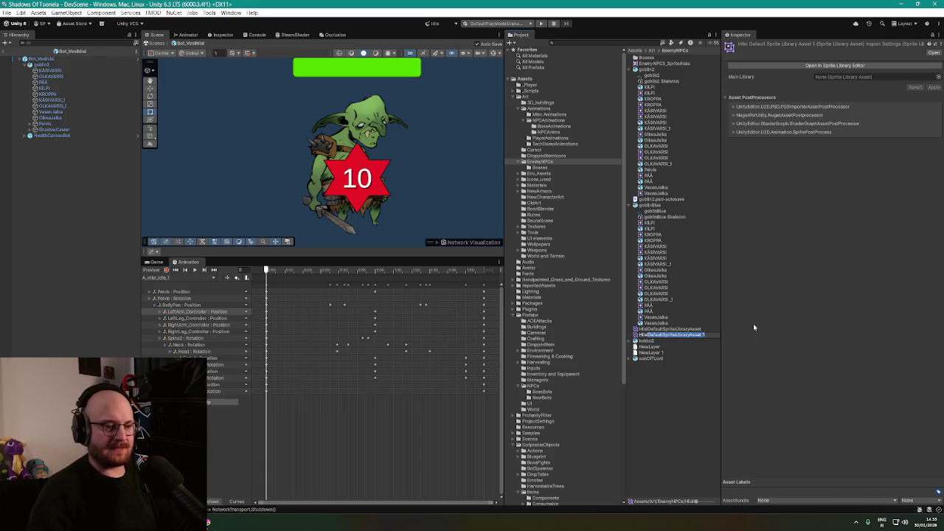
text(HilalVasi)
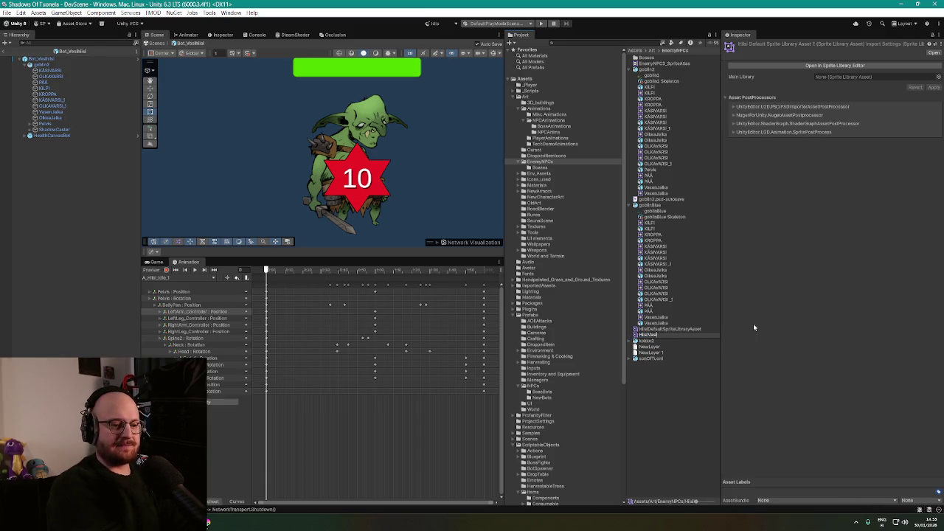
text(Sp)
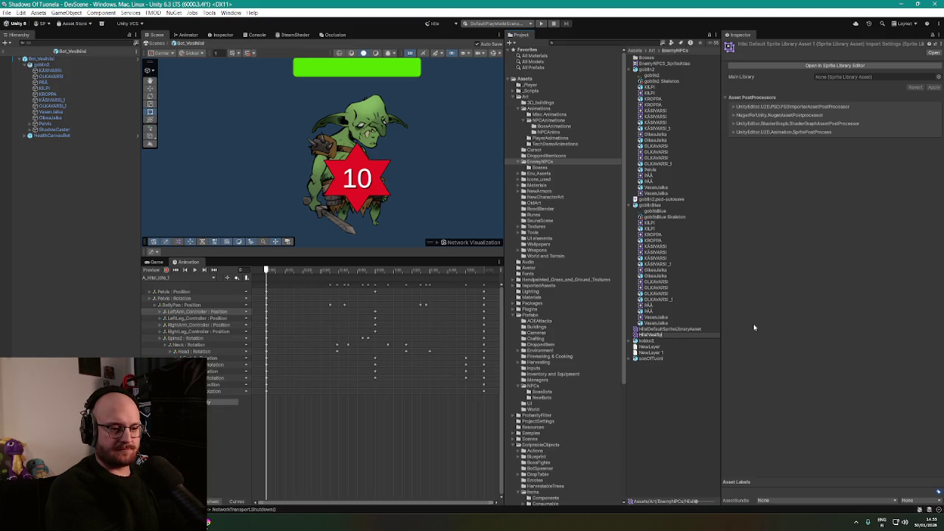
text(riteLibraryAsset)
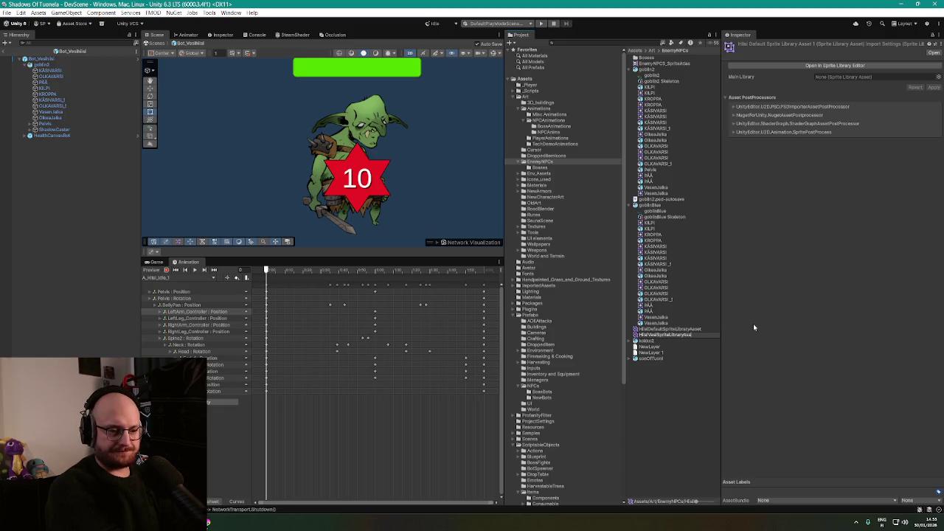
key(Return)
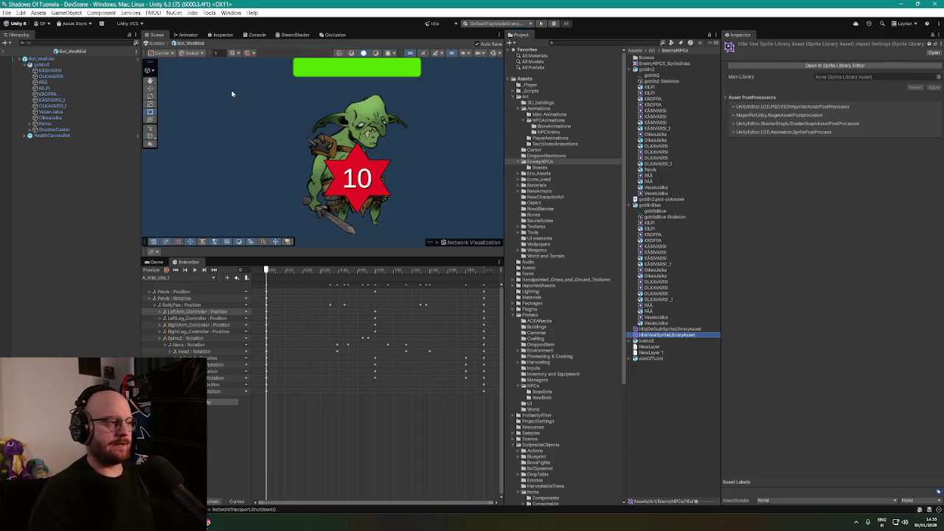
click(63, 59)
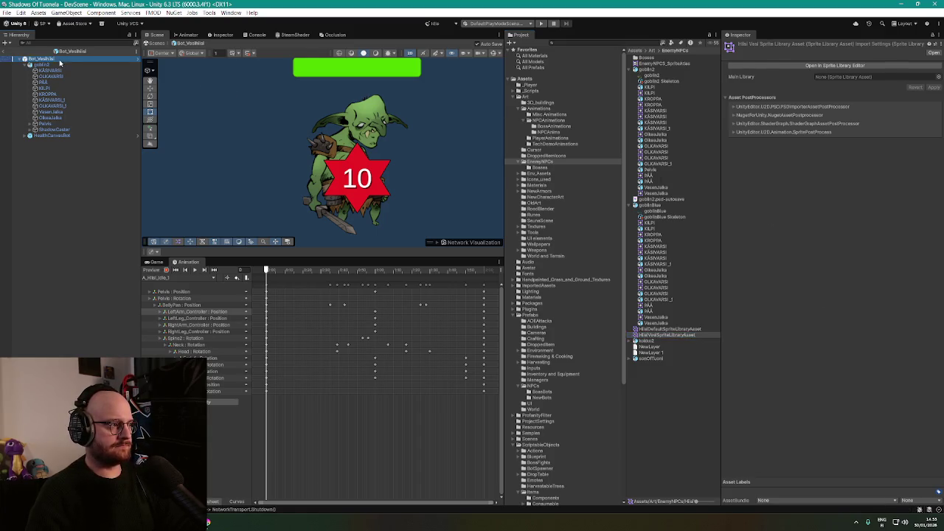
Point goblin2's Sprite Library Asset field at HiisiVesiSpriteLibraryAsset
click(58, 65)
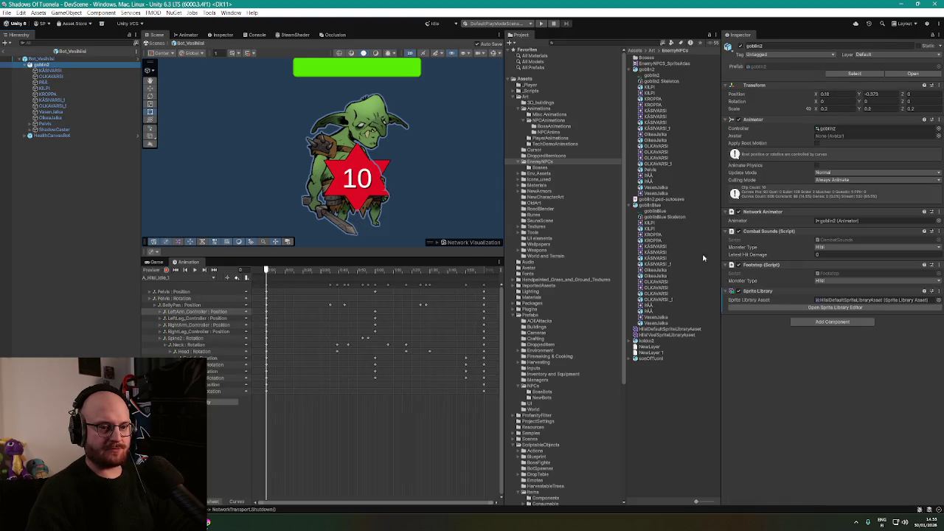
click(939, 302)
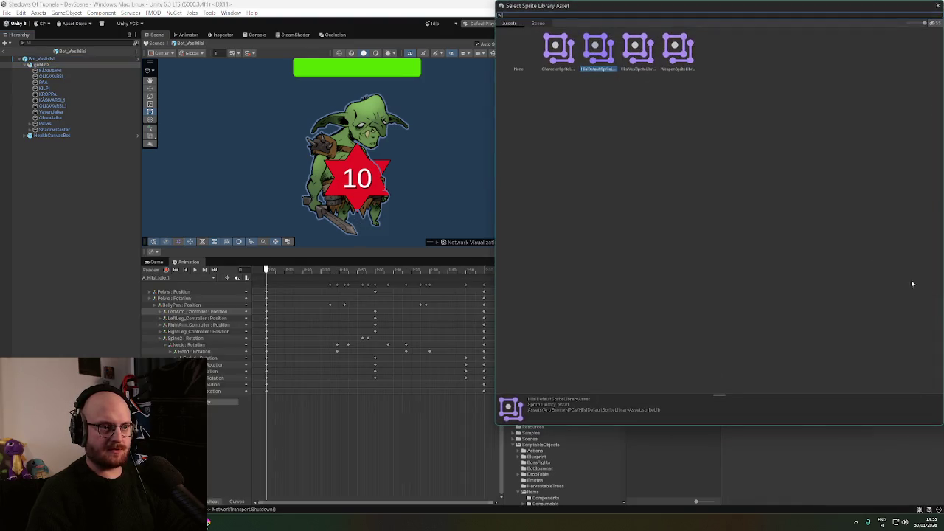
double_click(636, 57)
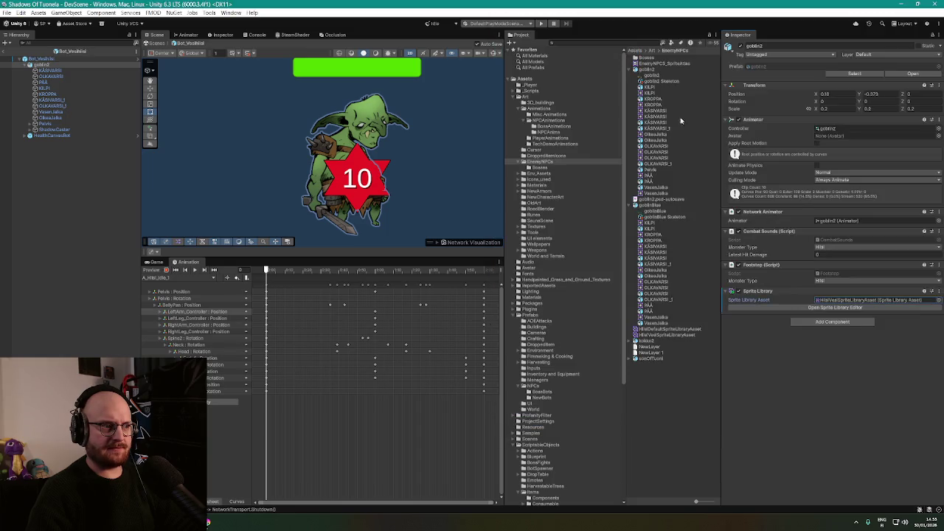
click(52, 71)
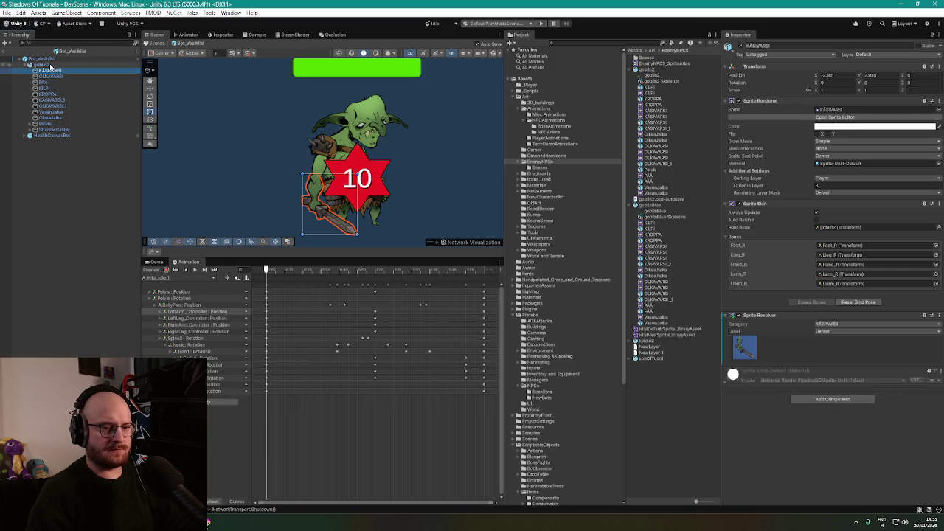
click(52, 66)
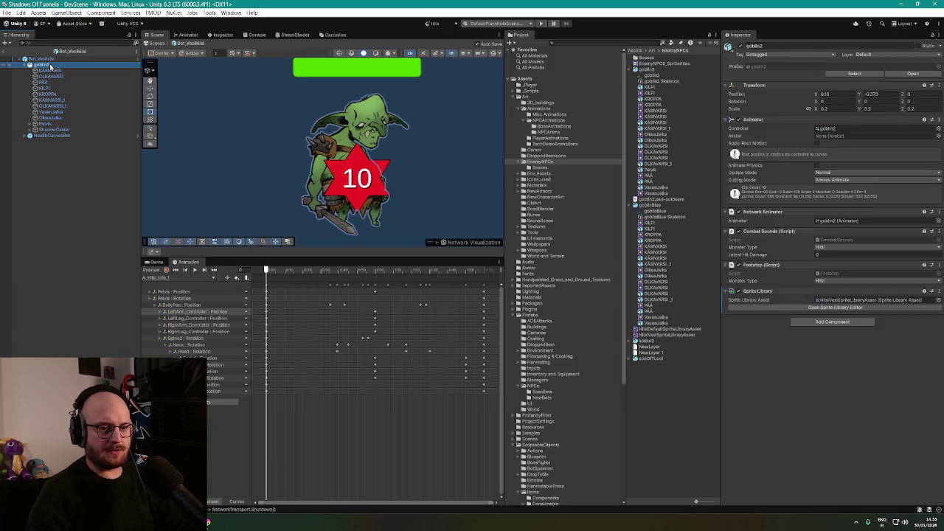
Open HiisiVesiSpriteLibraryAsset in the Sprite Library Editor and swap the KÄSIVARSI sprite
double_click(861, 310)
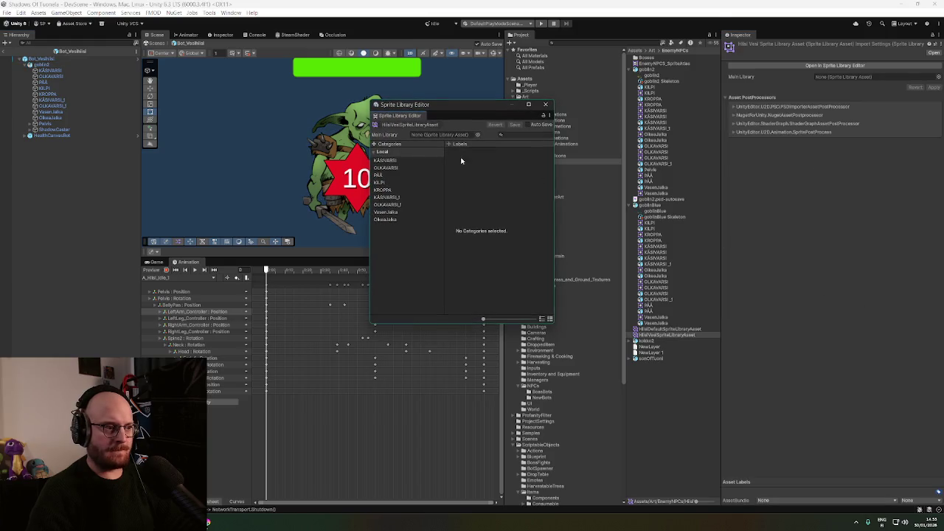
click(390, 162)
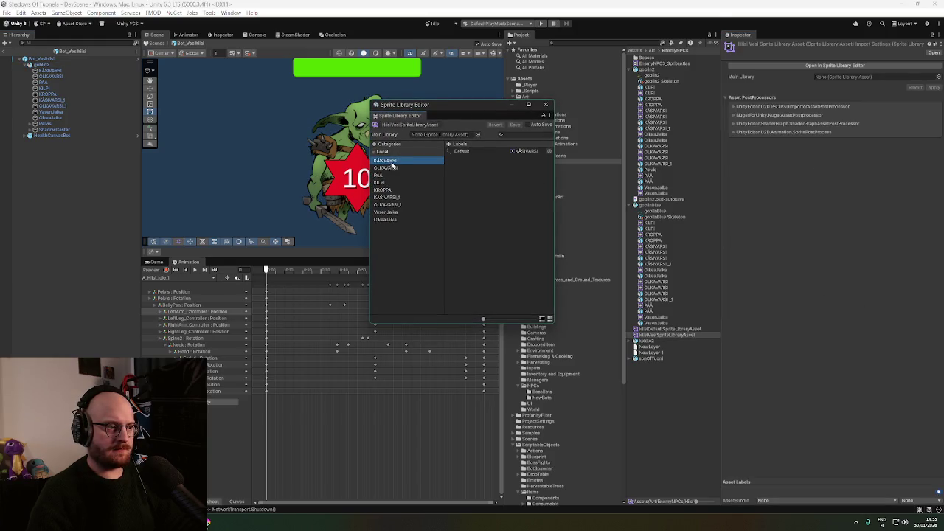
drag(470, 107, 493, 114)
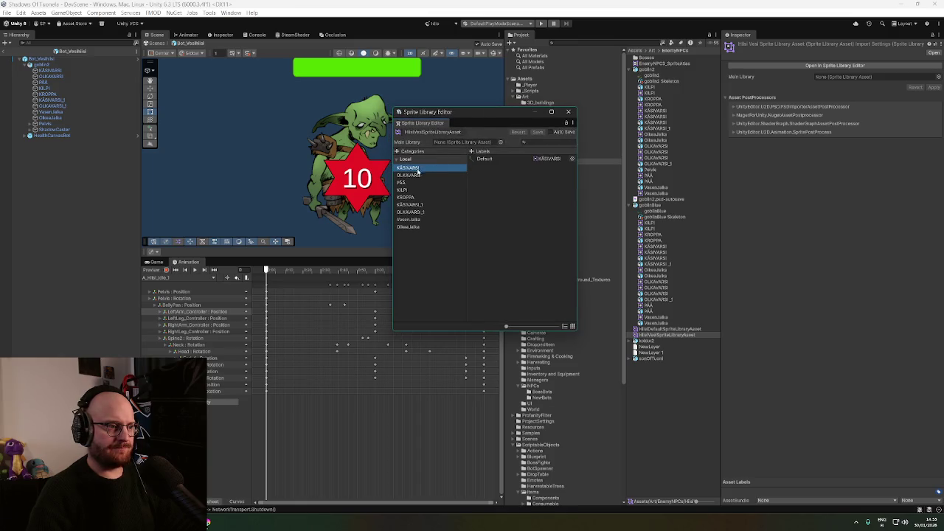
click(572, 159)
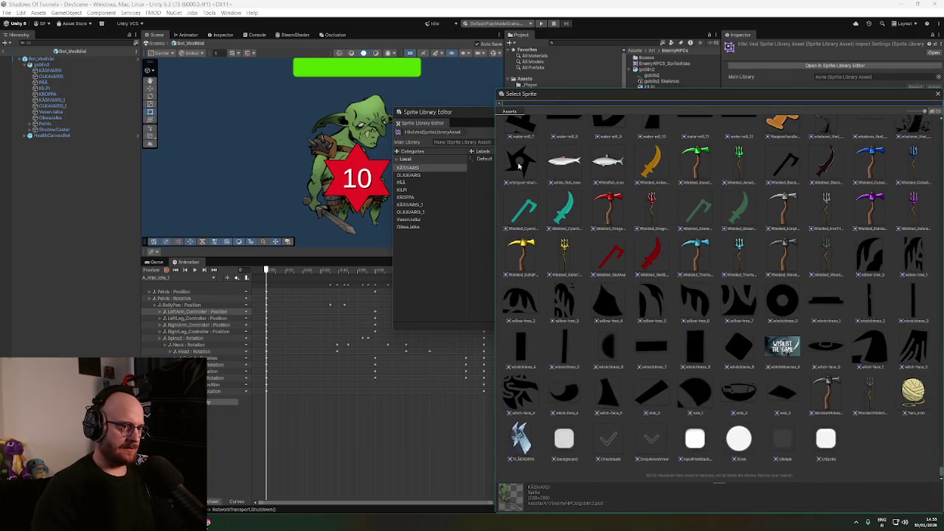
text(KÄS)
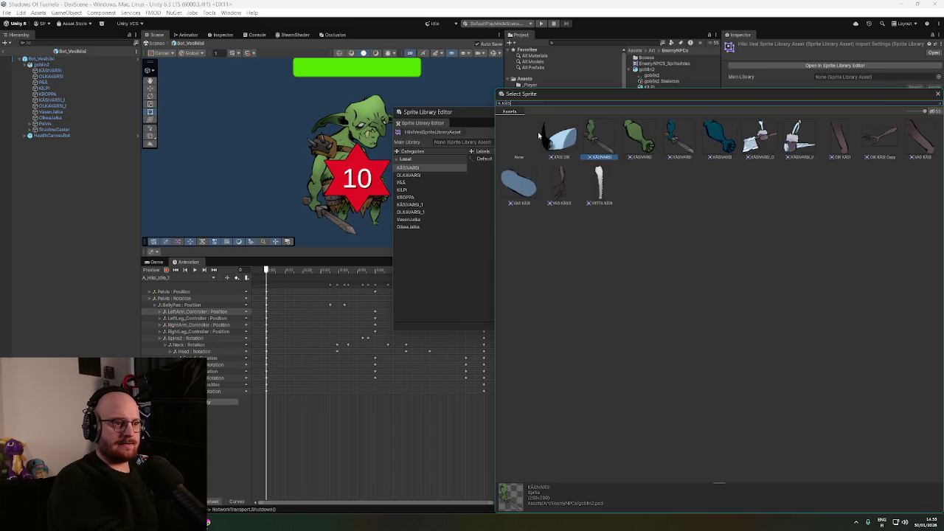
double_click(678, 139)
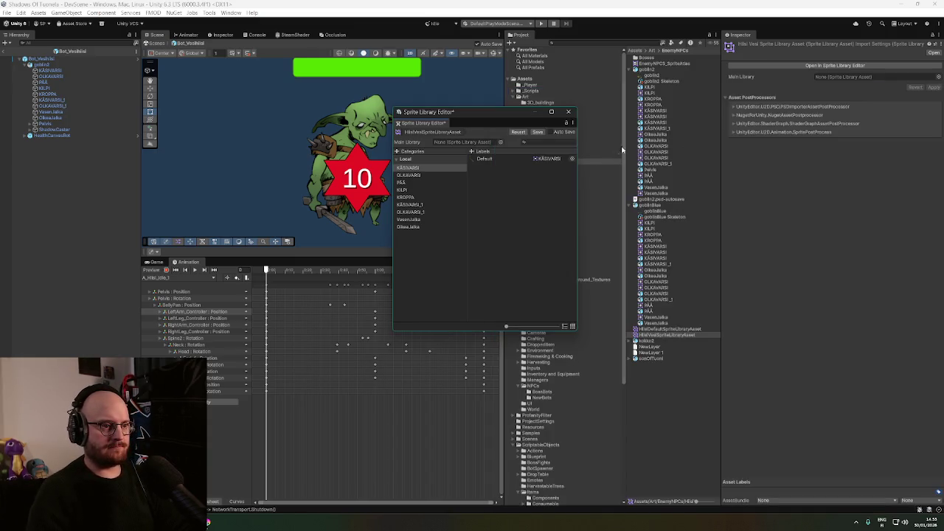
Swap the OLKAVARSI and PÄÄ category sprites to the variant's art, moving on to KROPPA
click(420, 176)
click(572, 159)
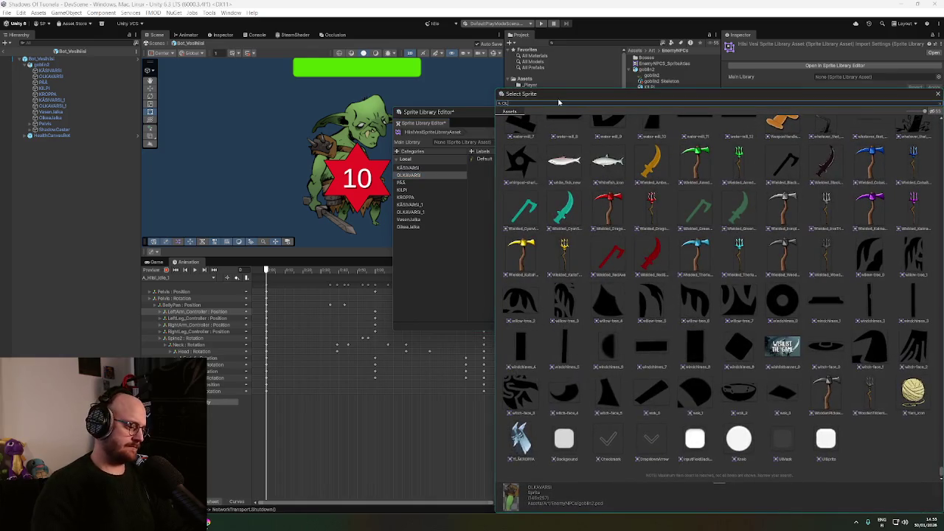
text(OLKA)
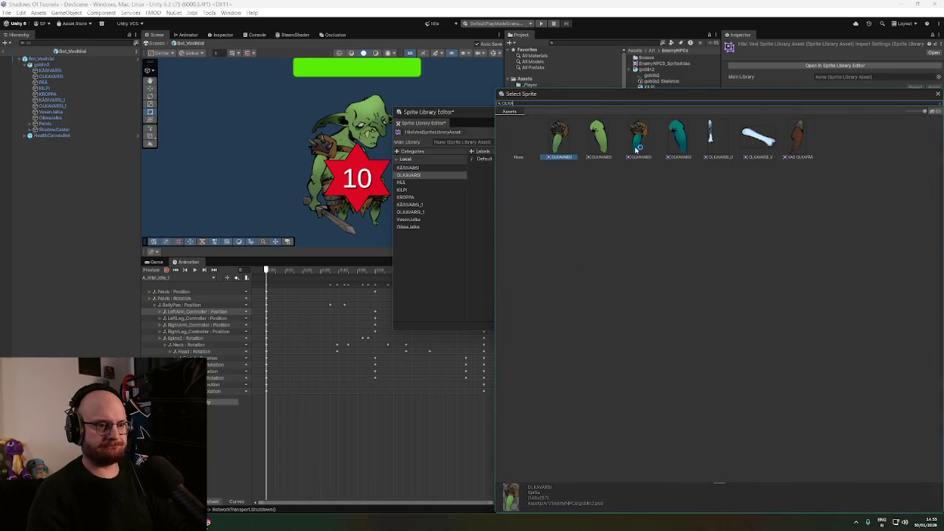
double_click(638, 147)
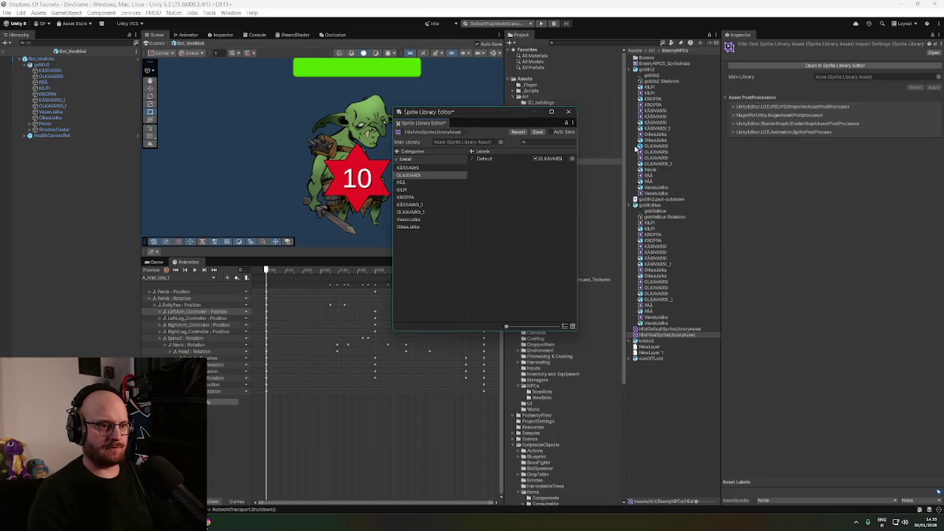
click(408, 182)
click(572, 158)
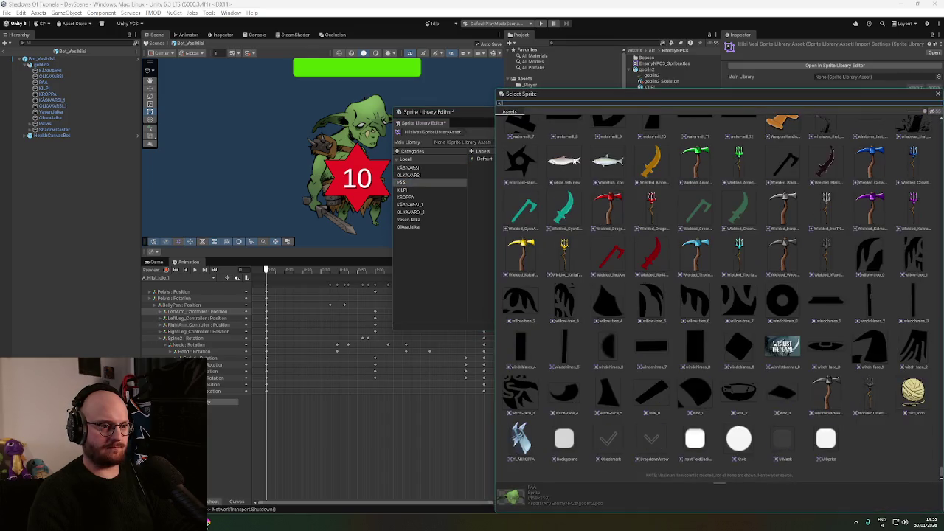
text(pää)
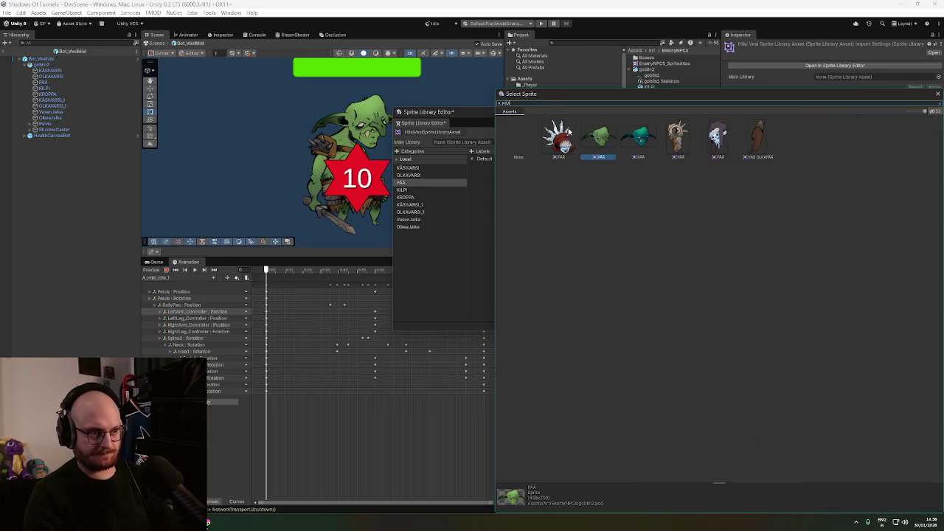
double_click(636, 138)
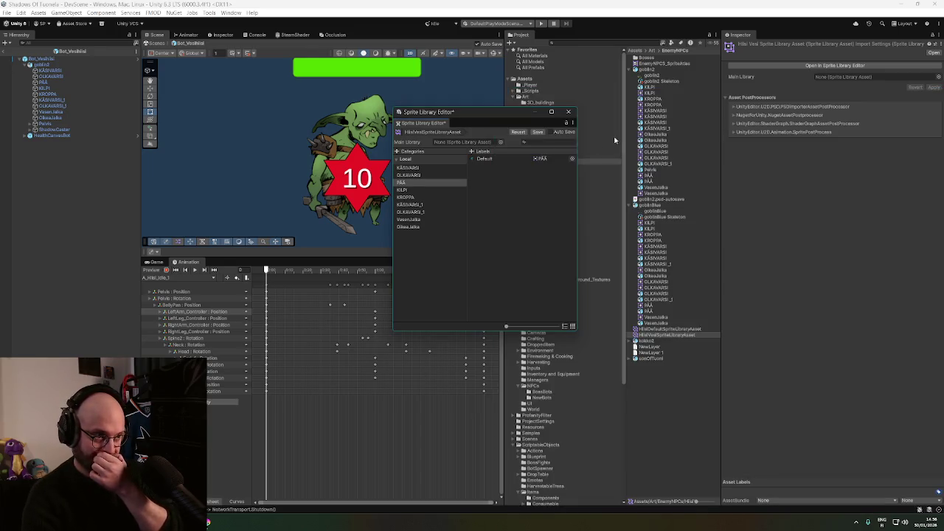
click(424, 190)
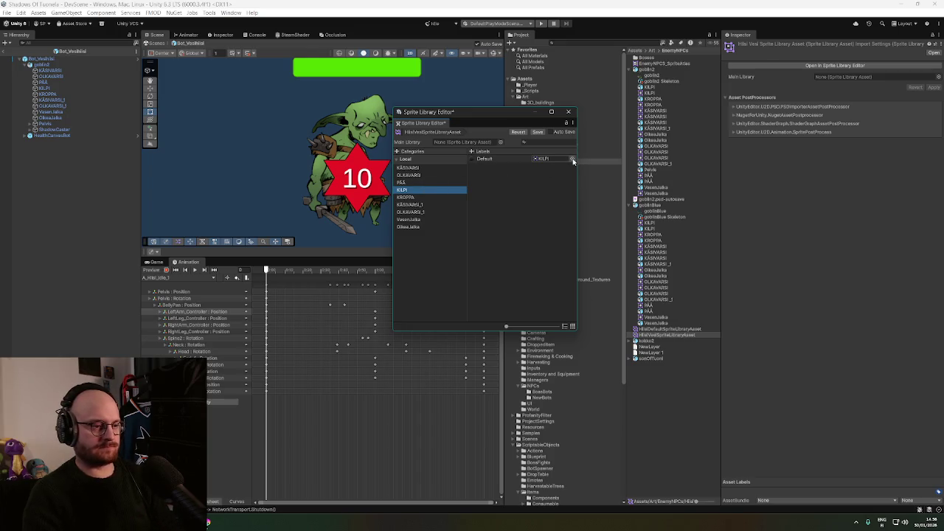
click(425, 198)
click(573, 158)
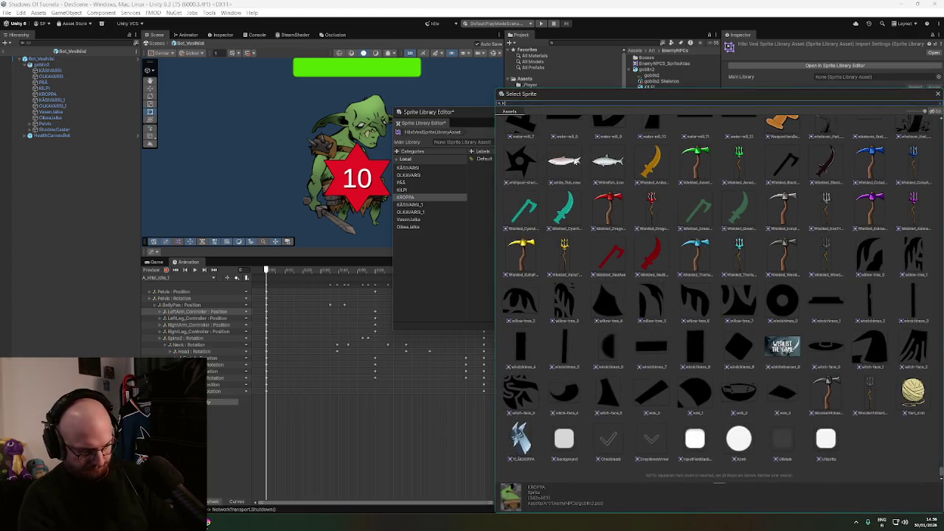
Assign teal sprites to the KROPPA and KÄSIVARSI_1 categories
text(KROPPA)
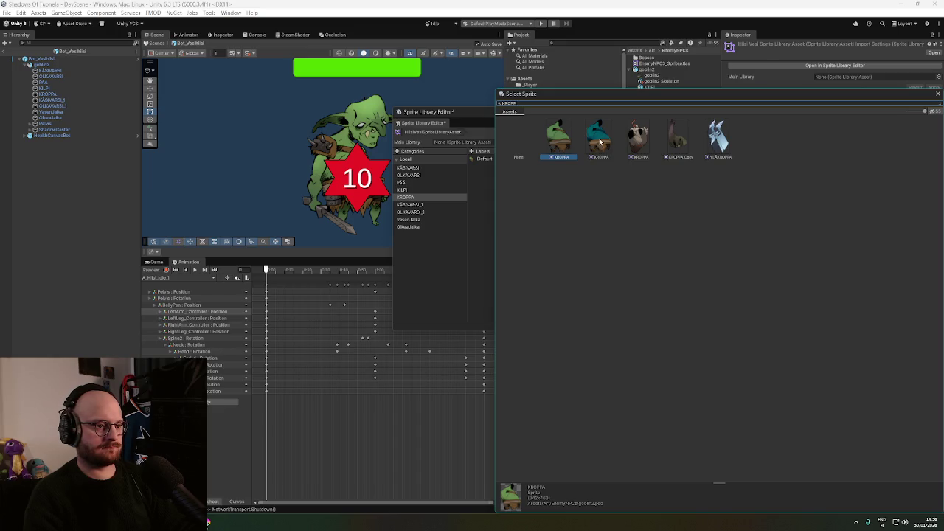
double_click(600, 141)
click(424, 206)
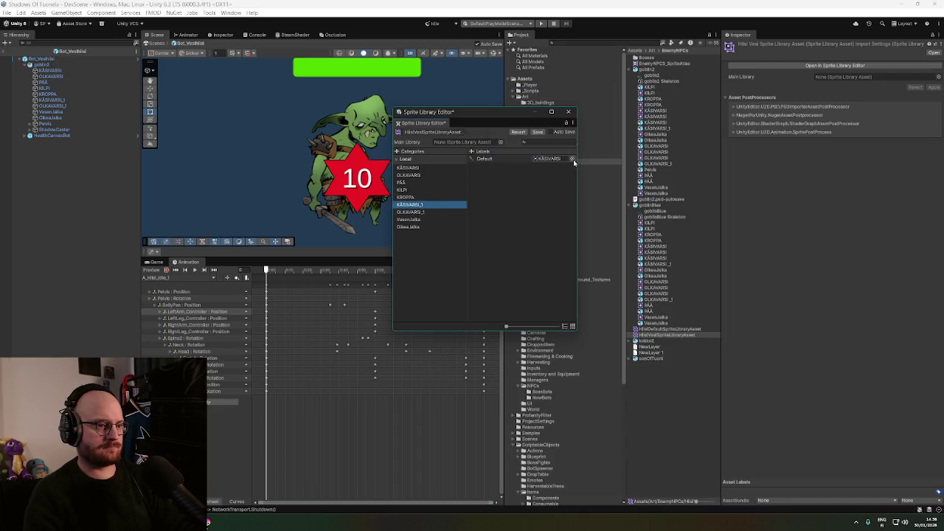
click(572, 158)
click(576, 103)
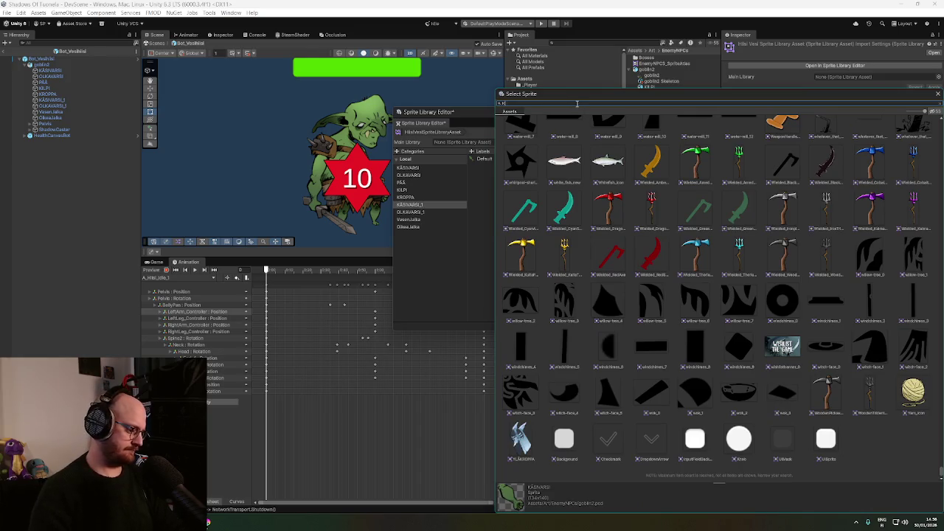
text(käsivarsi)
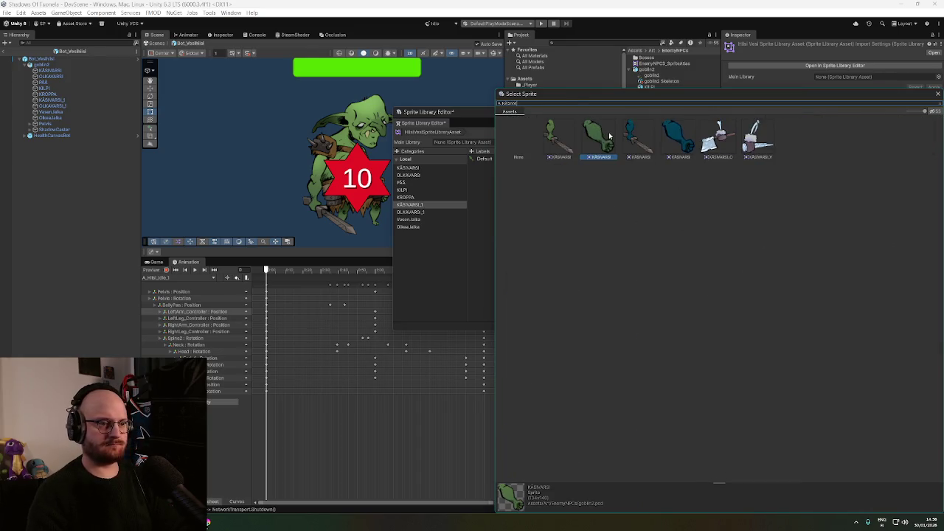
double_click(676, 144)
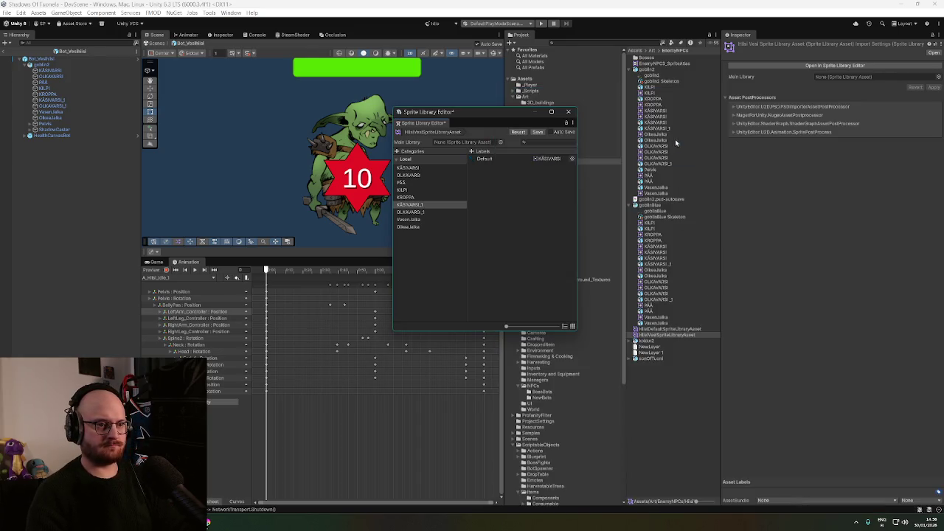
Assign teal sprites to the OLKAVARSI_1 and Vasen.Jalka categories
click(423, 213)
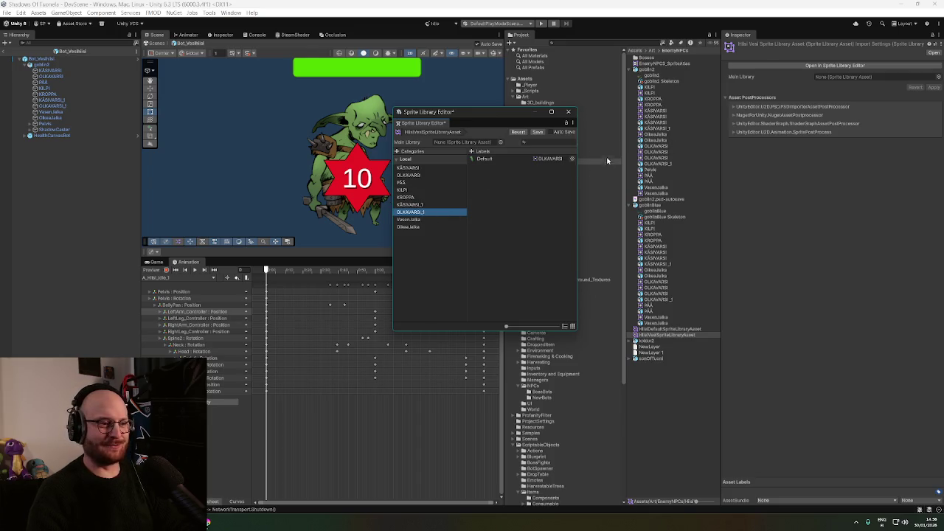
click(572, 160)
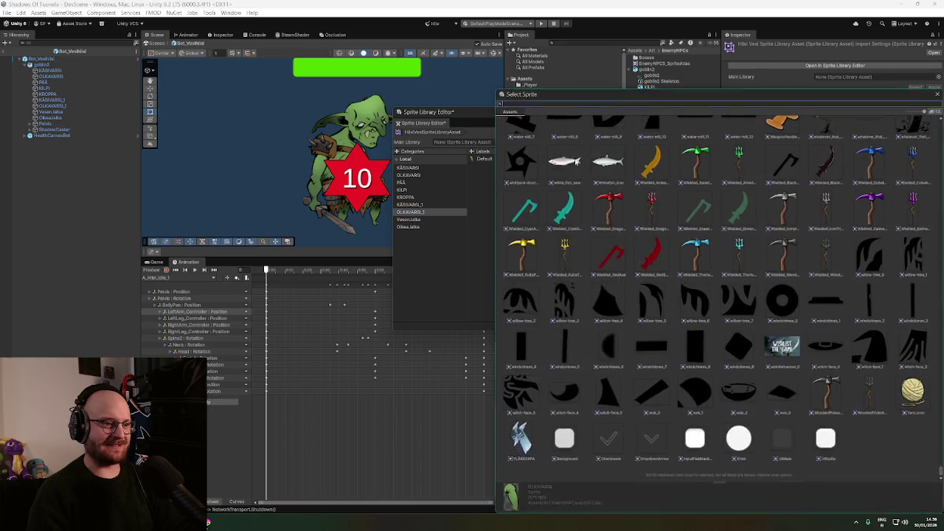
text(ka)
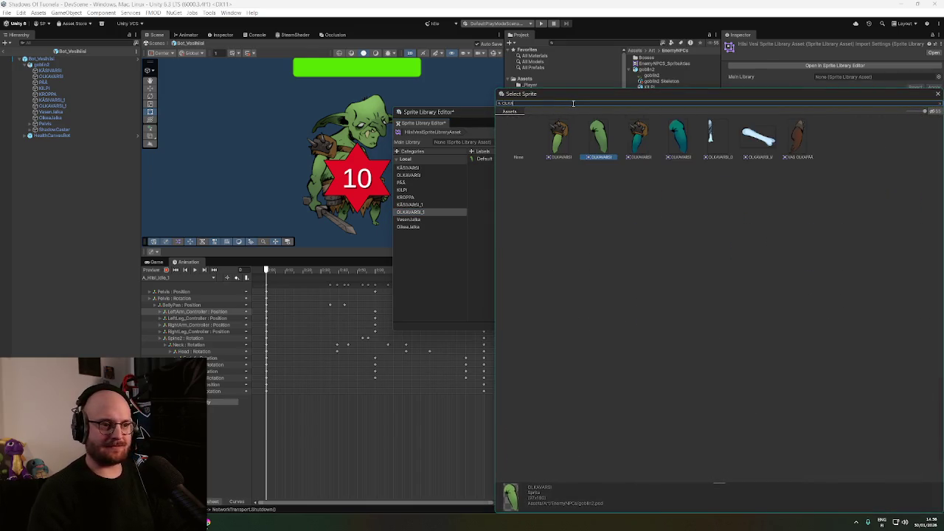
double_click(677, 148)
click(413, 220)
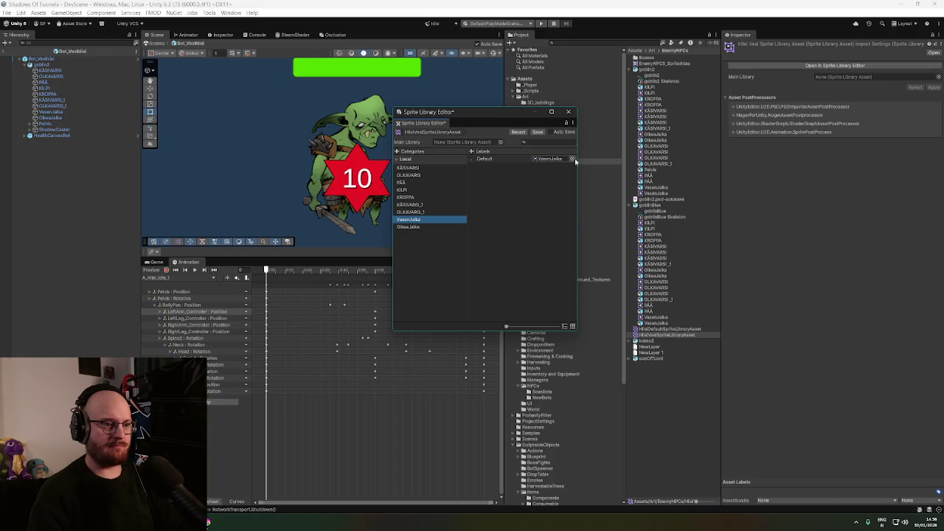
click(573, 159)
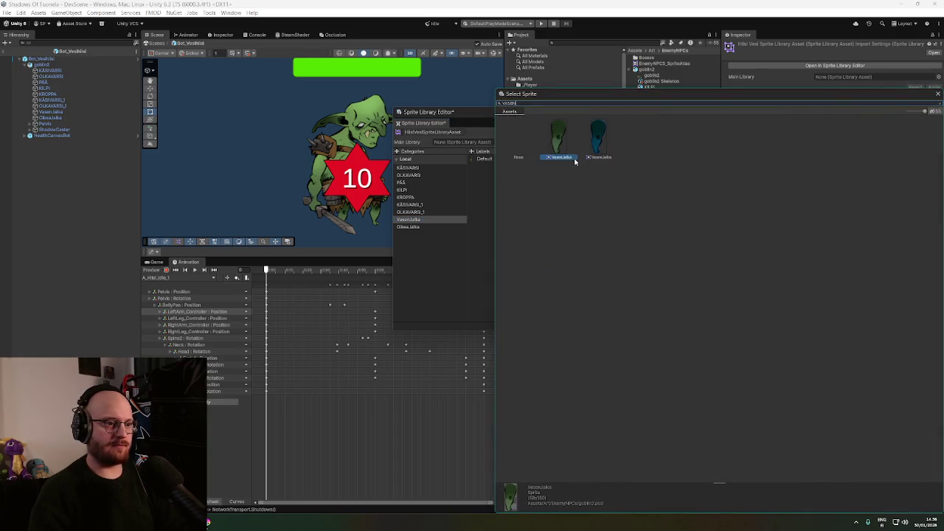
double_click(597, 145)
Assign the teal Oikea.Jalka sprite and close the Sprite Library Editor
click(432, 227)
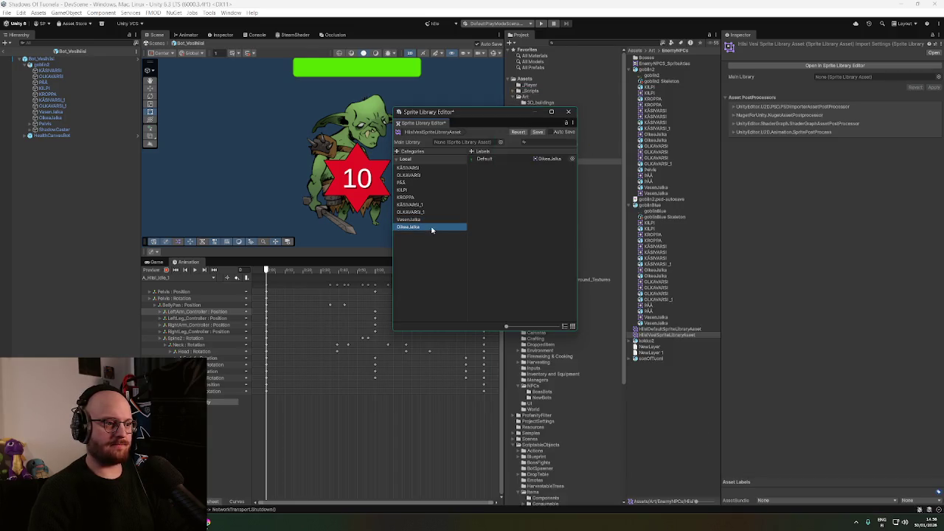
click(573, 160)
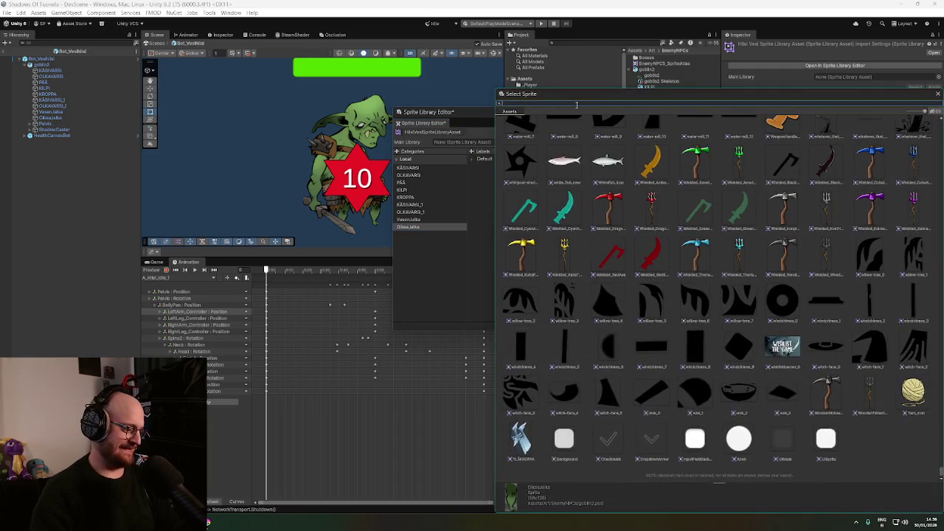
text(oikea)
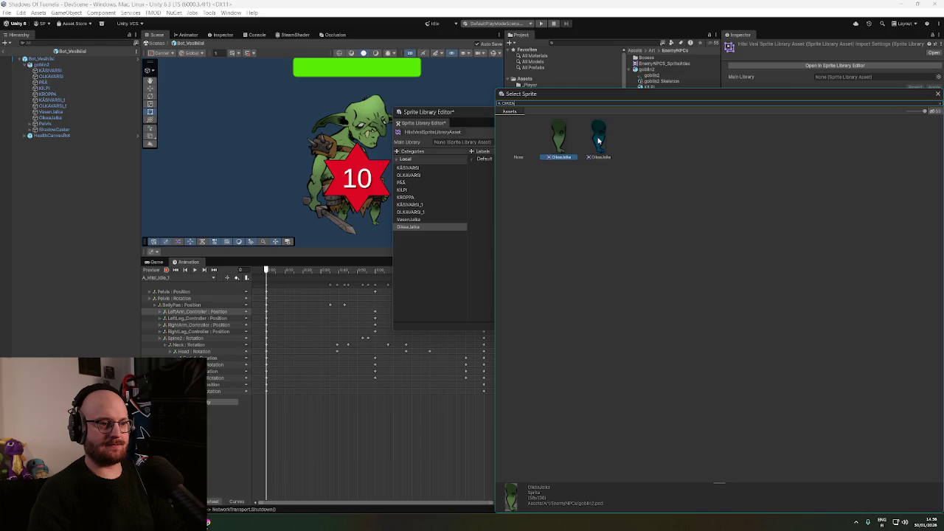
double_click(601, 141)
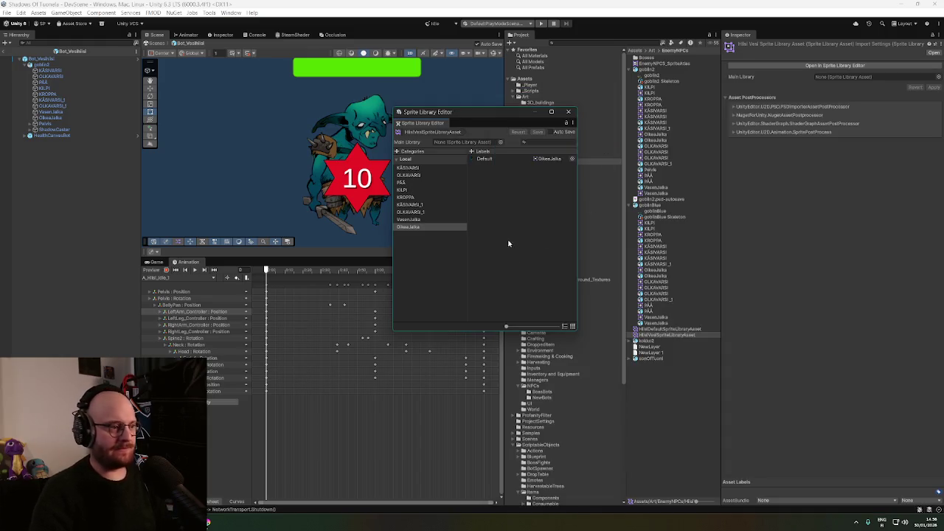
click(568, 111)
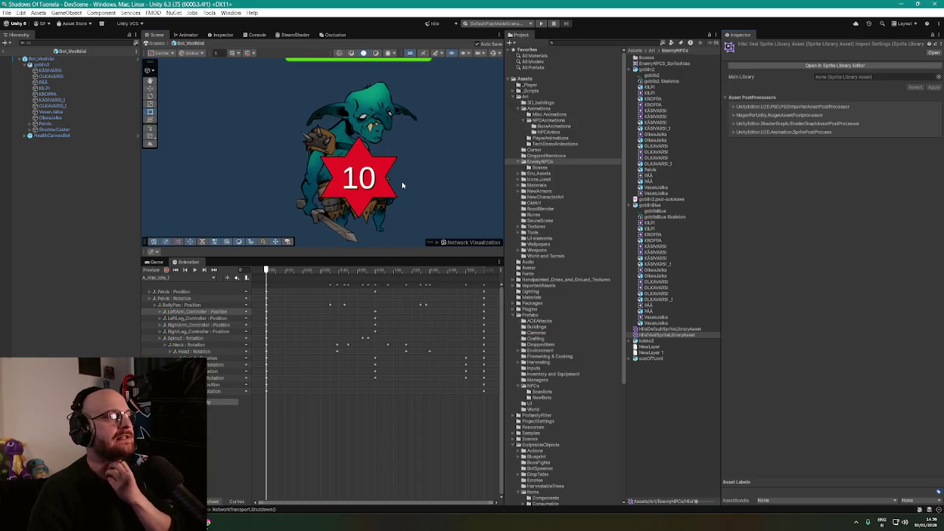
click(50, 71)
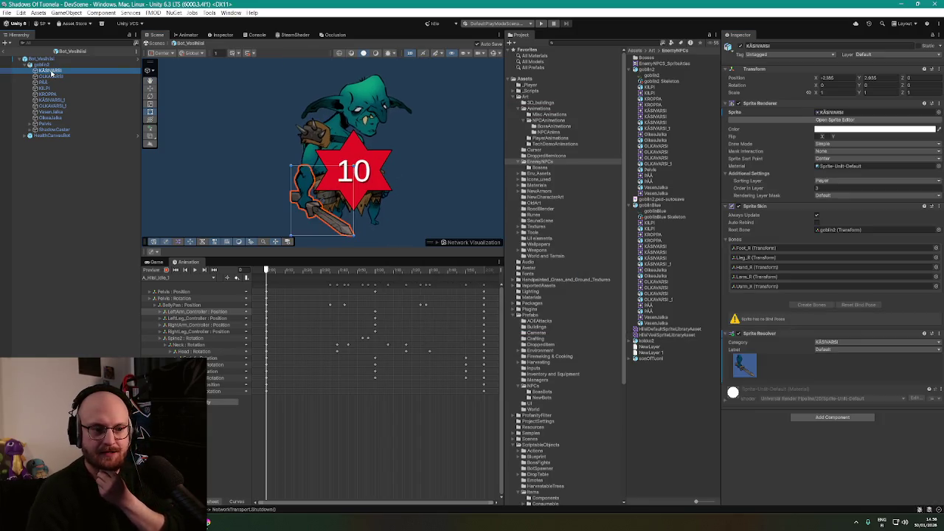
click(48, 83)
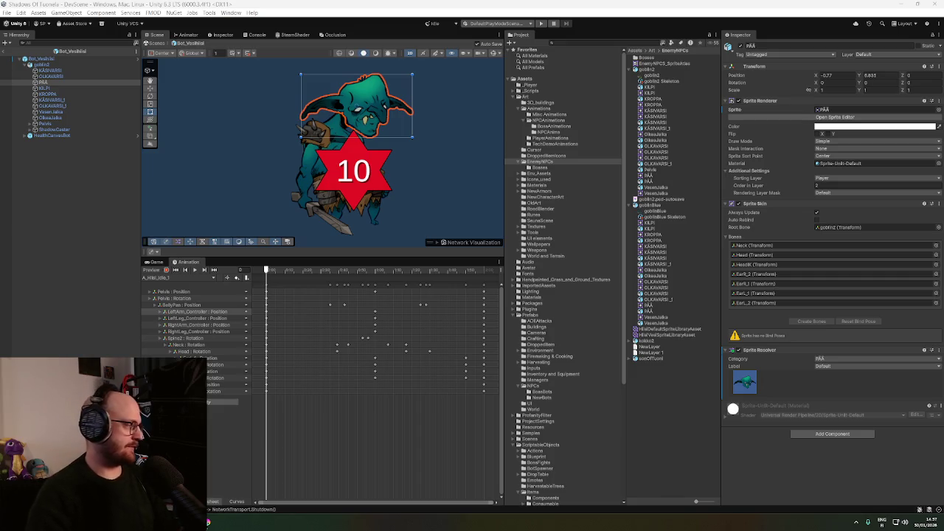
key(alt+Tab)
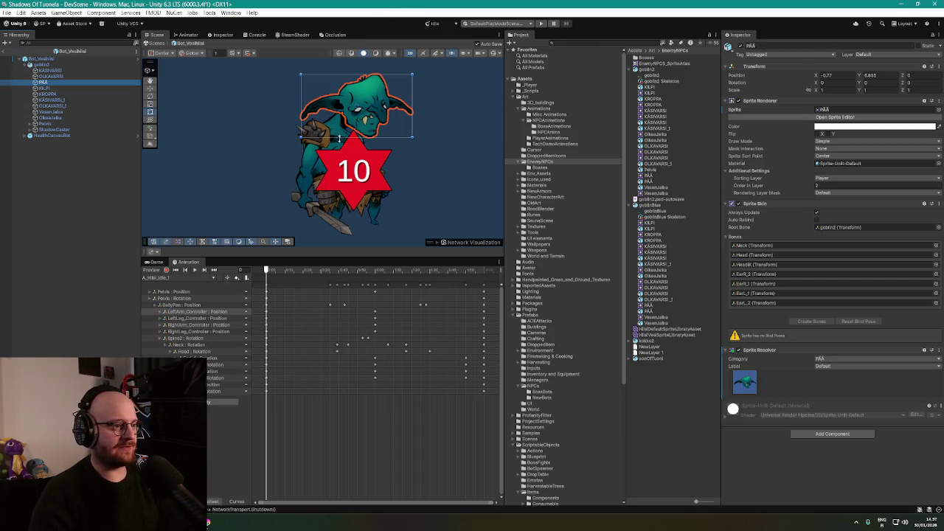
click(44, 66)
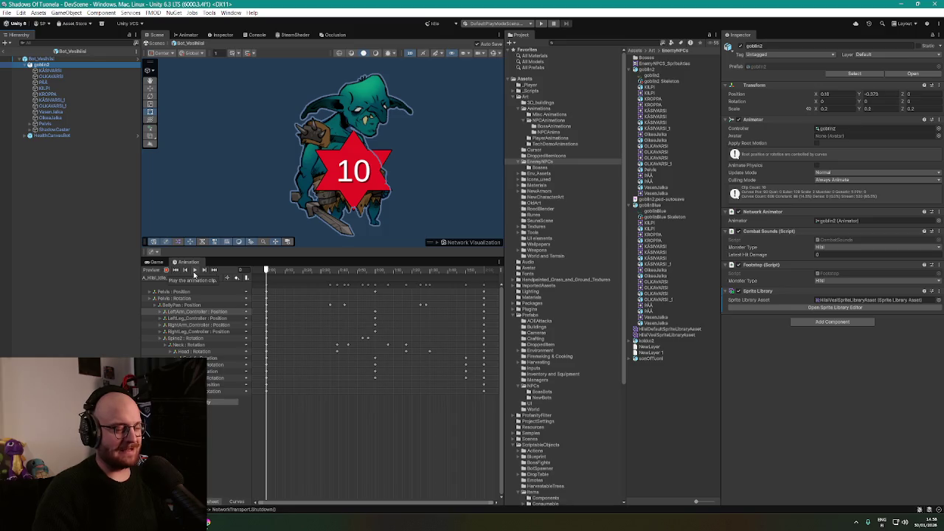
click(194, 273)
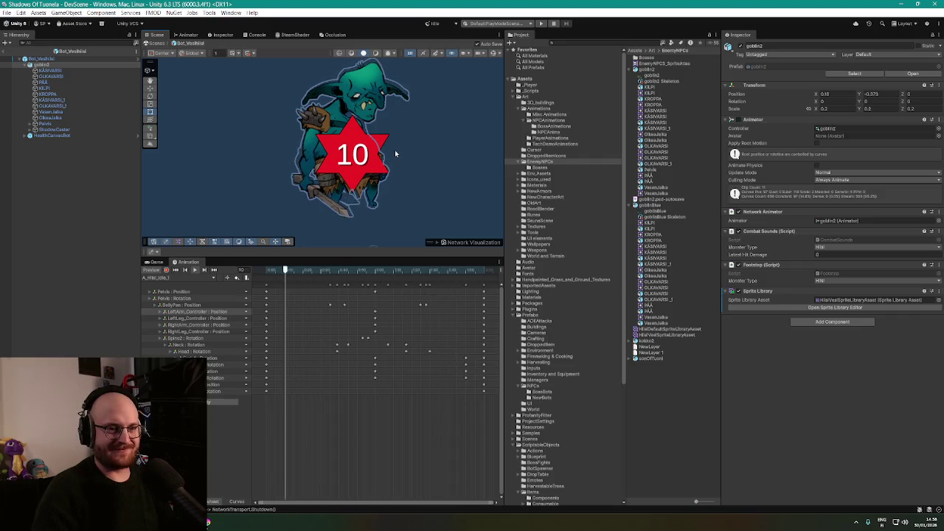
click(49, 59)
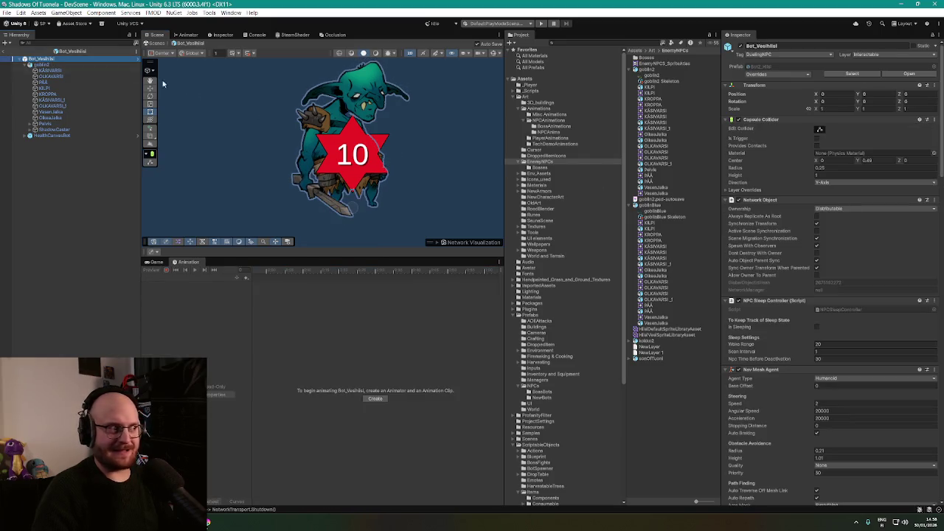
click(67, 65)
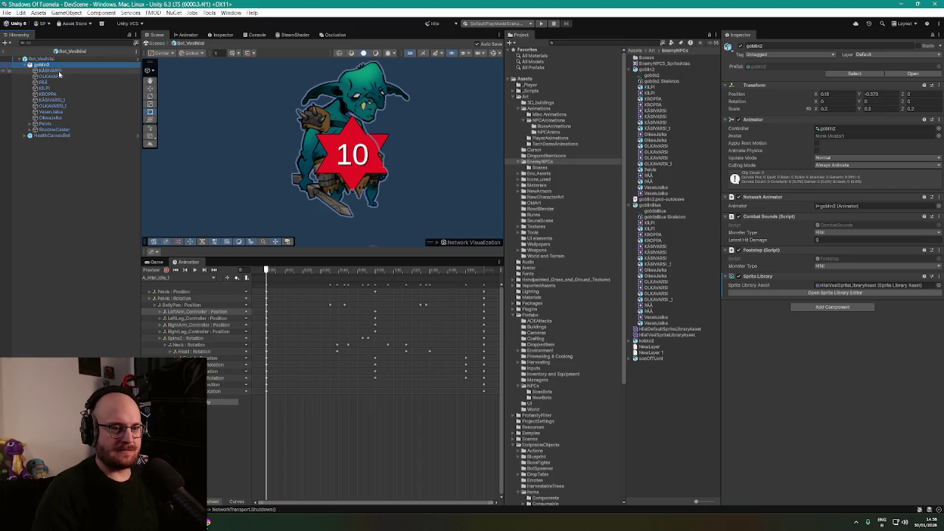
click(58, 71)
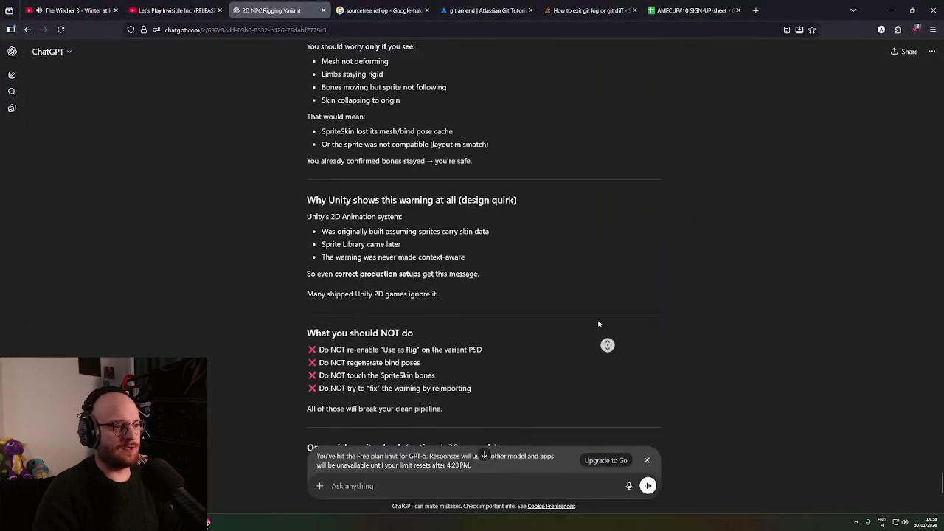
Read ChatGPT's explanation that the 'no bind poses' warning is expected and harmless, then minimize the browser
scroll(549, 290, up, 7)
scroll(549, 291, up, 3)
middle_click(482, 262)
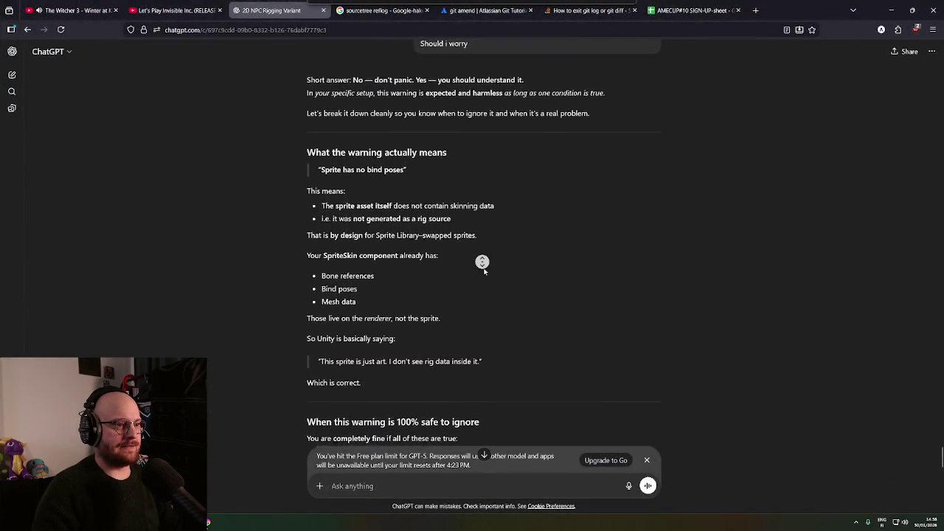
click(325, 187)
drag(323, 166, 461, 166)
middle_click(491, 225)
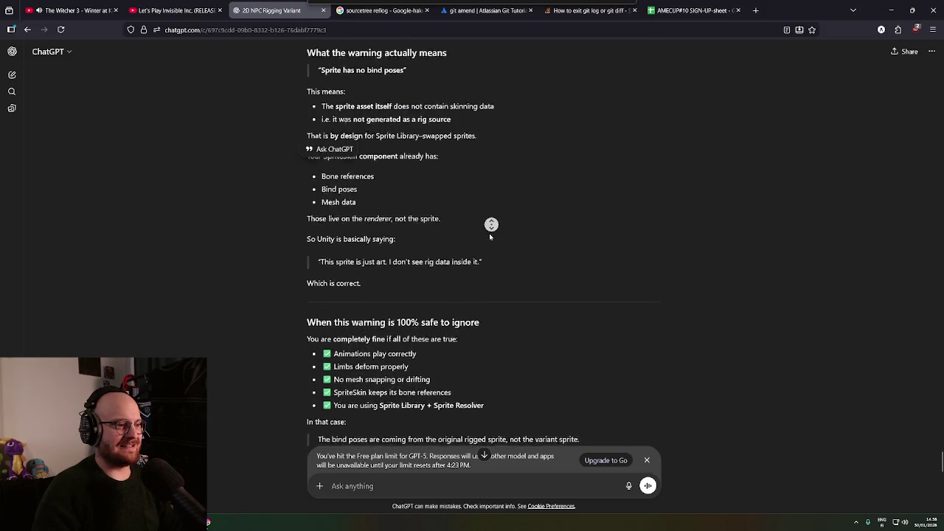
click(366, 104)
middle_click(490, 193)
click(493, 202)
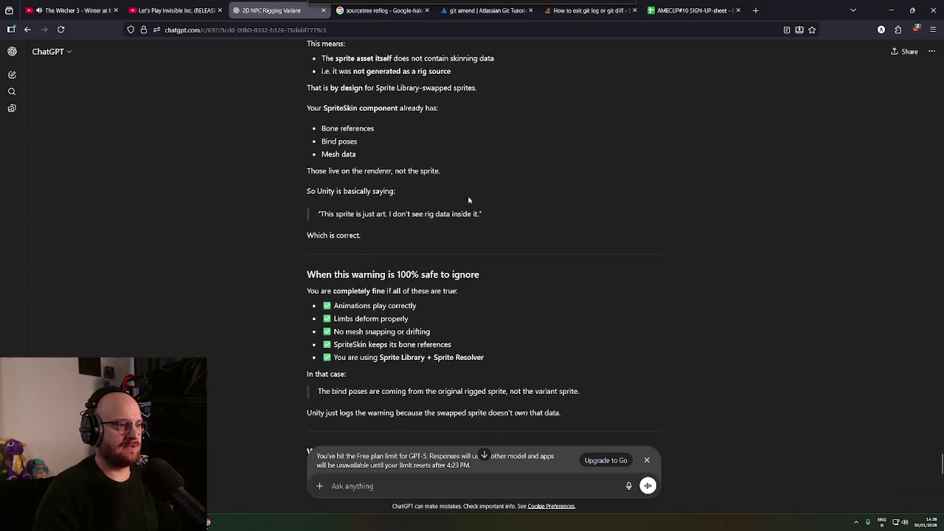
drag(297, 138, 403, 156)
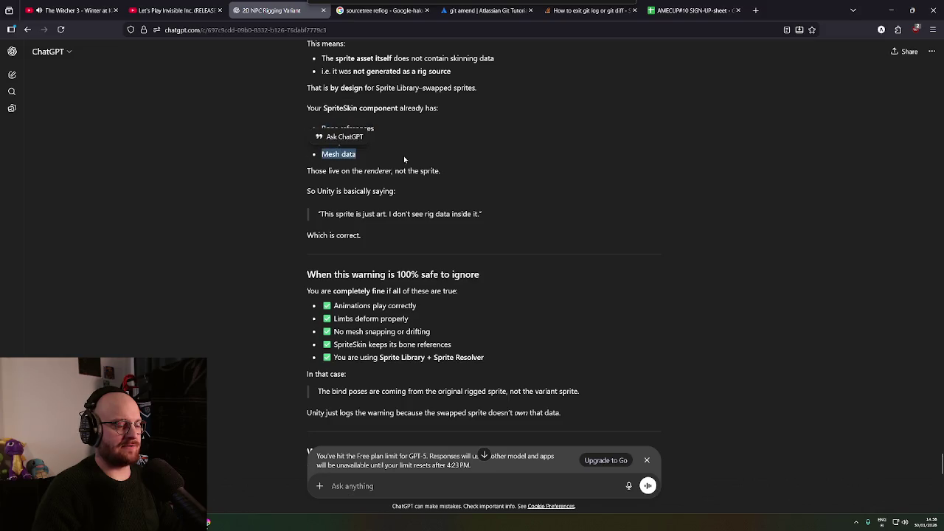
middle_click(269, 185)
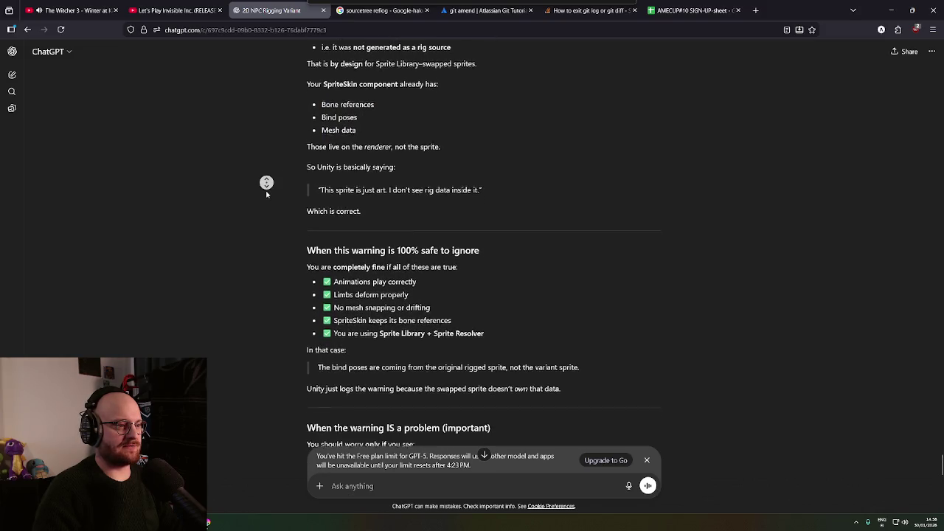
click(267, 186)
drag(329, 110, 479, 115)
middle_click(278, 147)
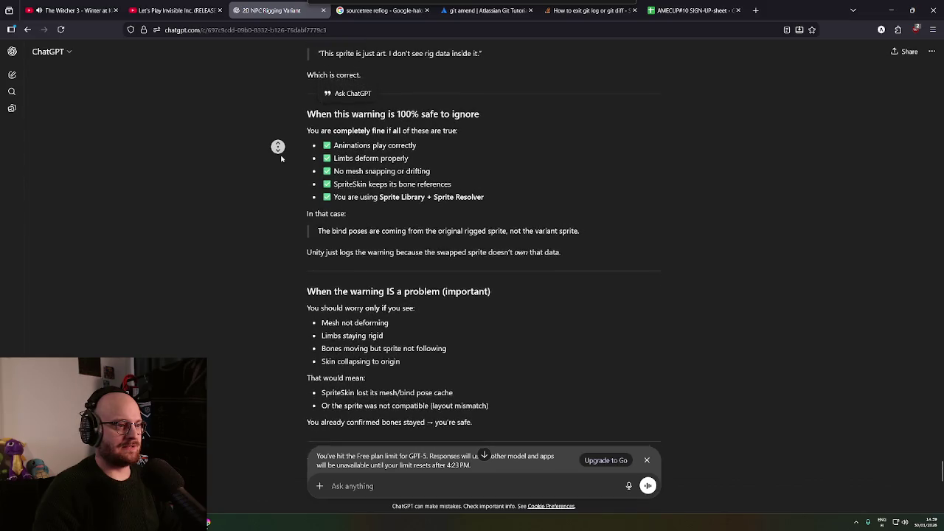
click(281, 157)
click(273, 167)
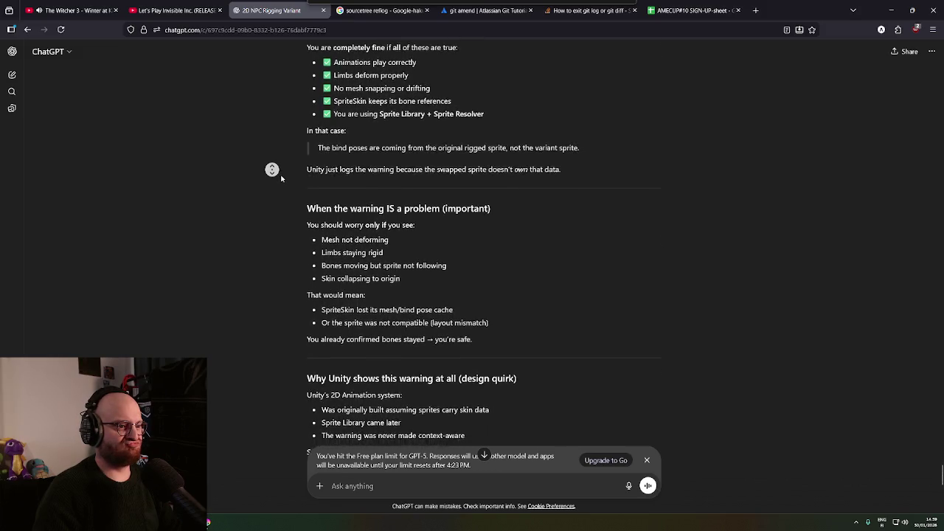
middle_click(281, 178)
middle_click(280, 176)
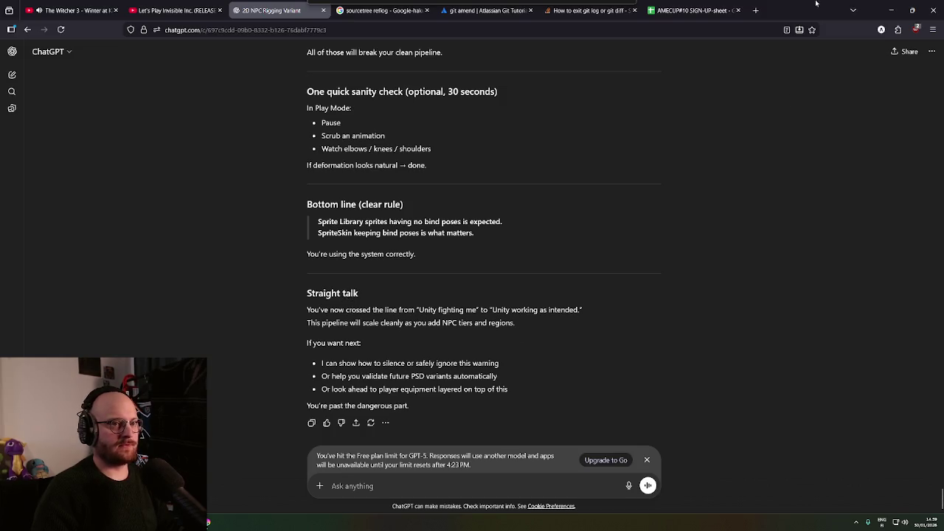
click(891, 10)
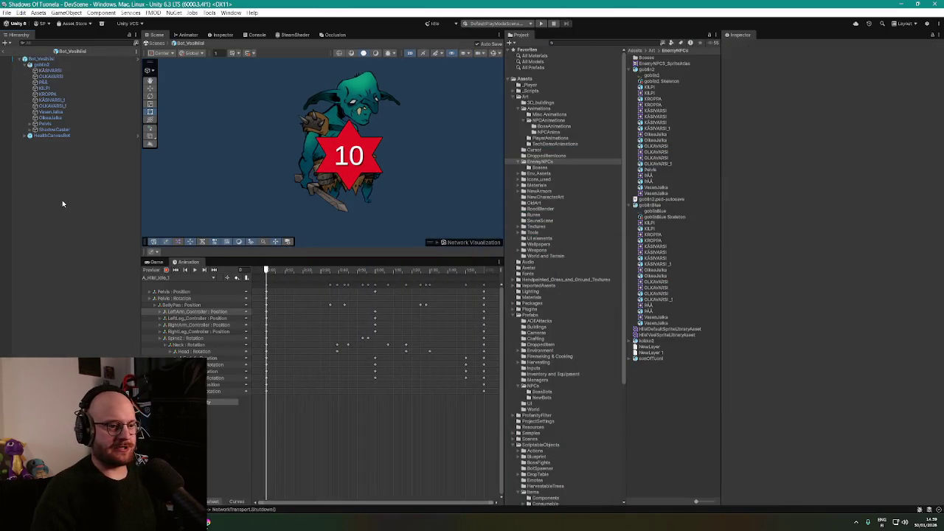
Check a few rig parts, then open the Bot_VesiHiisi prefab for editing
click(56, 117)
click(51, 106)
click(44, 87)
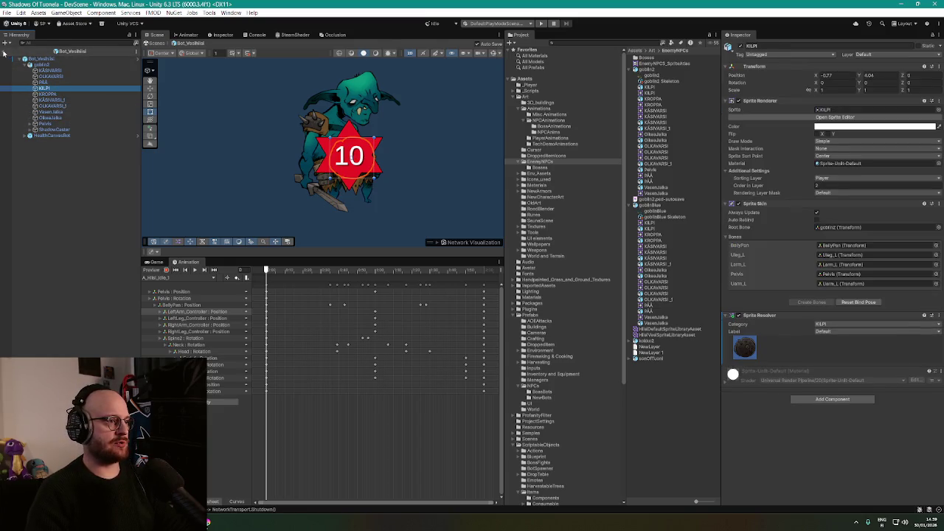
click(9, 52)
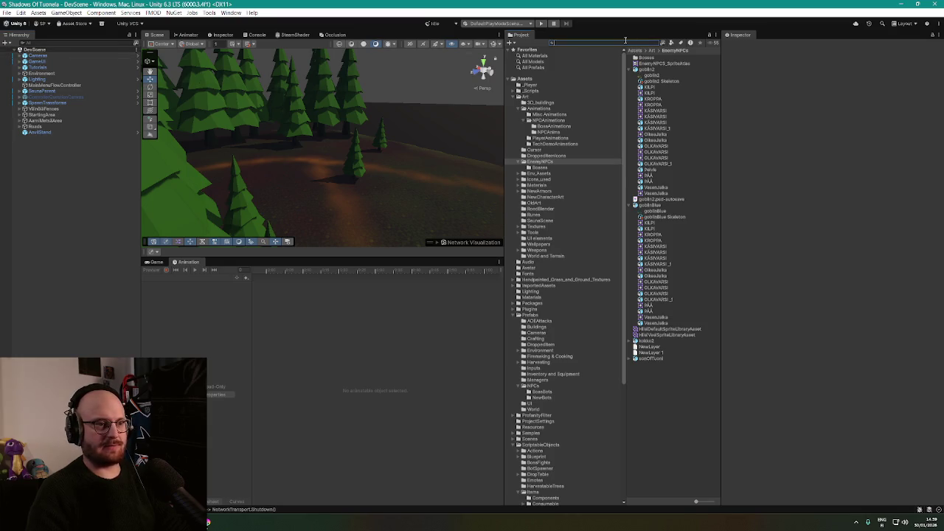
text(li)
double_click(648, 58)
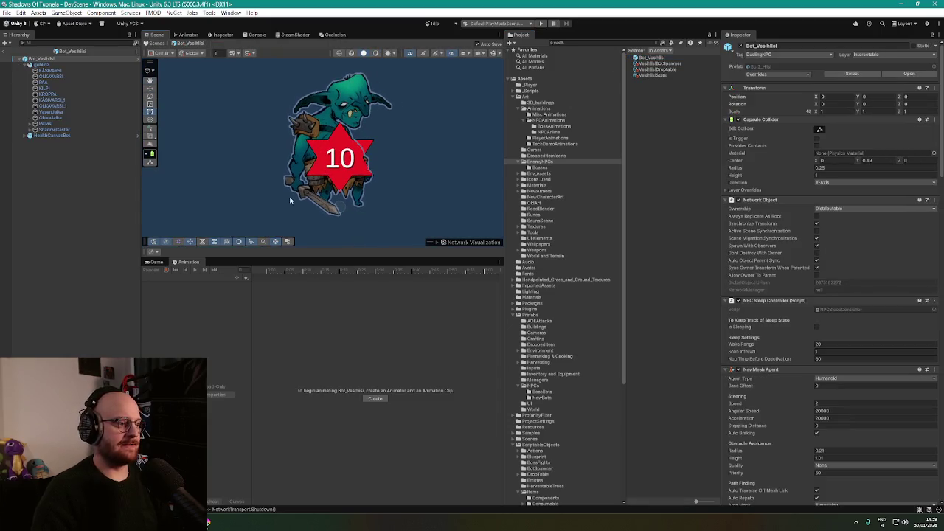
Preview goblin2's Idle animation, then its Deflect animation
click(41, 65)
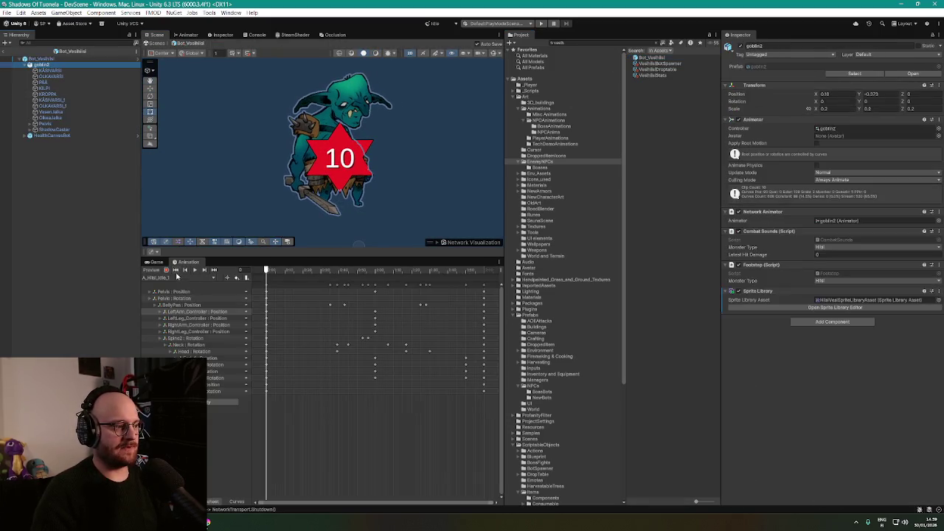
click(194, 270)
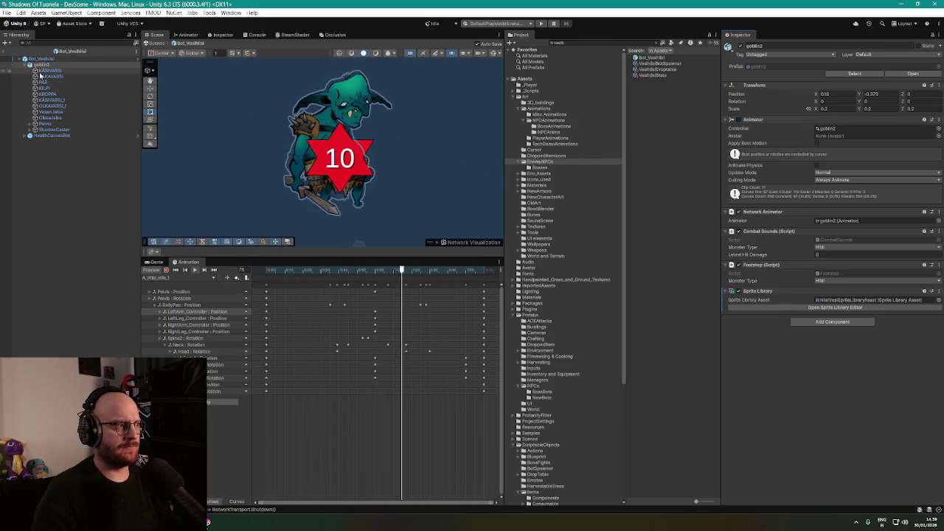
click(190, 278)
click(184, 308)
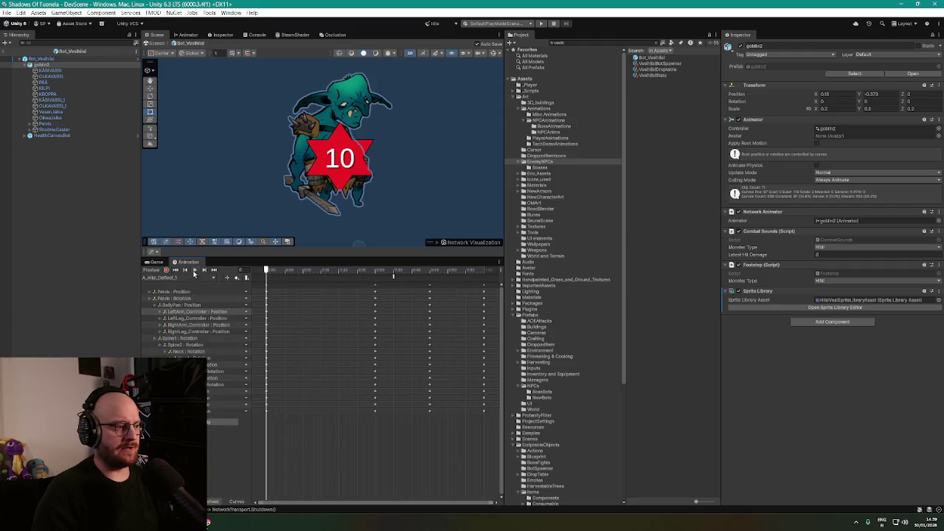
click(195, 270)
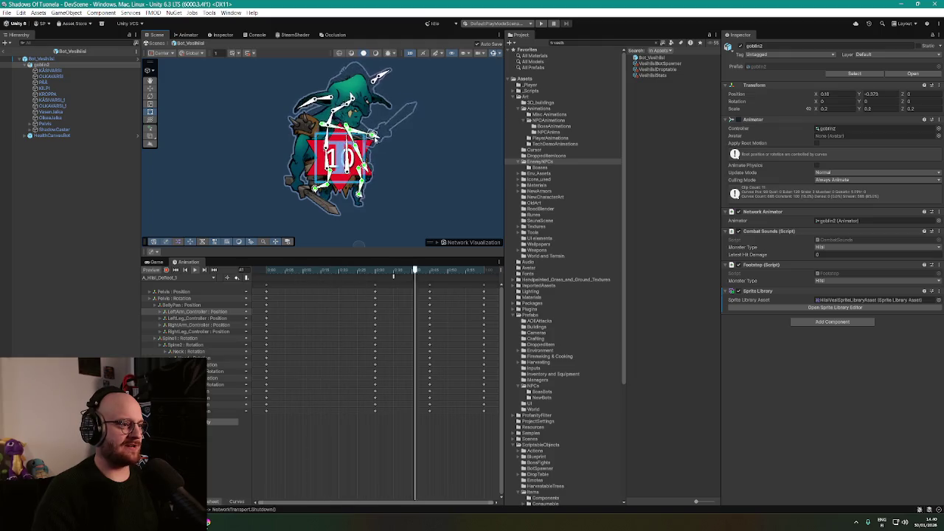
Inspect the KÄSIVARSI arm skinning and Pelvis IK solvers, restoring the rig's default pose
click(50, 71)
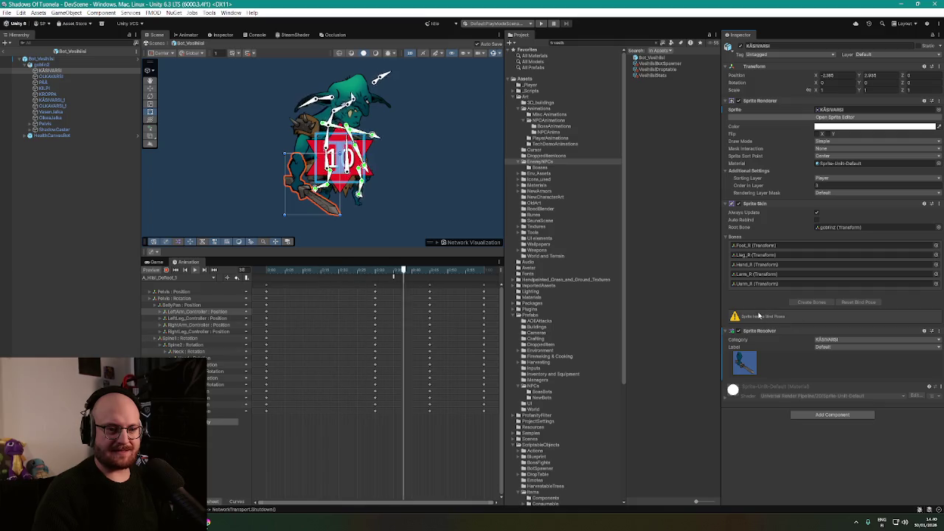
click(49, 124)
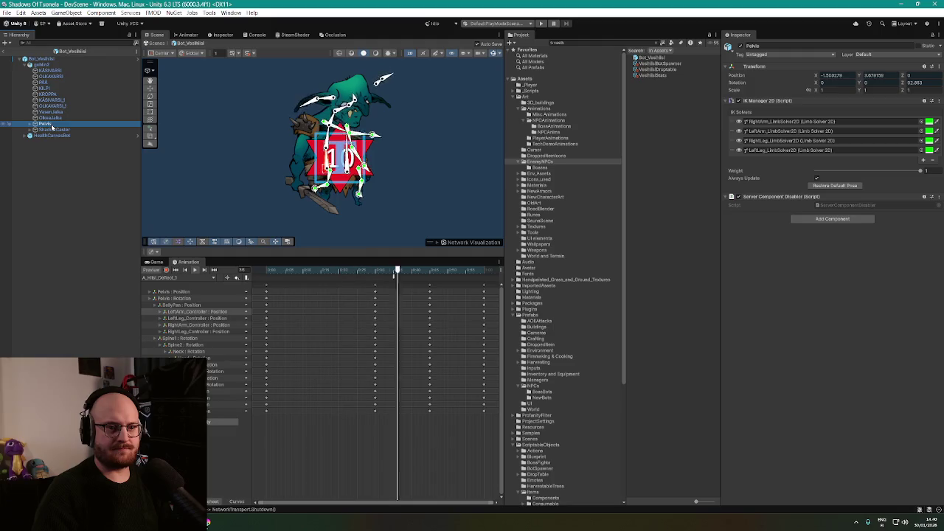
click(835, 185)
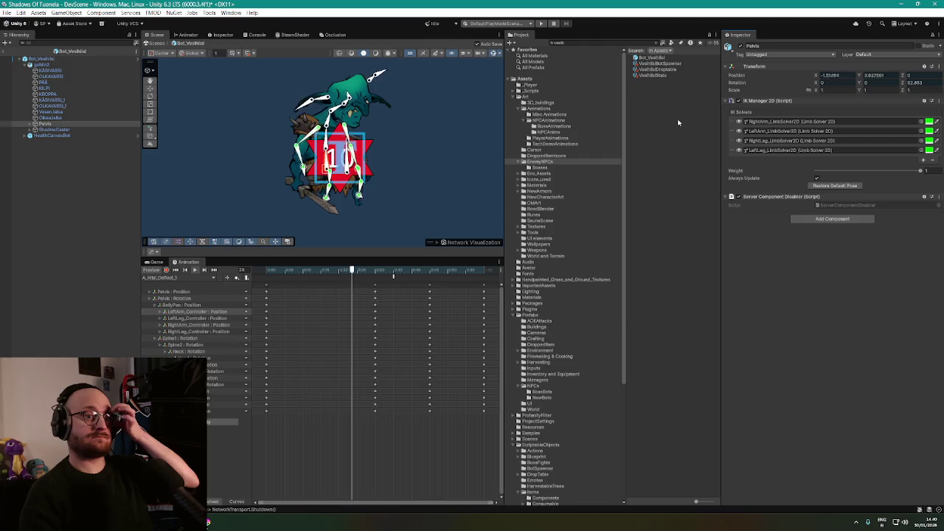
click(67, 65)
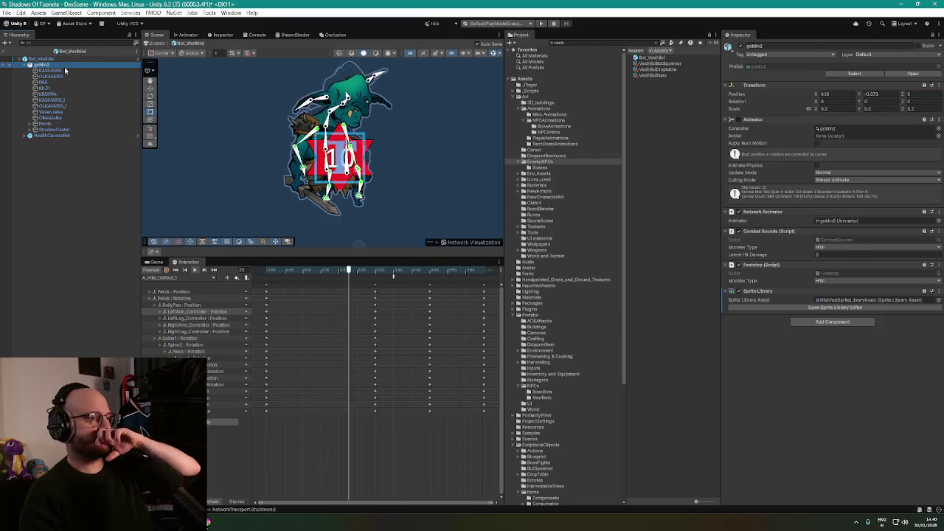
click(53, 70)
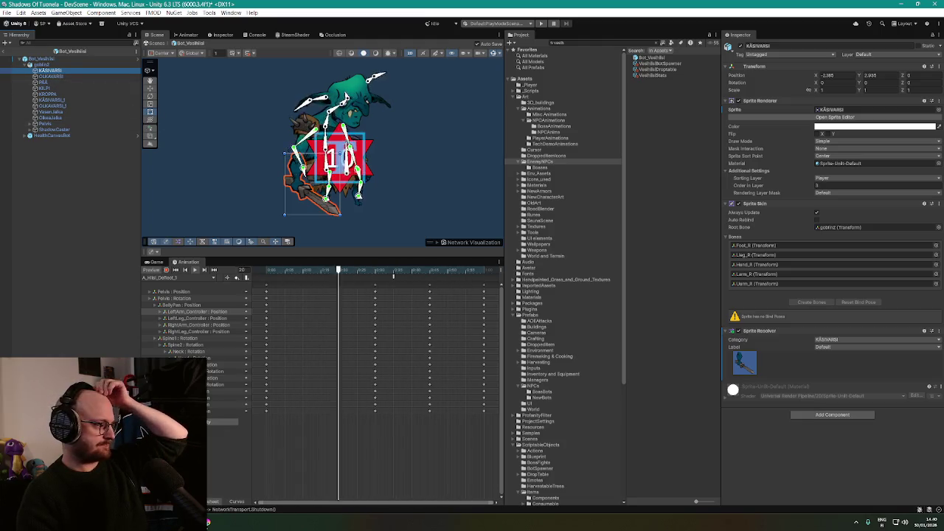
key(alt+Tab)
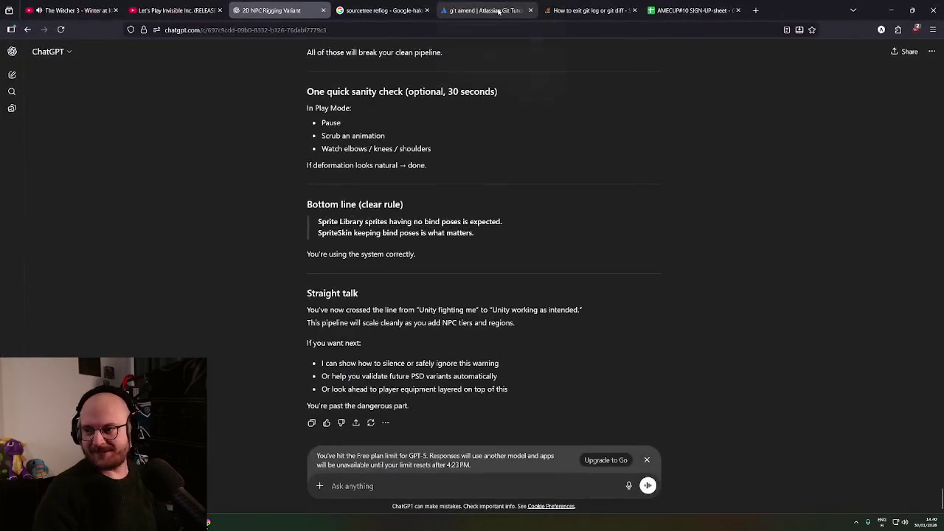
Ask ChatGPT why the goblin's bones move but its sprites don't follow them
middle_click(519, 250)
triple_click(425, 457)
click(581, 373)
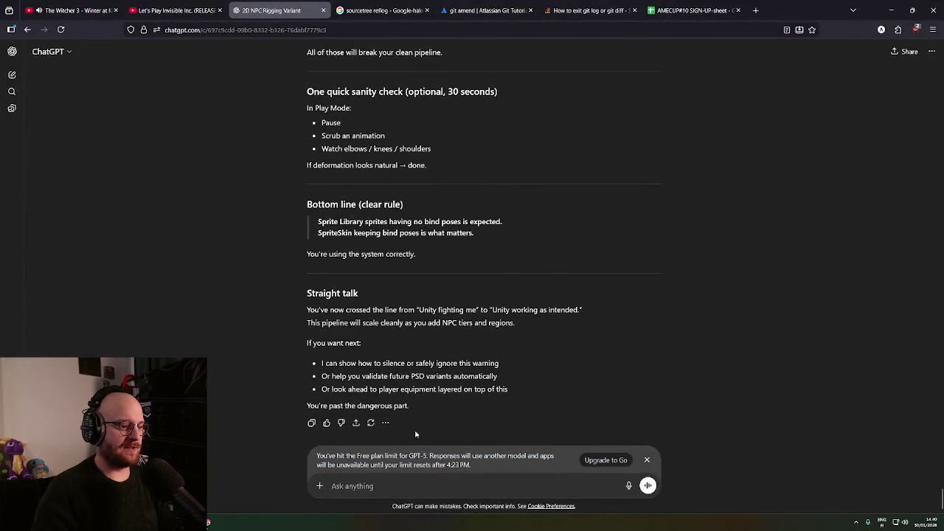
text(dhyftugfhgfhx)
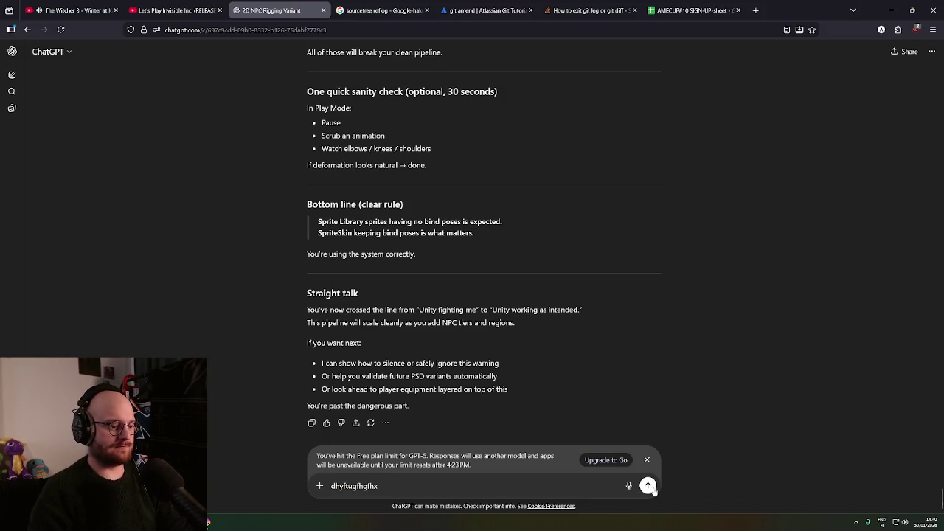
double_click(453, 485)
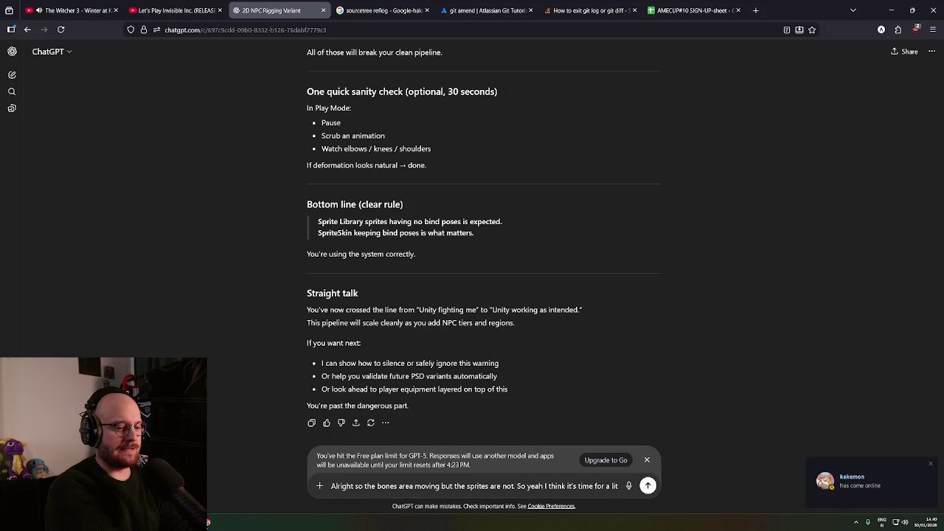
text(tle bit of panicing. Just say if you don't know how to do thi)
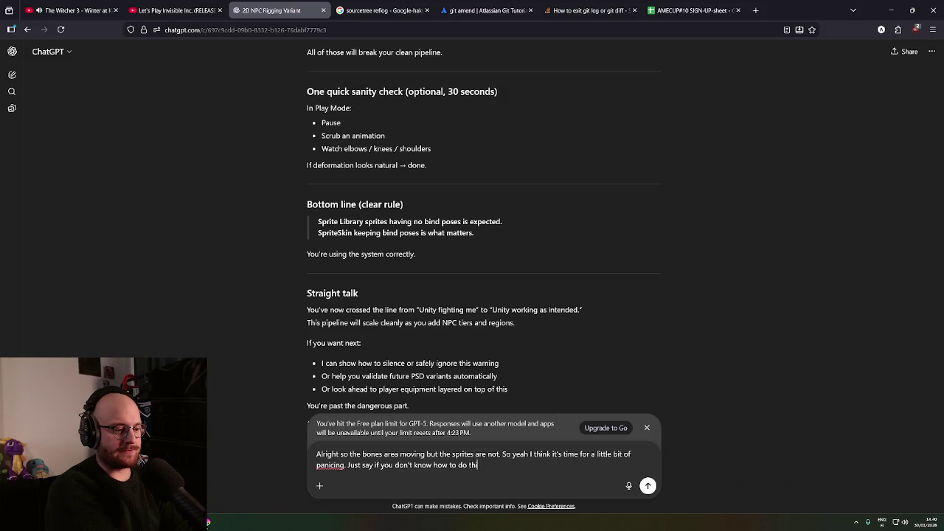
text(s)
key(Return)
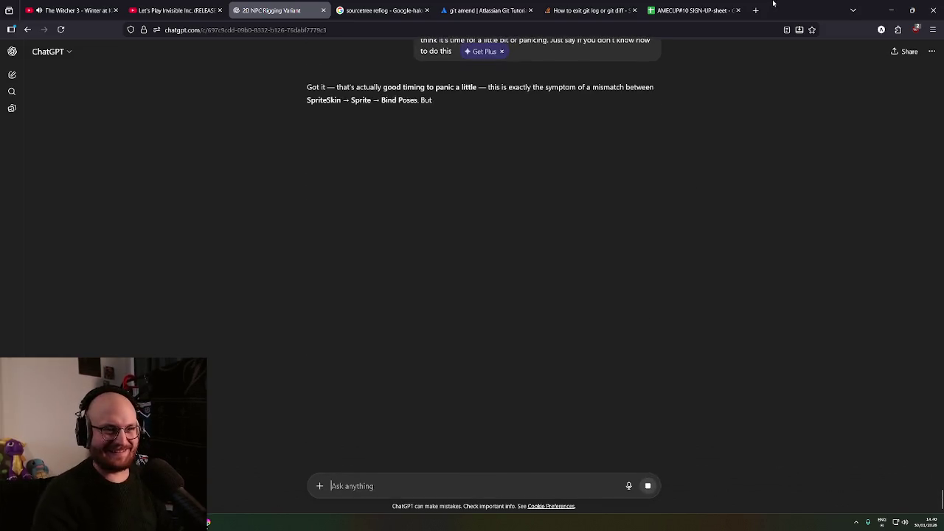
Read ChatGPT's reply blaming missing bind-pose data in the variant sprites and its two fixes
key(alt+Tab)
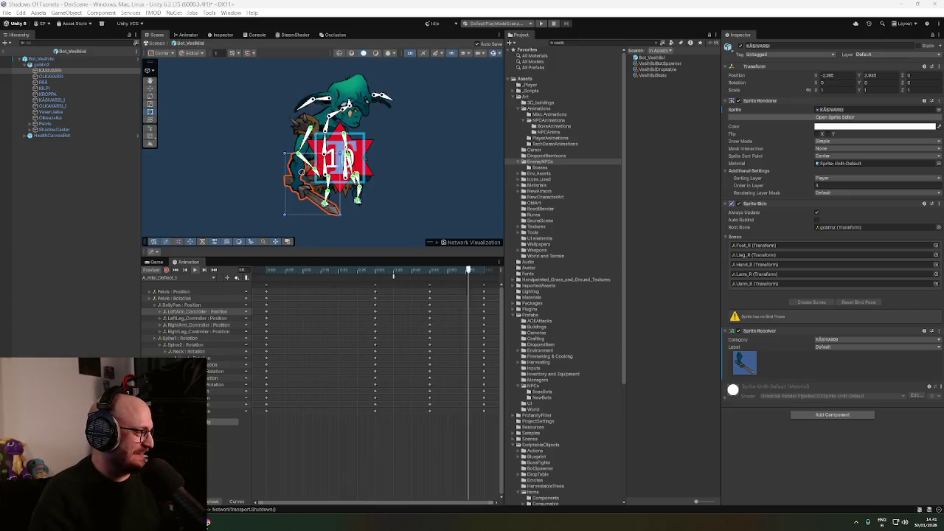
key(alt+Tab)
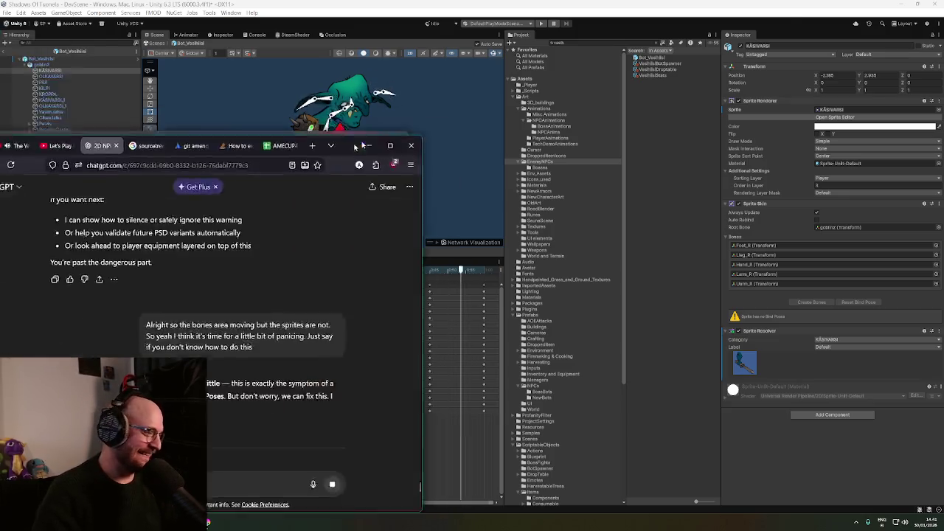
double_click(355, 147)
drag(321, 185, 573, 200)
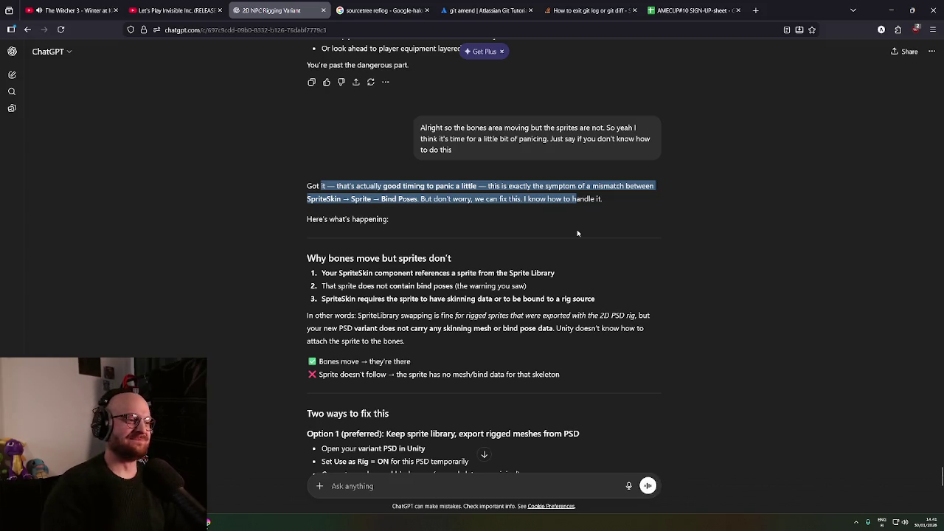
middle_click(276, 266)
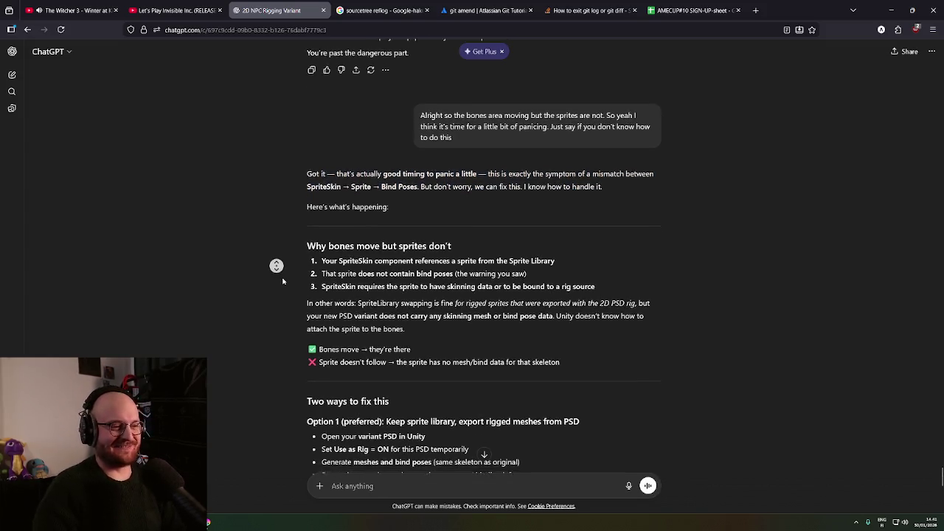
click(514, 170)
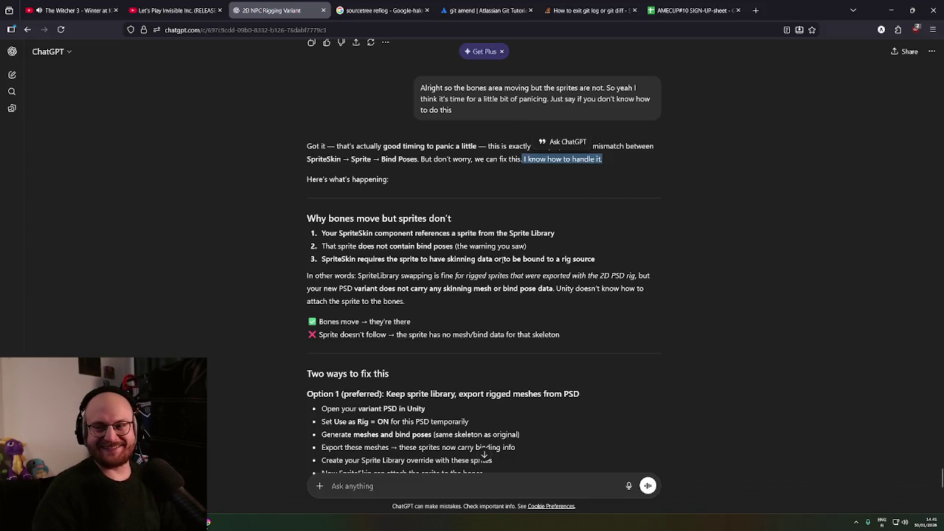
scroll(259, 243, down, 1)
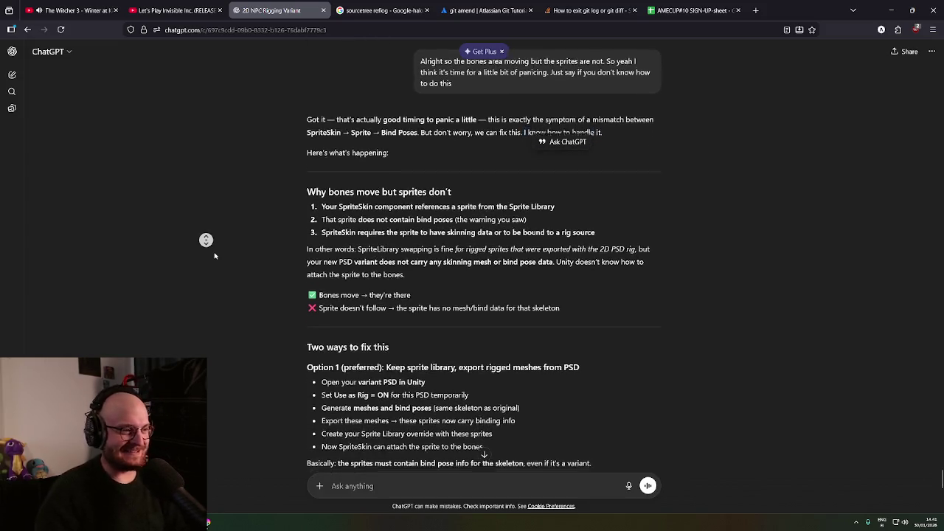
scroll(230, 253, down, 1)
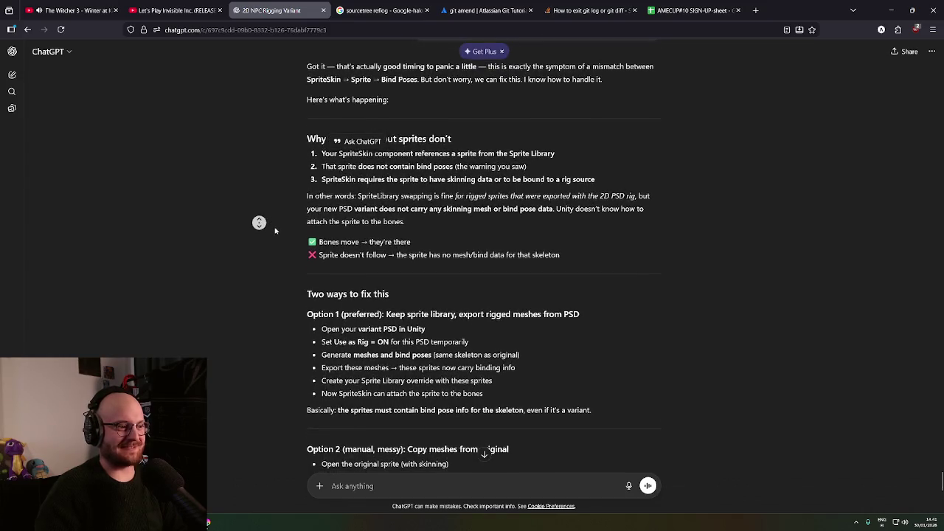
middle_click(291, 235)
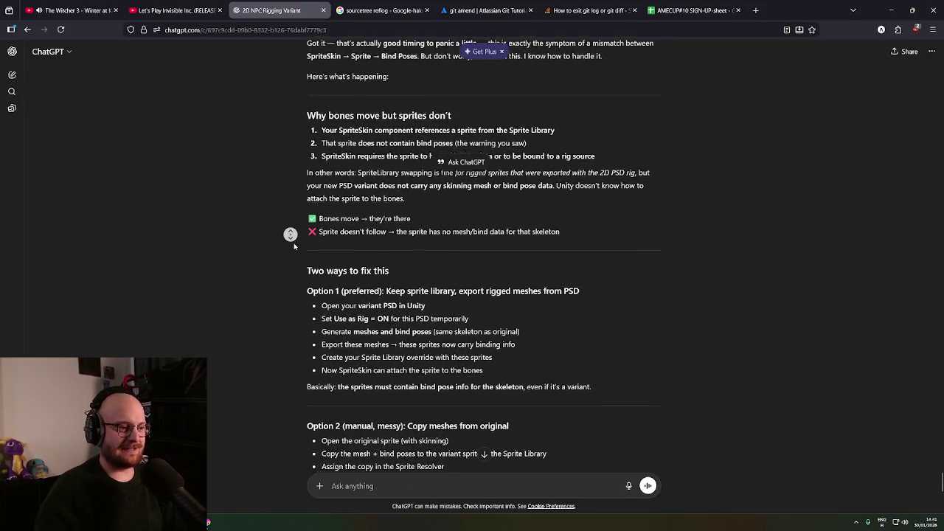
middle_click(293, 248)
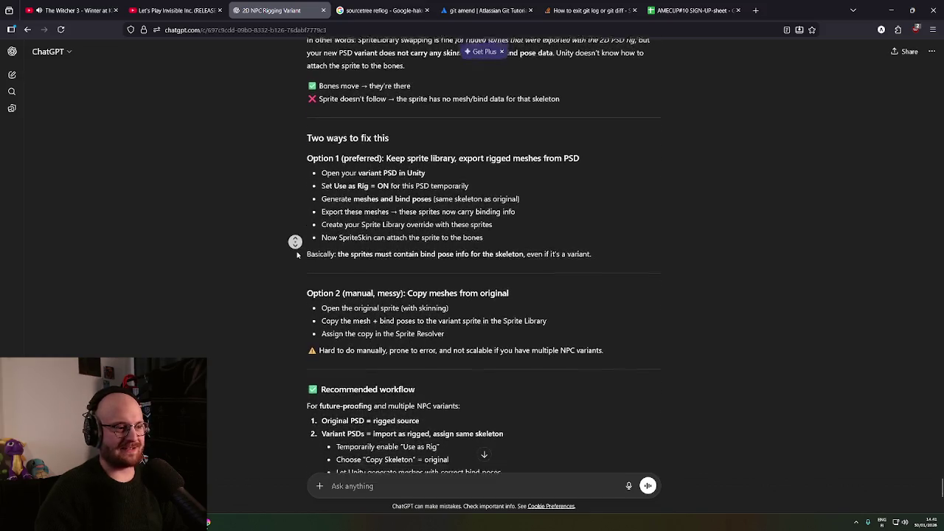
middle_click(296, 254)
middle_click(293, 248)
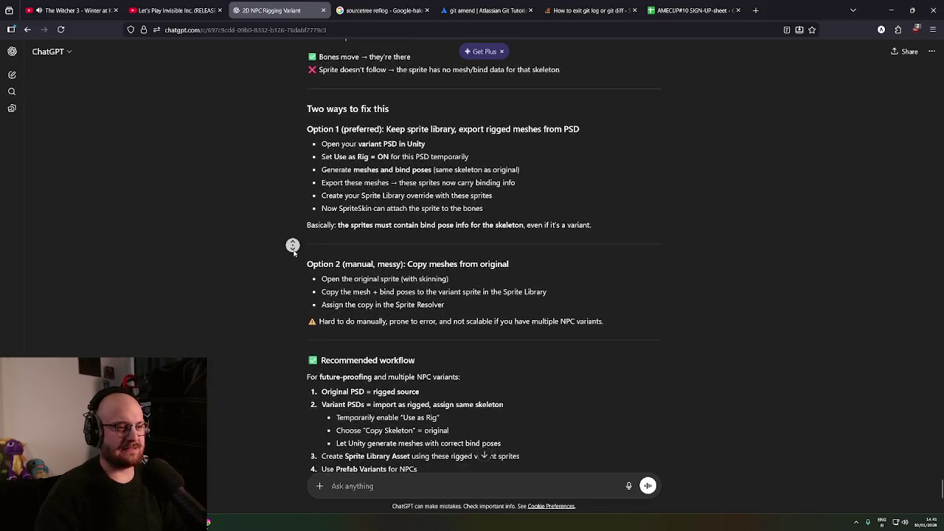
middle_click(294, 250)
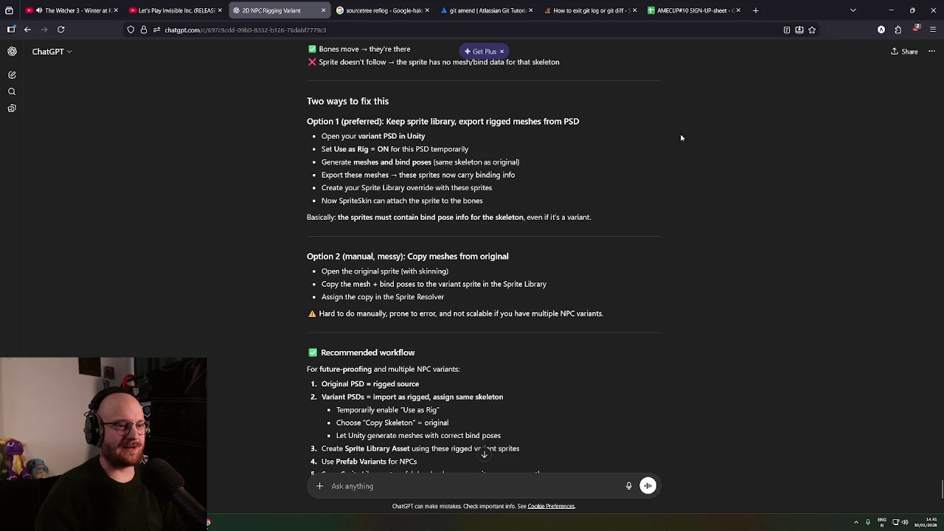
click(892, 10)
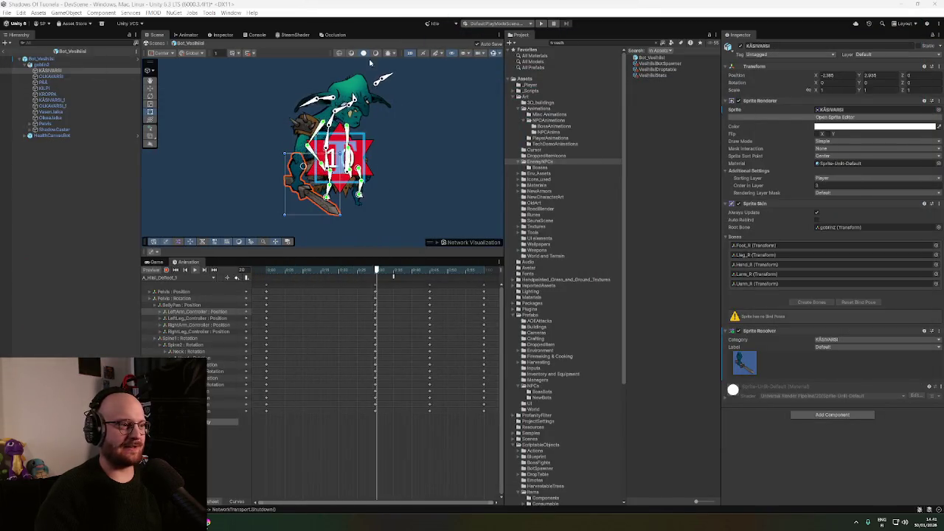
Stop the animation preview and show the goblinBlue PSD's importer settings from Art > EnemyNPCs
click(196, 272)
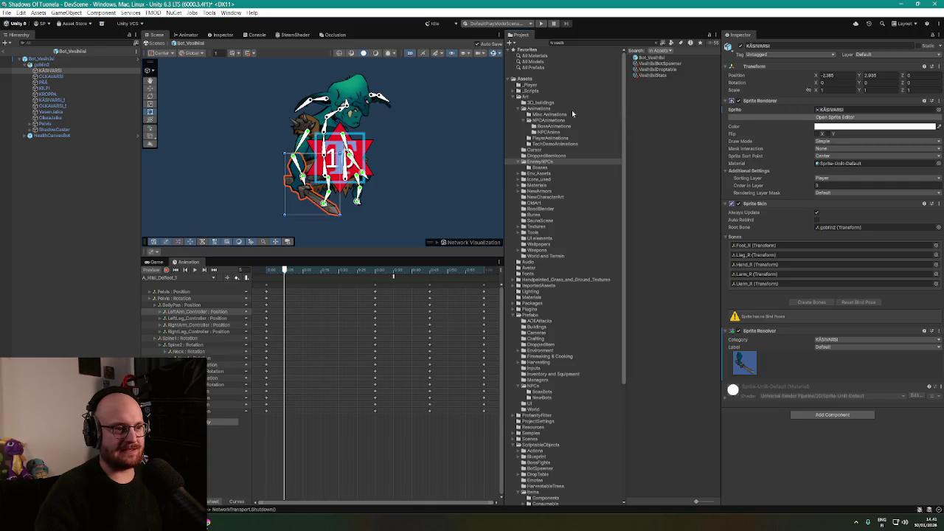
click(543, 167)
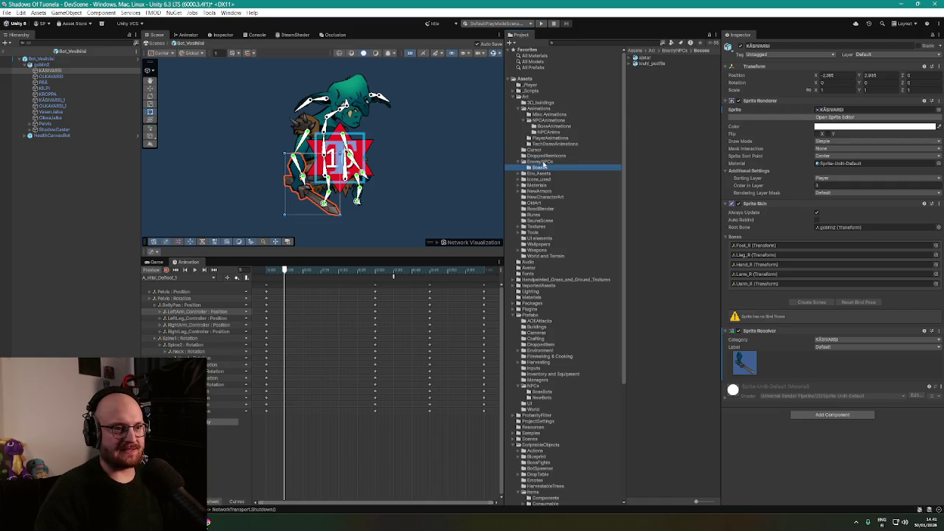
click(541, 161)
click(660, 206)
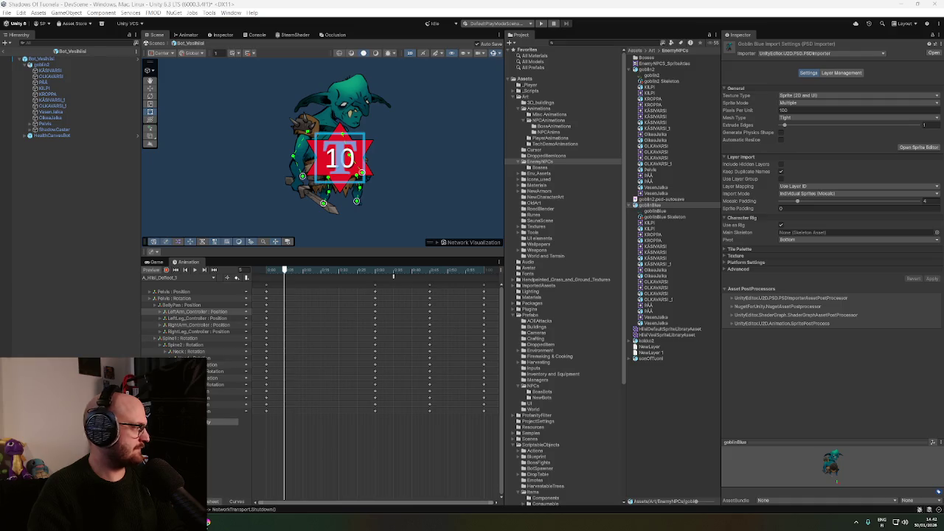
click(937, 232)
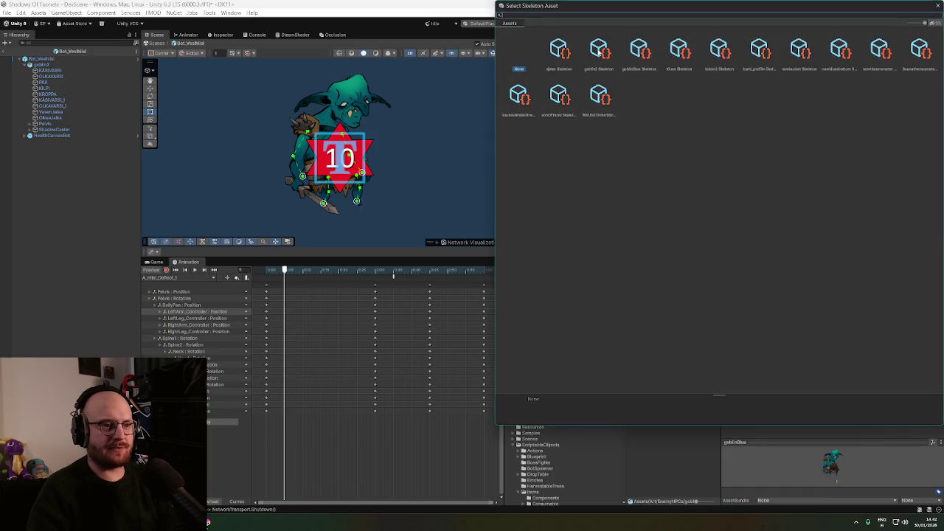
Choose goblin2 Skeleton as goblinBlue's Main Skeleton and apply the importer change
double_click(599, 53)
click(932, 279)
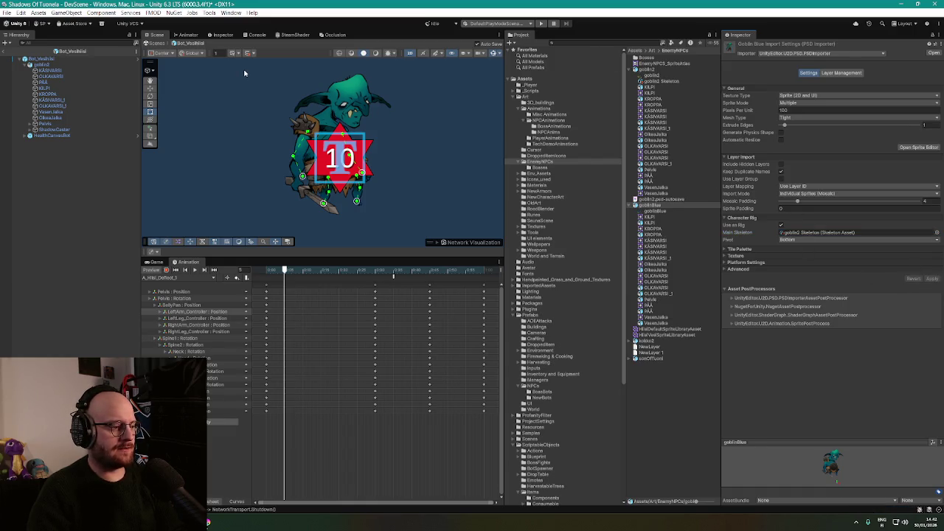
click(40, 59)
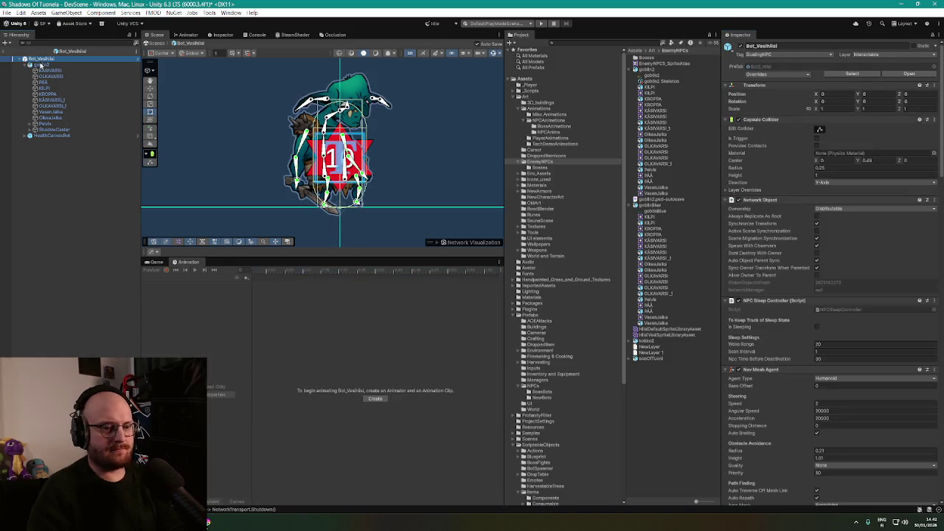
Select goblin2 and play its animation clip preview in the Animation window
click(42, 64)
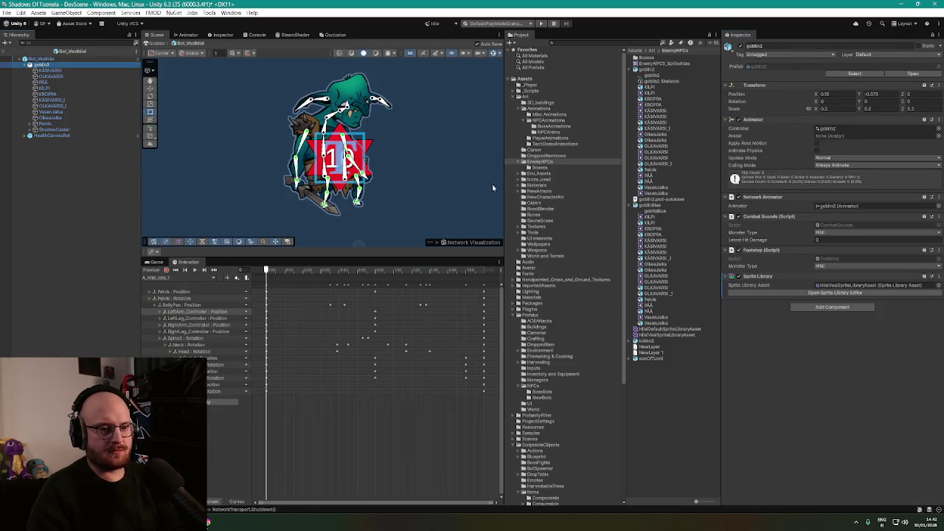
click(62, 71)
click(788, 320)
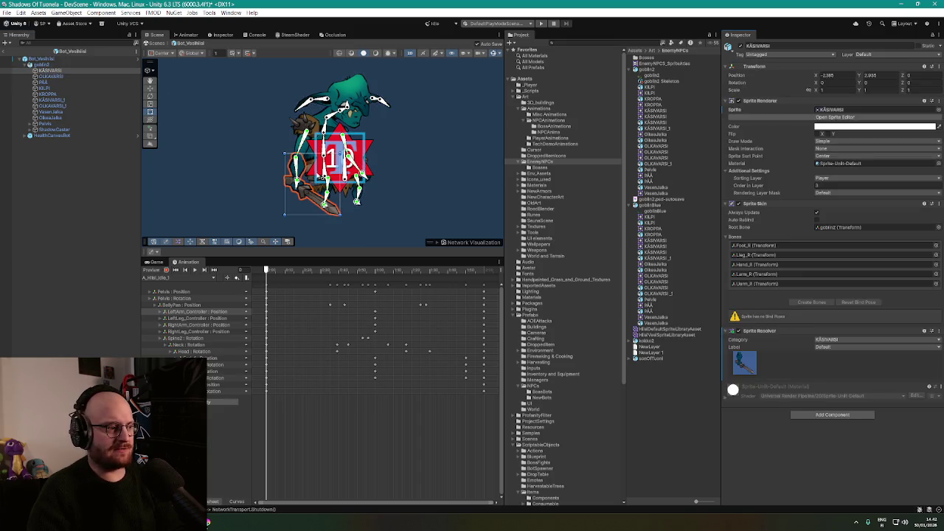
click(196, 270)
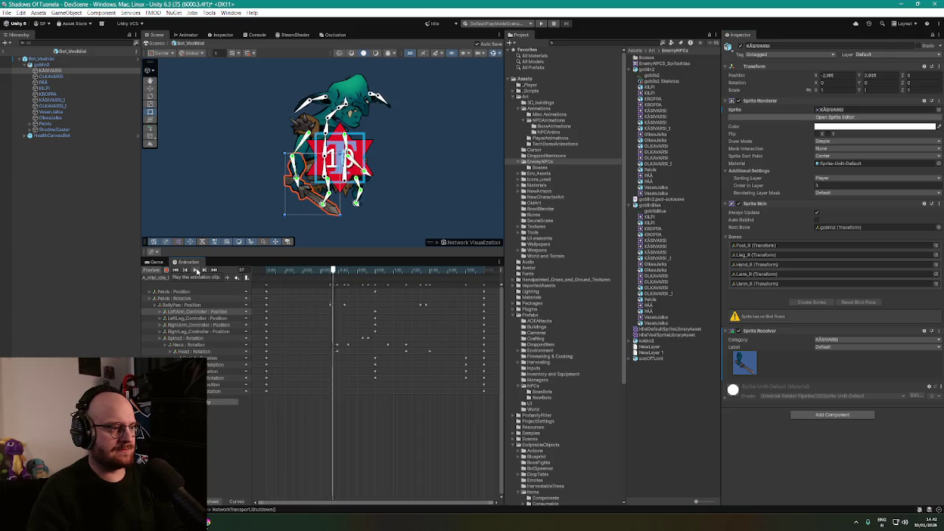
scroll(399, 182, up, 2)
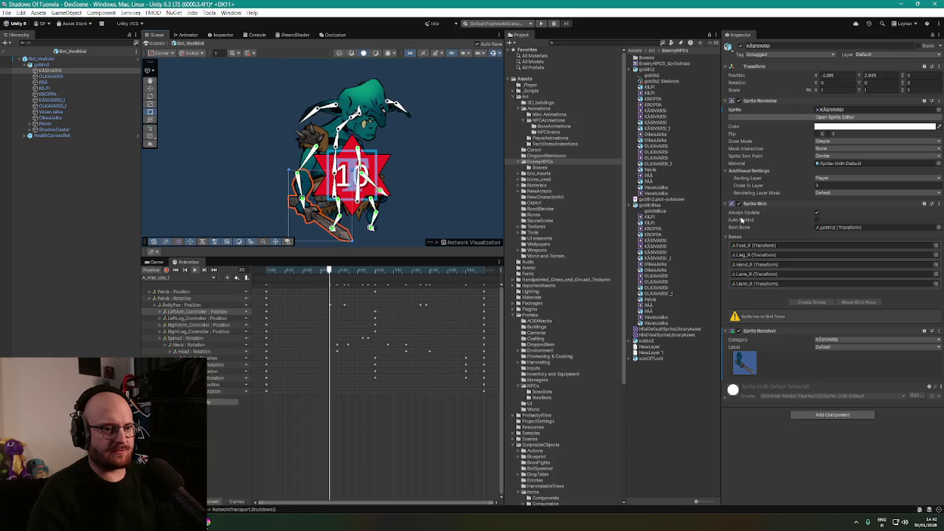
mouse_move(741, 219)
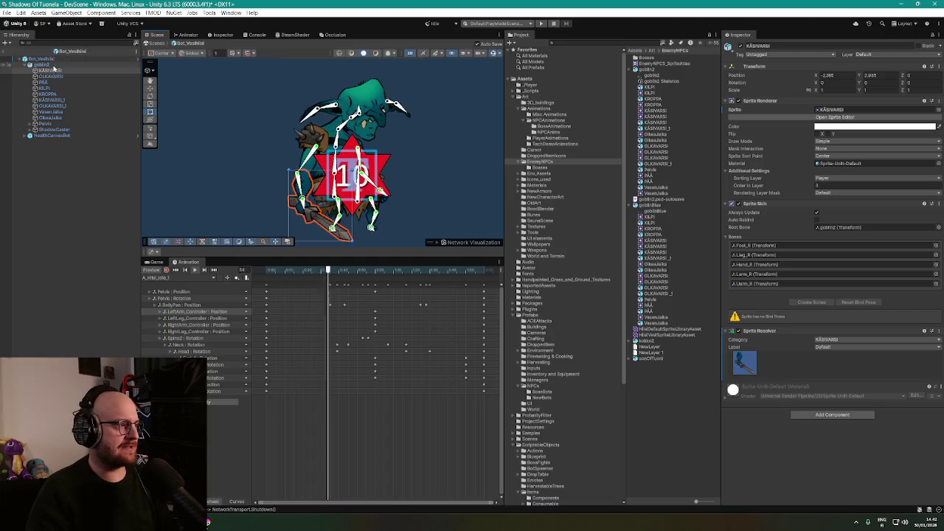
Select all the goblin's sprite parts, enable Auto Rebind, then inspect KÄSIVARSI alone
shift+click(61, 120)
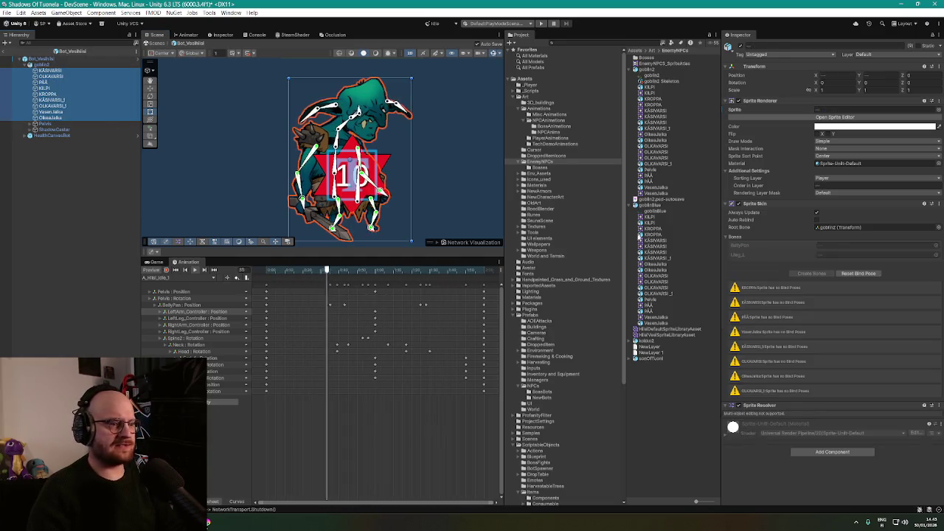
click(860, 273)
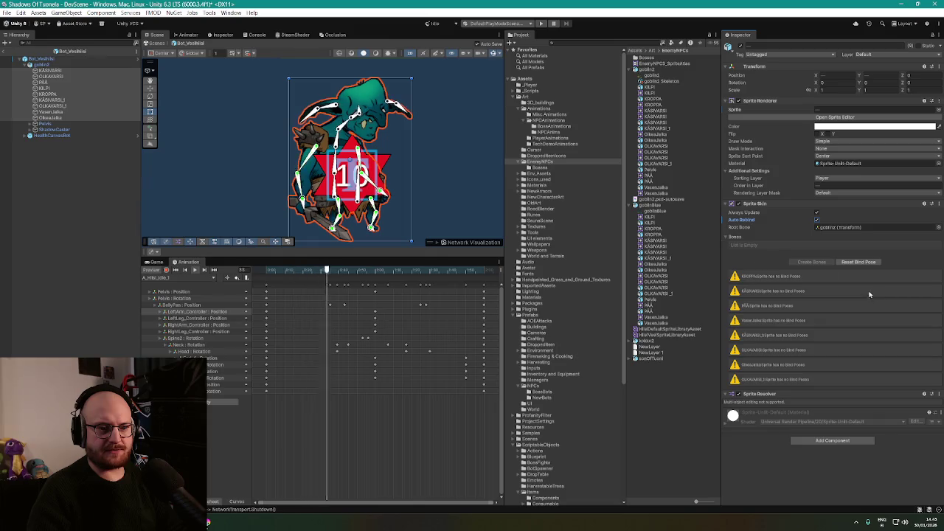
click(49, 70)
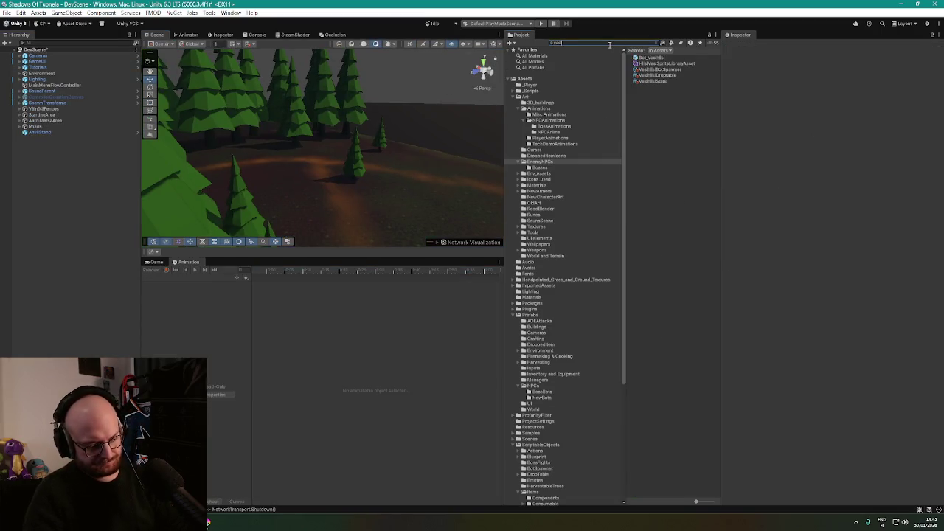
Open the Bot_Vesihiisi prefab and reset the bind poses of all its sprite parts
double_click(653, 58)
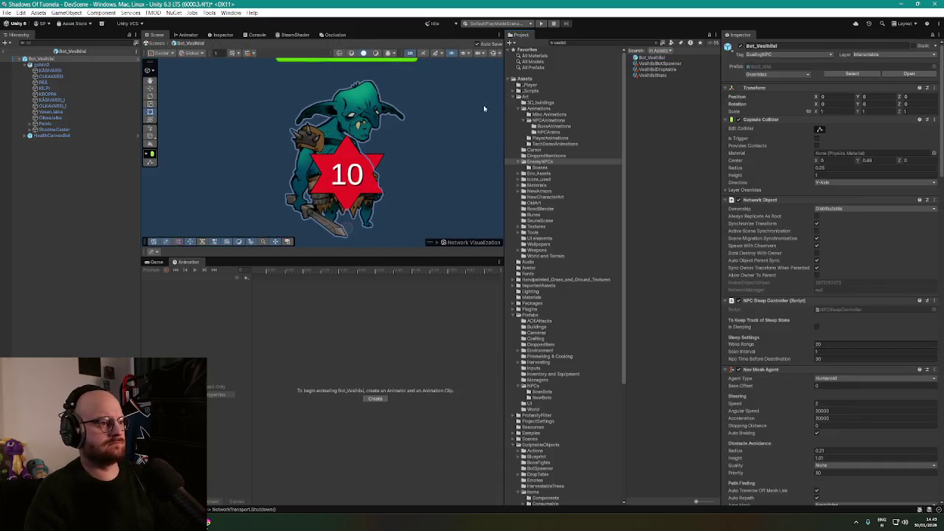
mouse_move(431, 143)
mouse_down()
mouse_move(369, 184)
mouse_move(406, 185)
mouse_up()
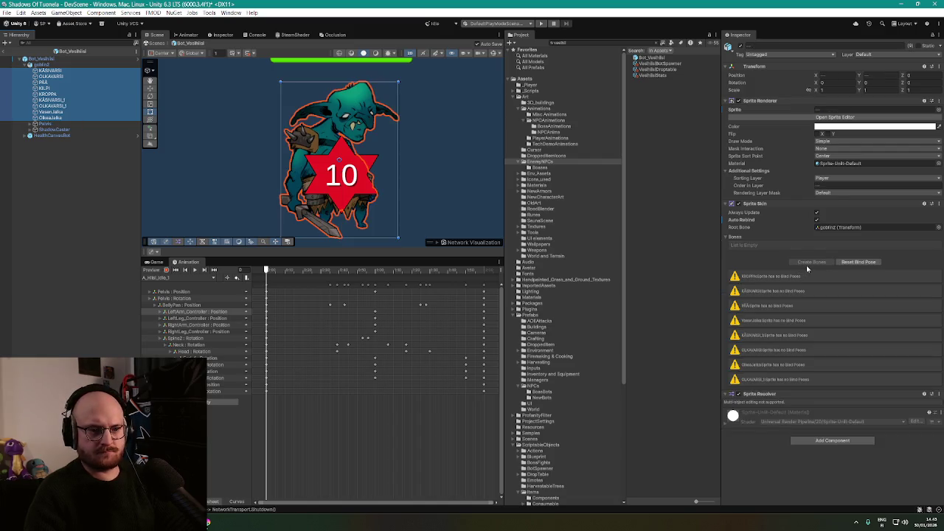
click(856, 263)
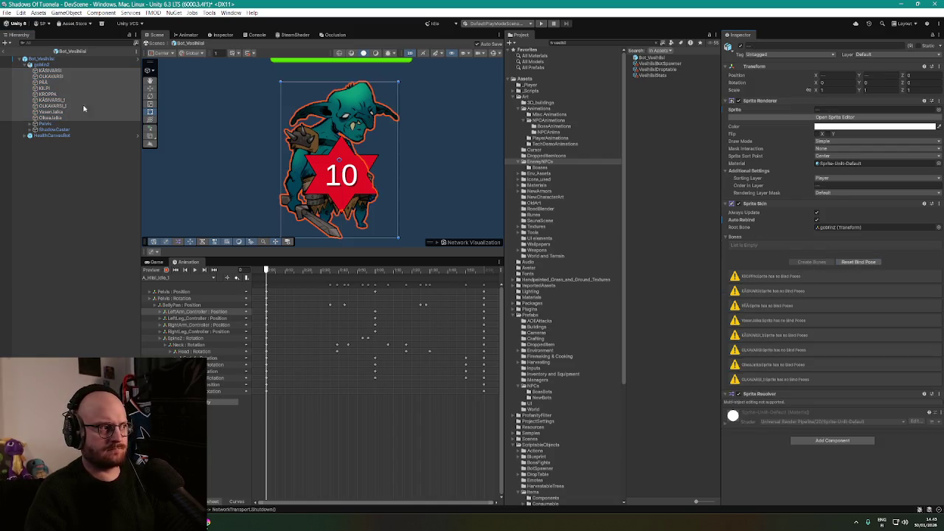
Play and pause goblin2's animation preview, checking the KÄSIVARSI and OLKAVARSI arm parts
click(46, 65)
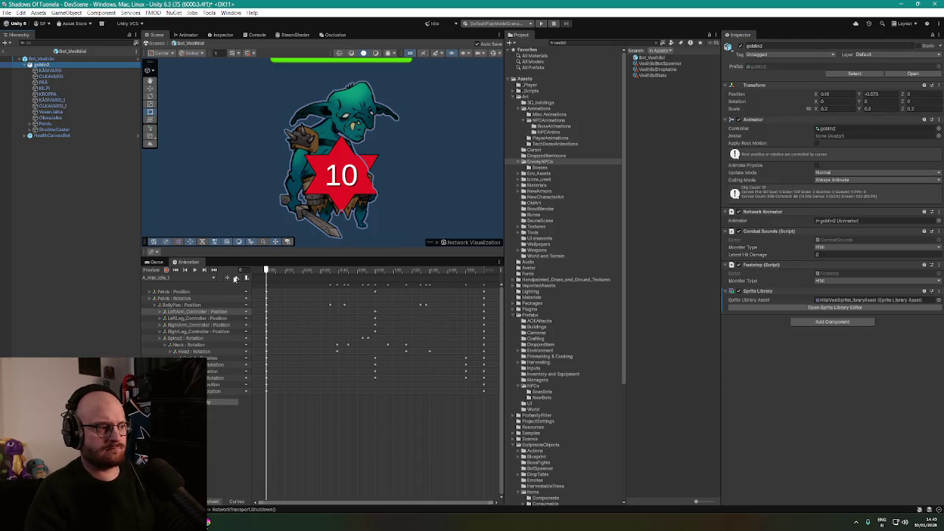
click(195, 271)
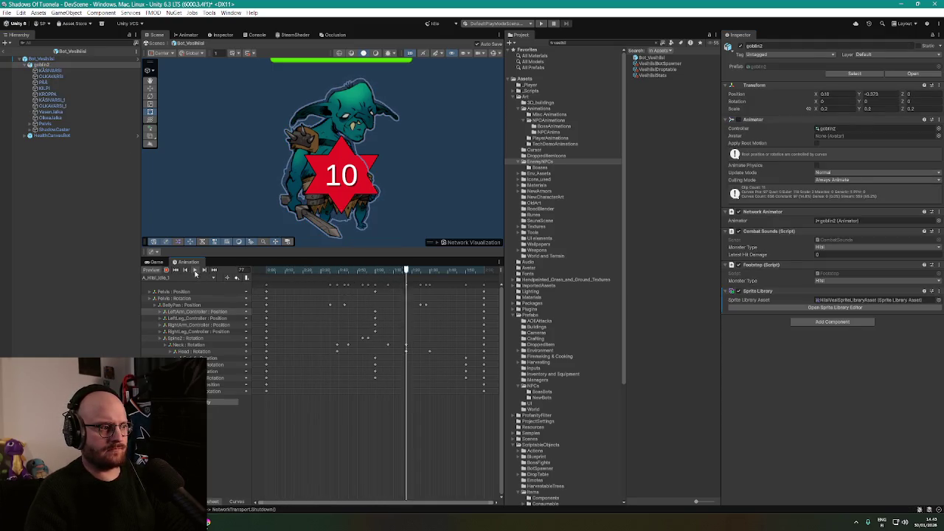
click(194, 271)
click(52, 70)
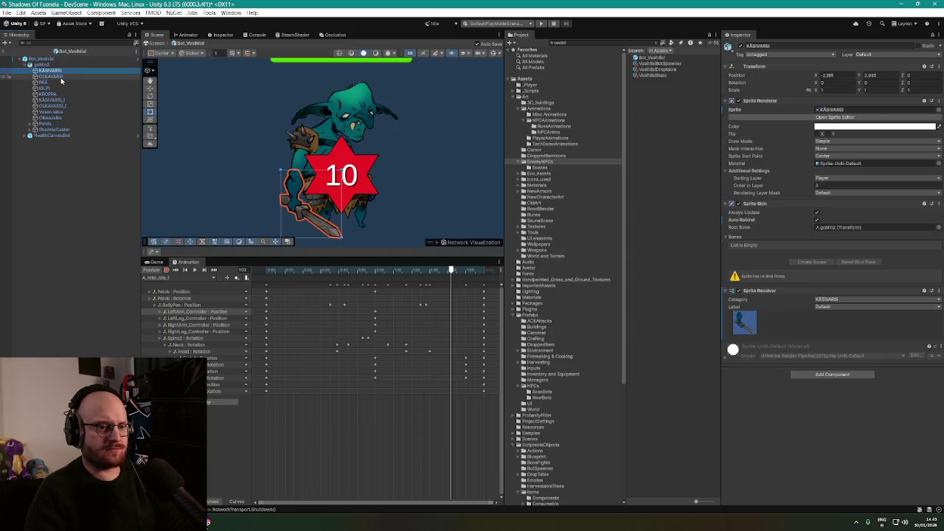
click(52, 76)
click(48, 71)
click(43, 64)
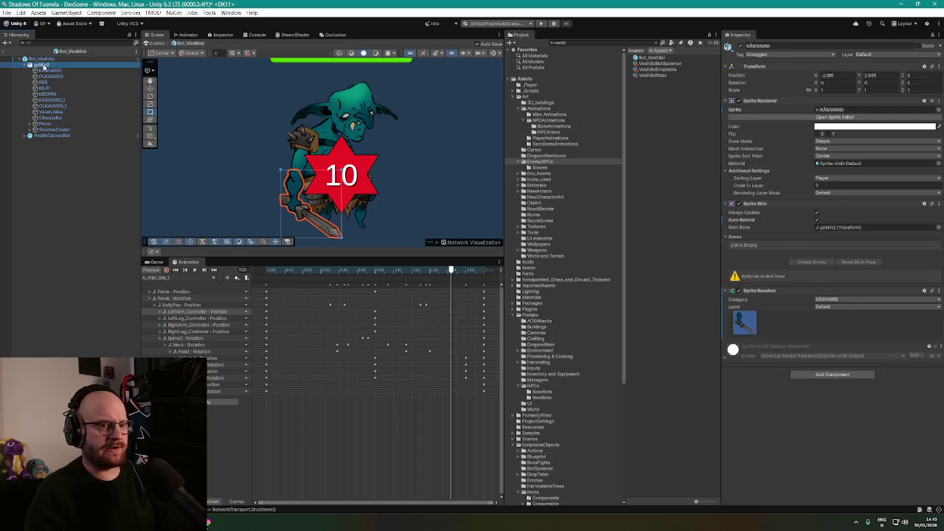
click(45, 71)
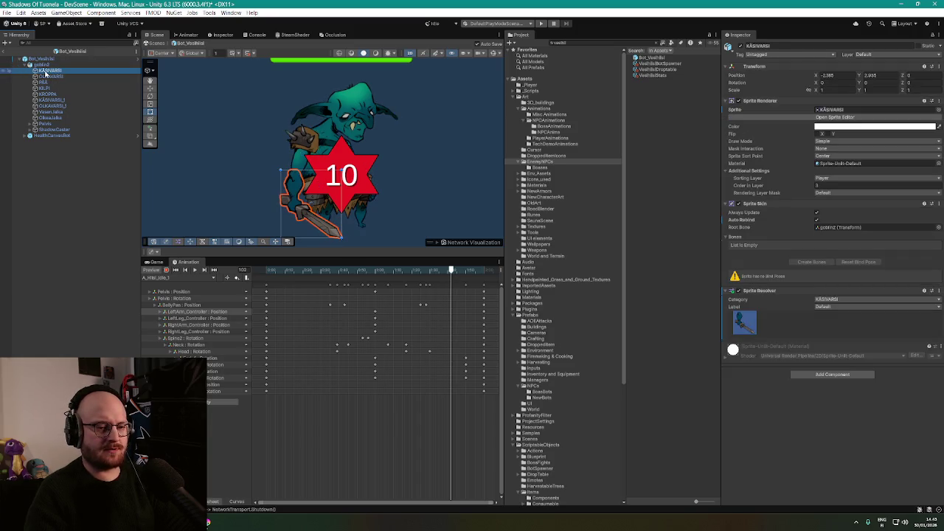
click(43, 64)
click(46, 71)
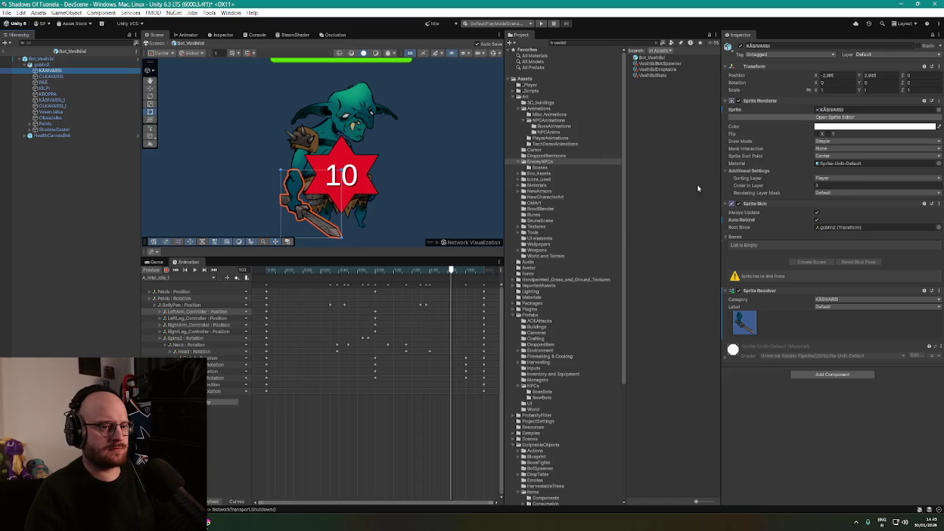
Reset bind poses on all sprite parts again and turn Auto Rebind on for them
click(817, 220)
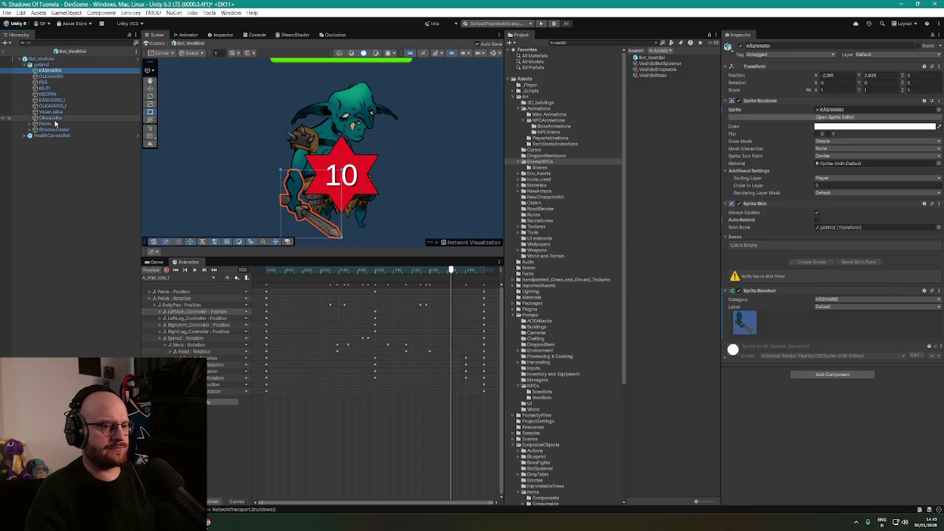
shift+click(54, 120)
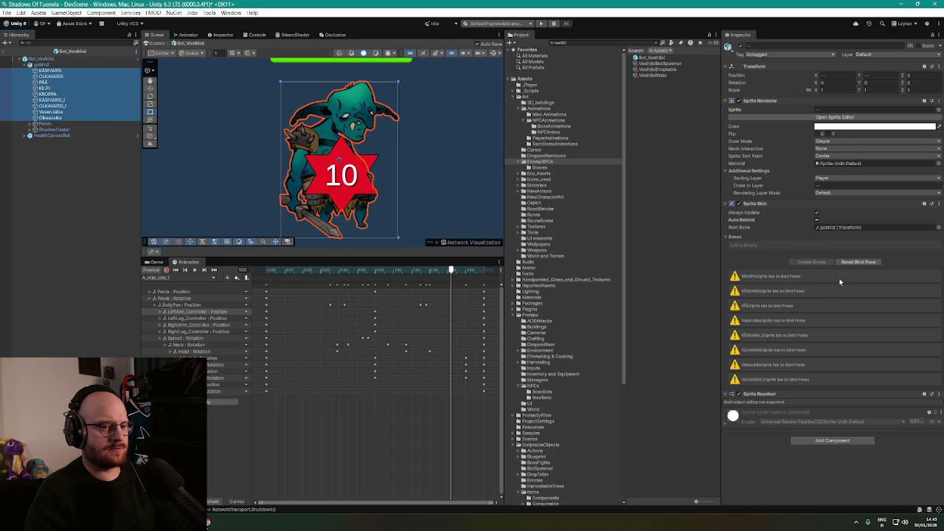
click(859, 264)
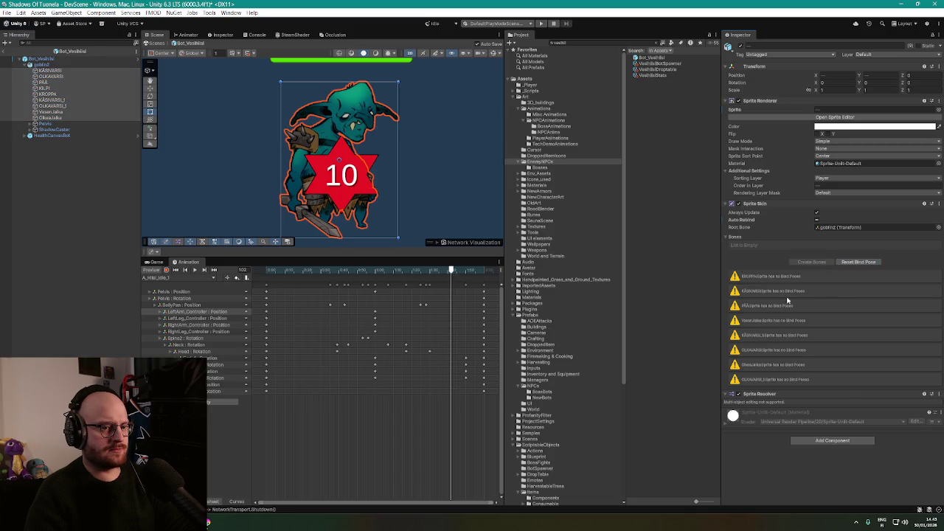
click(816, 220)
Inspect the OLKAVARSI, KROPPA and VasenJalka sprites and the Pelvis bone's IK solvers
click(46, 75)
click(44, 82)
click(44, 95)
click(50, 111)
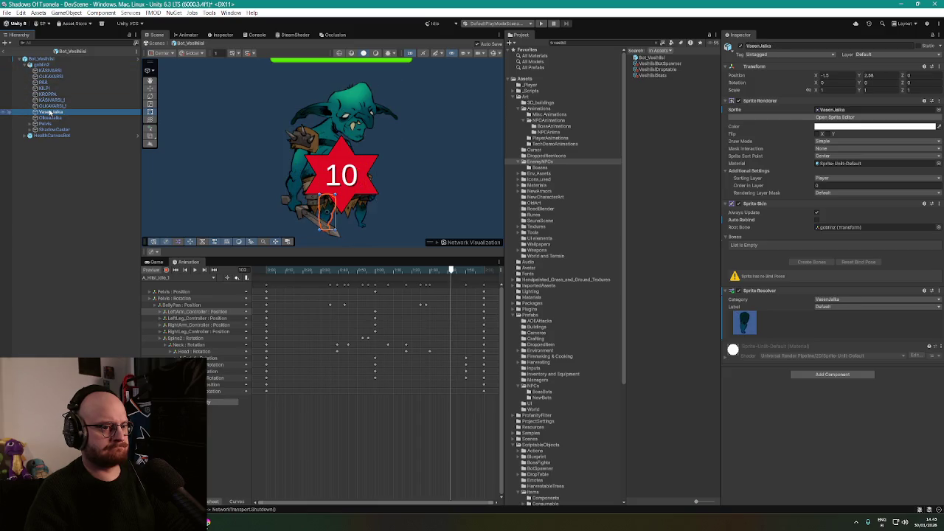
click(50, 123)
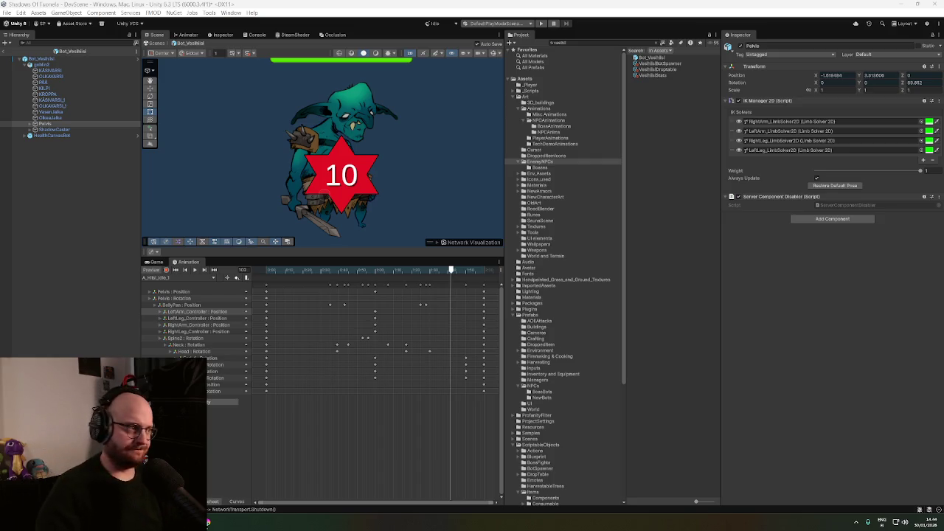
Inspect goblin2 and expand the KÄSIVARSI arm sprite's bone list
click(44, 65)
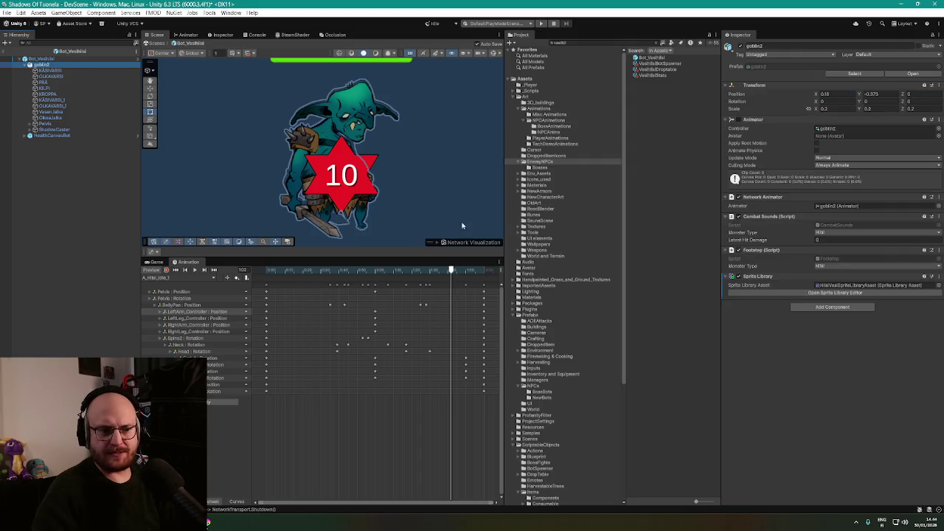
click(784, 353)
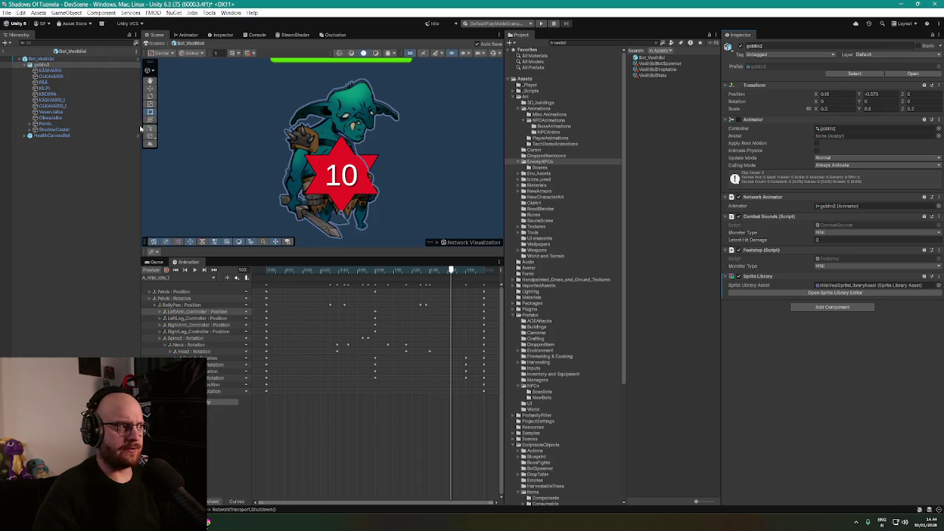
click(62, 71)
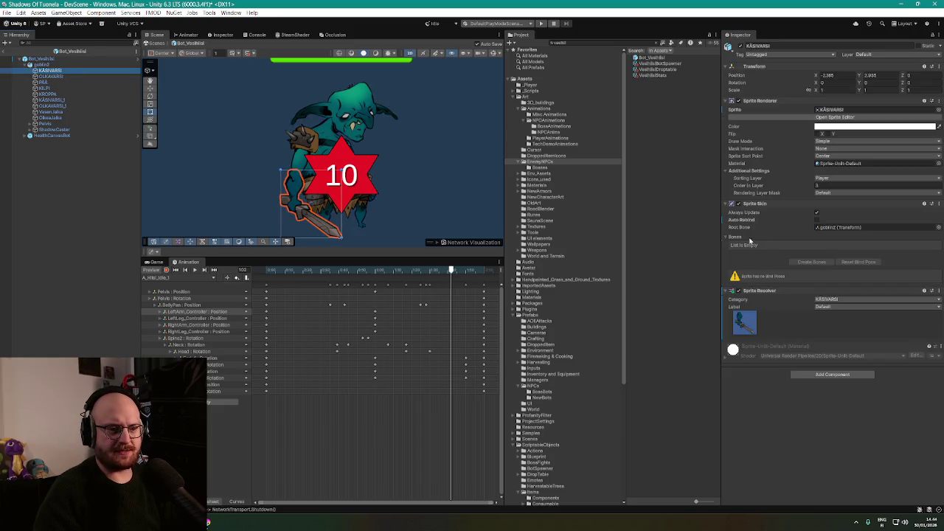
click(729, 239)
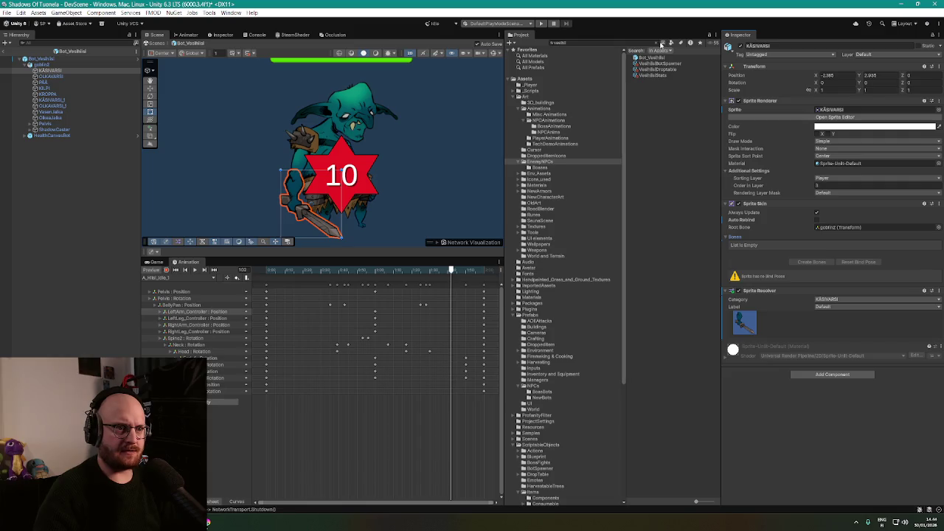
Clear the asset search and open Prefabs > NPCs > NewBots
click(656, 43)
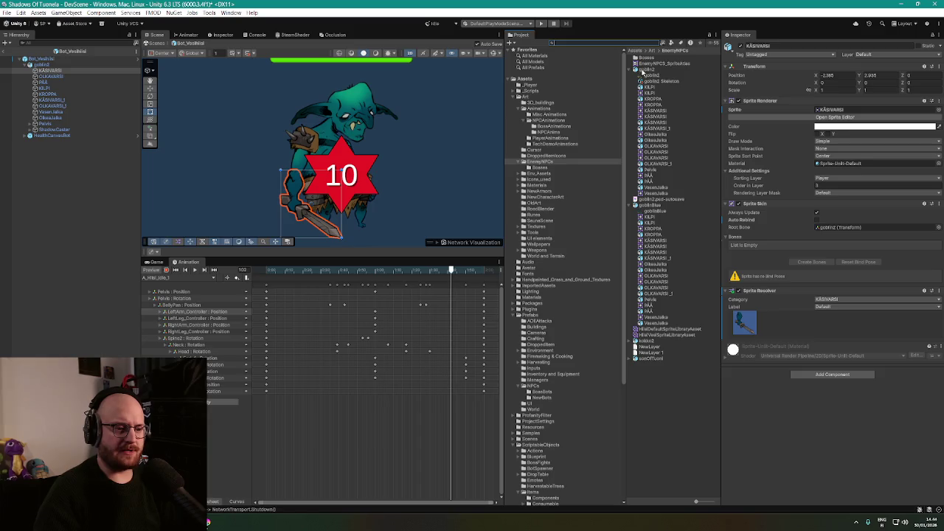
scroll(554, 346, down, 10)
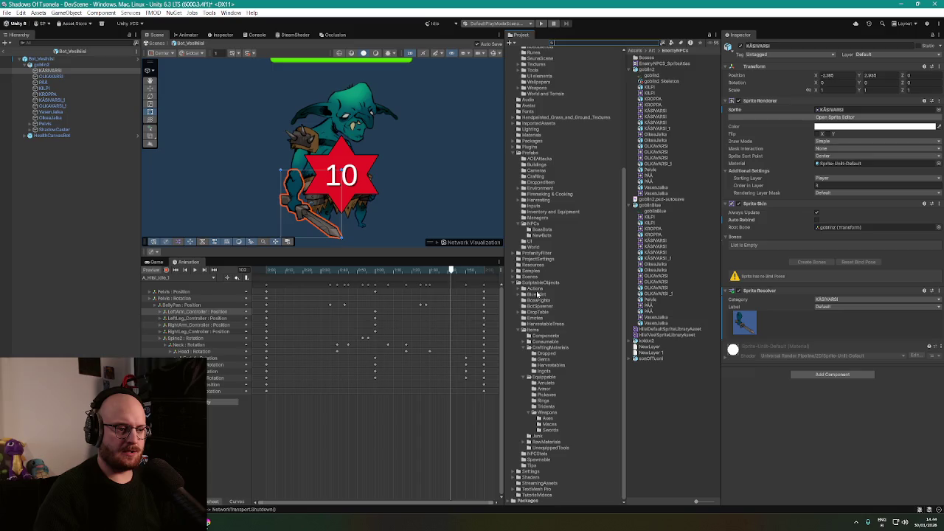
click(537, 225)
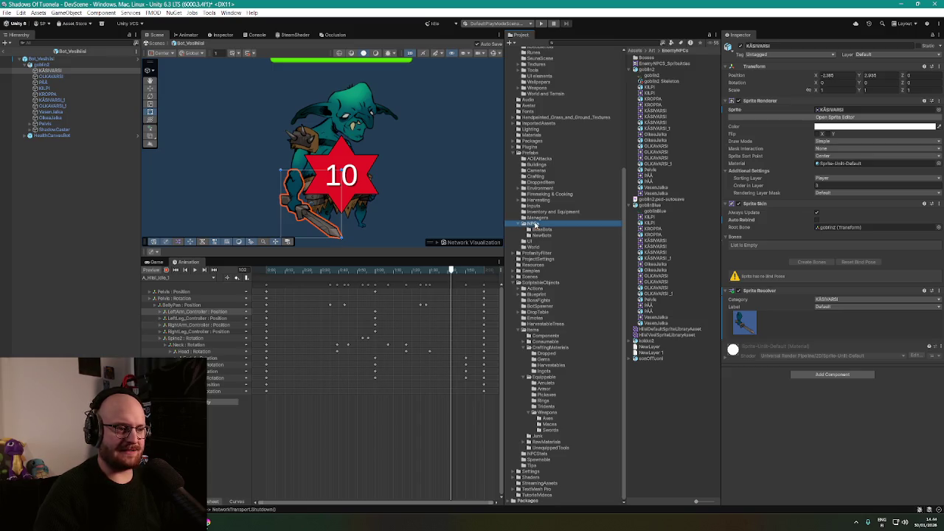
click(542, 235)
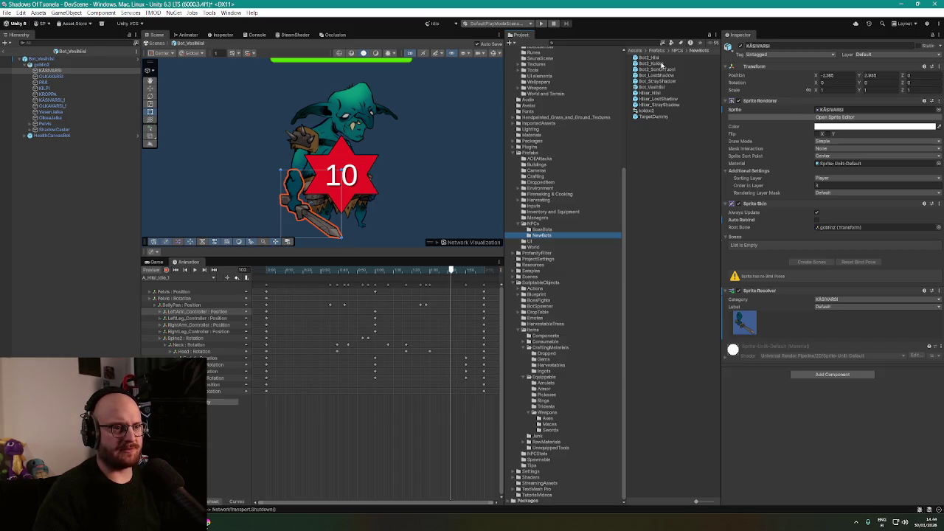
Place the Hiisi bot prefab in the scene and select its KÄSIVARSI arm part
mouse_move(659, 61)
mouse_down()
mouse_move(87, 236)
mouse_move(77, 207)
mouse_up()
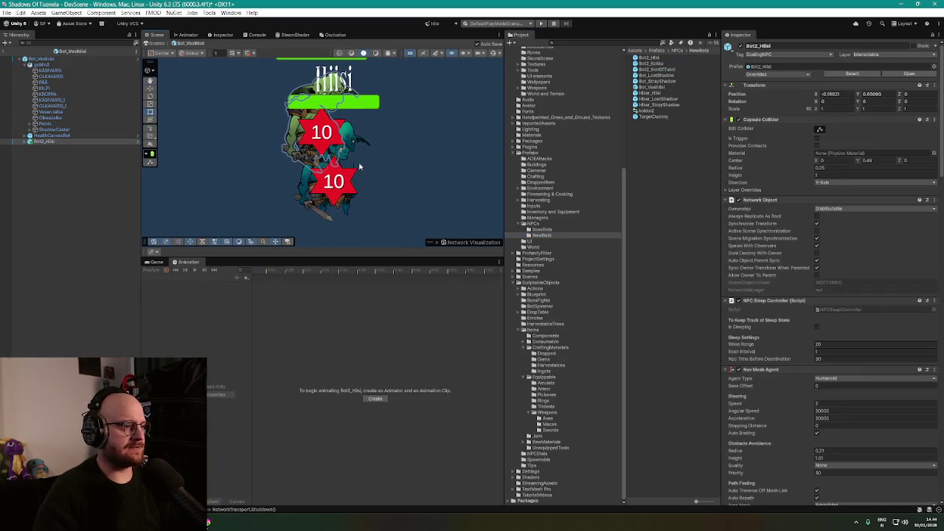
click(25, 143)
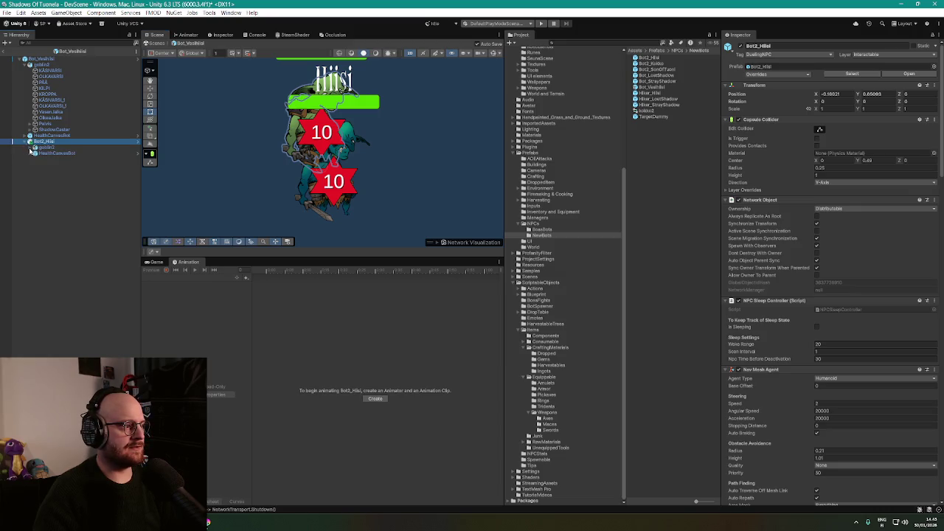
click(30, 142)
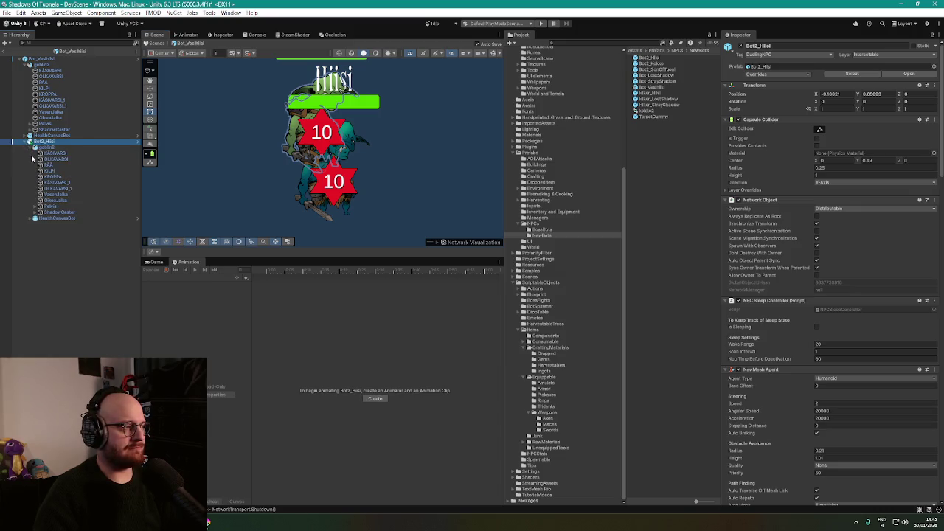
click(56, 154)
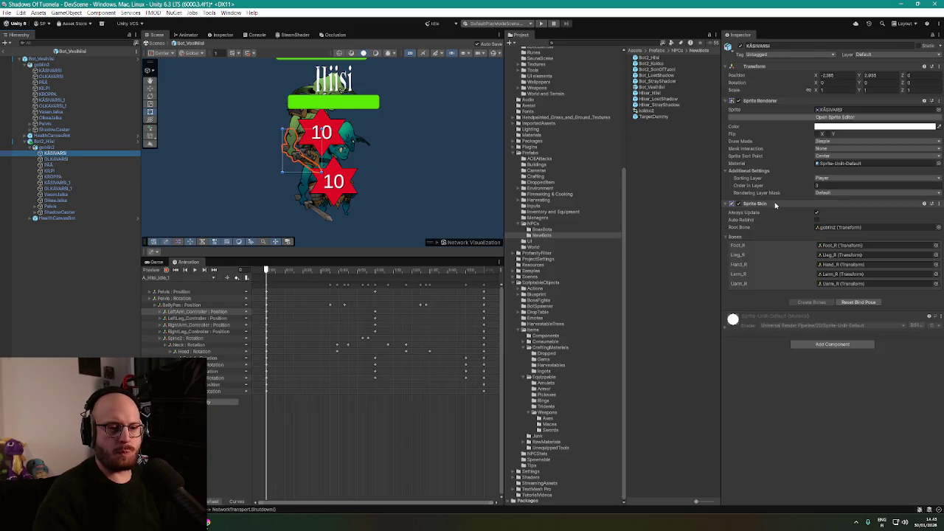
Review the Hiisi arm's Sprite Skin bone entries (Larm_R, Foot_R, Uarm_R)
click(846, 246)
click(846, 255)
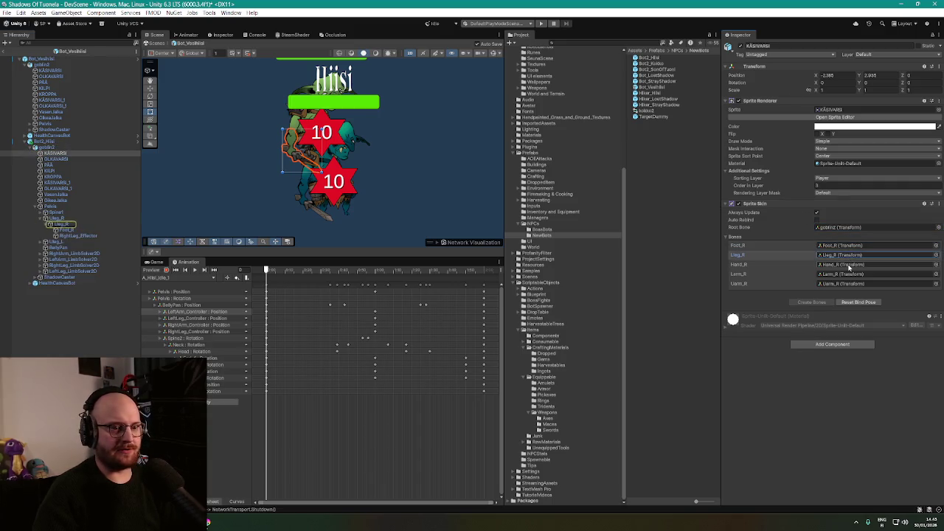
click(850, 265)
click(849, 274)
click(849, 284)
click(850, 275)
click(851, 265)
click(852, 256)
click(852, 246)
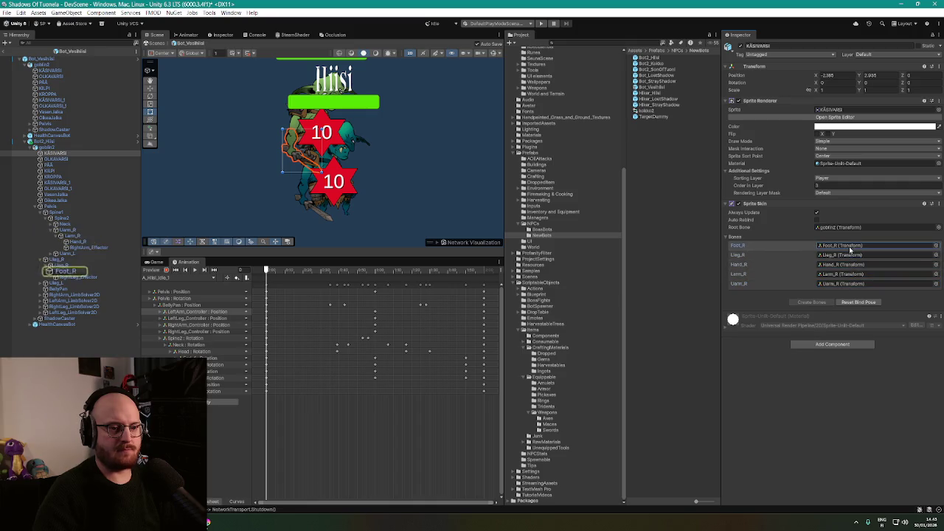
click(848, 227)
click(850, 256)
click(852, 265)
click(853, 275)
click(854, 284)
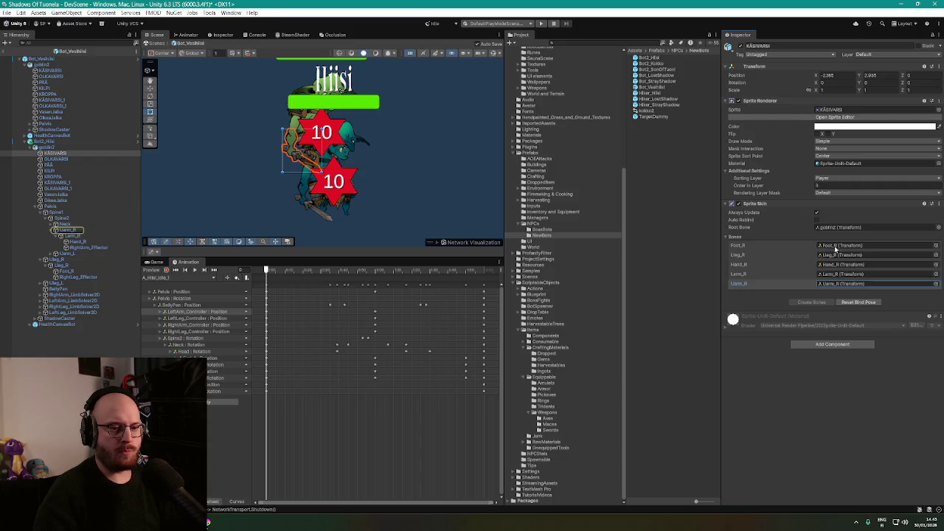
Copy the Hiisi arm's Sprite Skin and paste its values onto the teal KÄSIVARSI
right_click(786, 204)
click(821, 249)
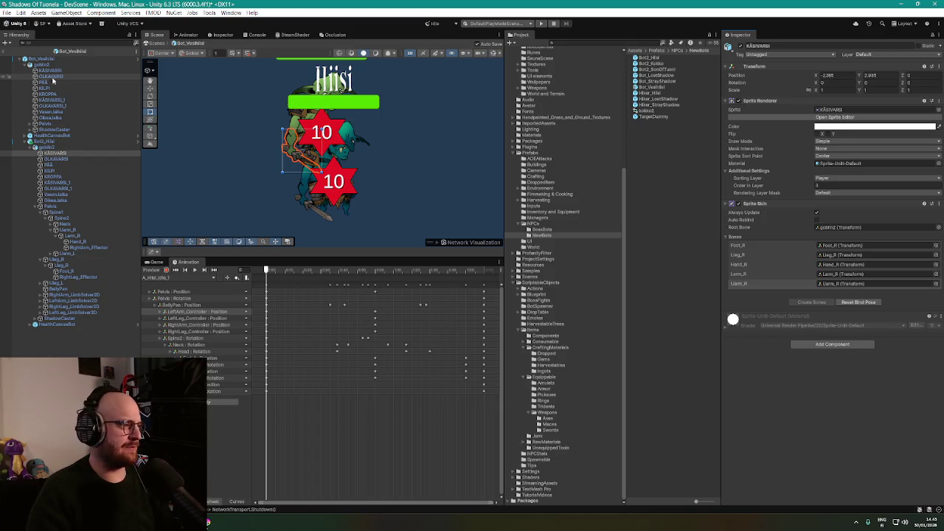
click(66, 71)
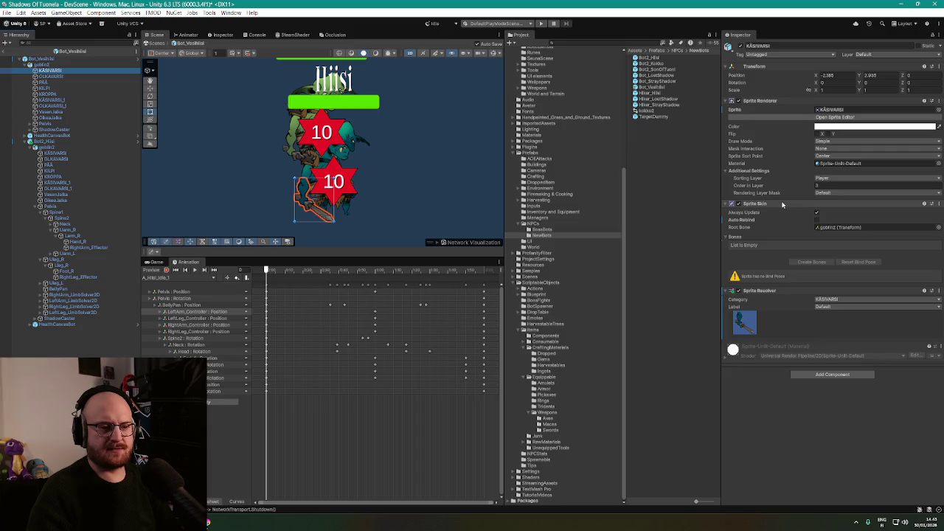
click(847, 228)
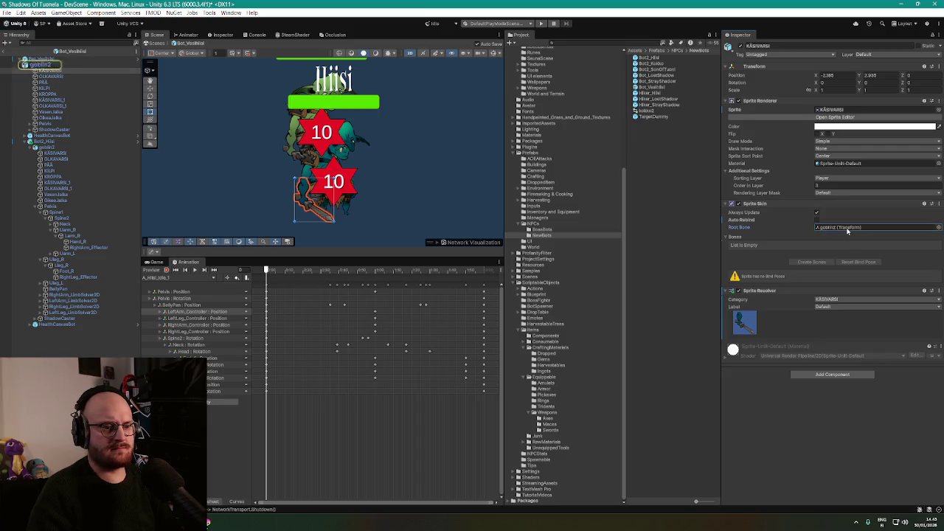
right_click(793, 207)
click(819, 275)
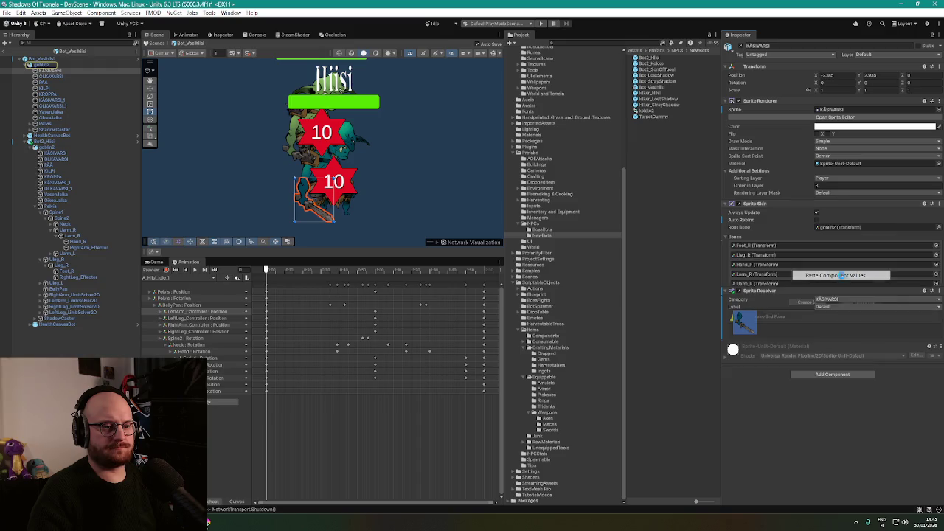
Review the pasted bone references, then make the teal goblin2 the arm's Root Bone
click(833, 228)
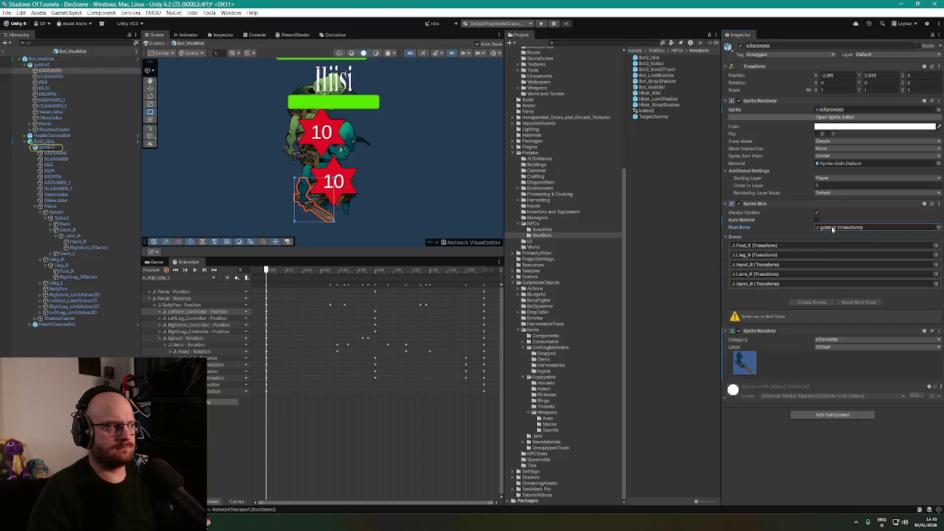
click(805, 246)
click(804, 256)
click(802, 265)
click(802, 274)
click(805, 284)
click(806, 275)
click(807, 265)
click(809, 255)
click(810, 246)
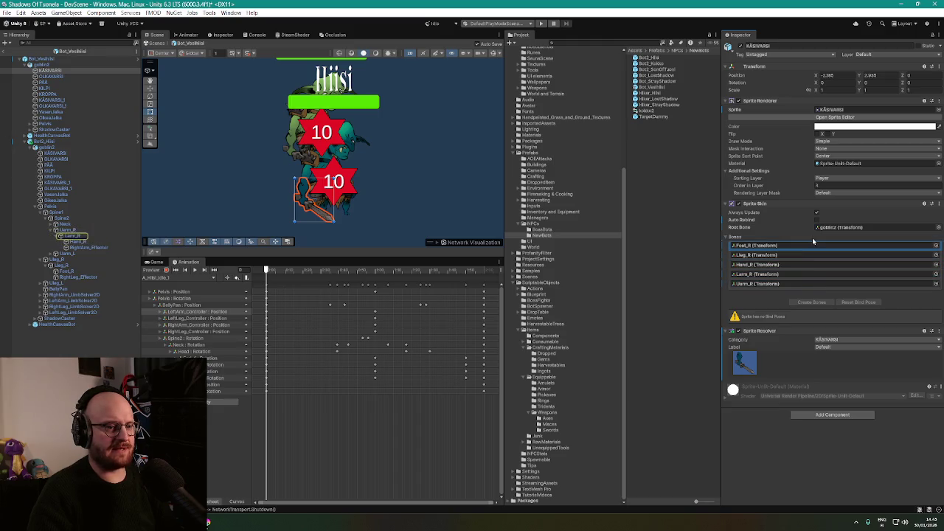
click(841, 229)
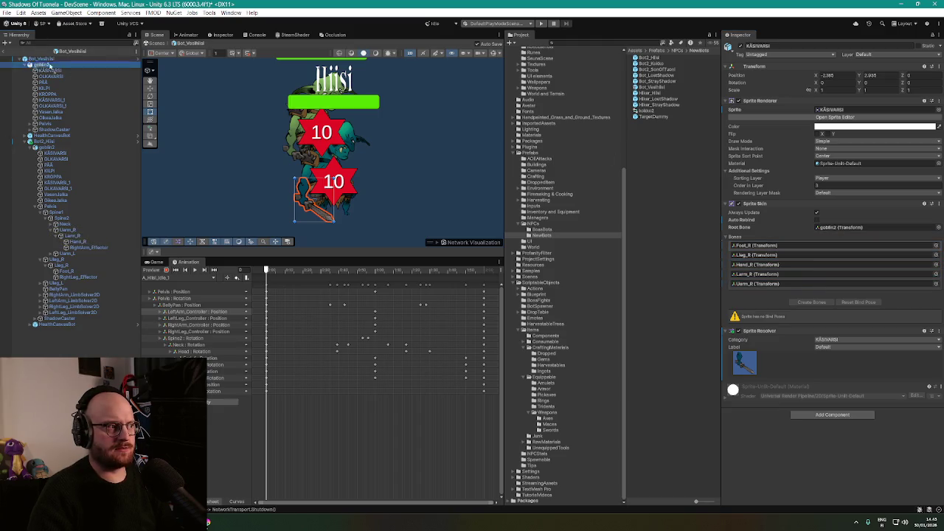
drag(853, 231, 833, 228)
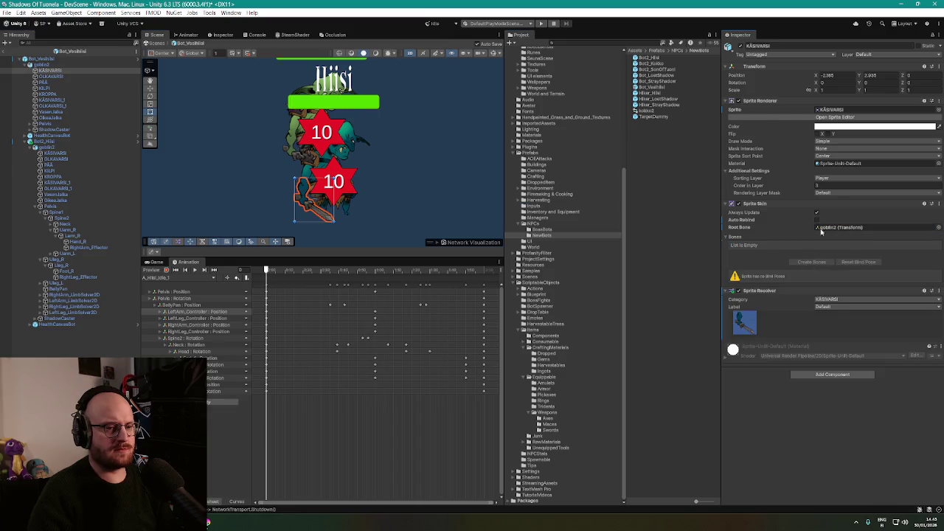
Inspect teal goblin2's Animator and Sprite Library, then select the goblinBlue PSD in Art > EnemyNPCs
click(44, 66)
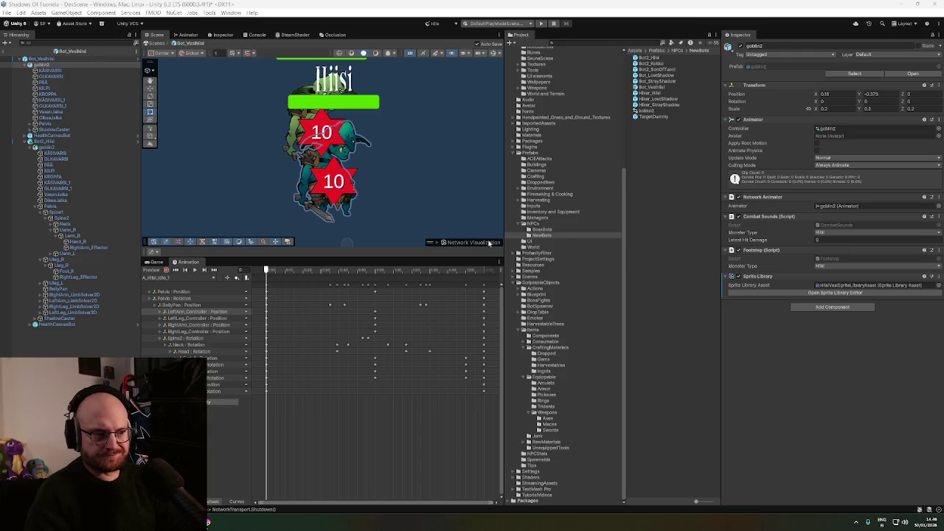
scroll(546, 167, up, 4)
scroll(548, 177, up, 2)
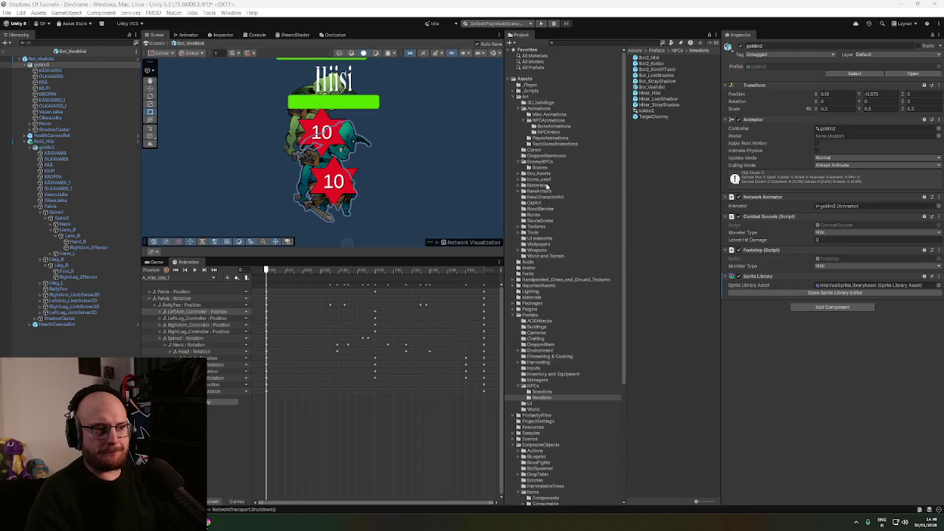
click(543, 162)
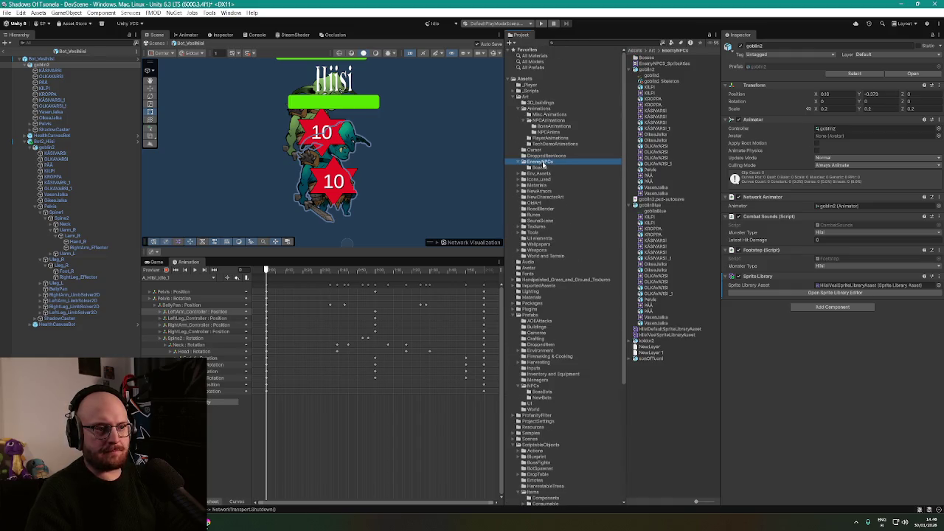
click(656, 206)
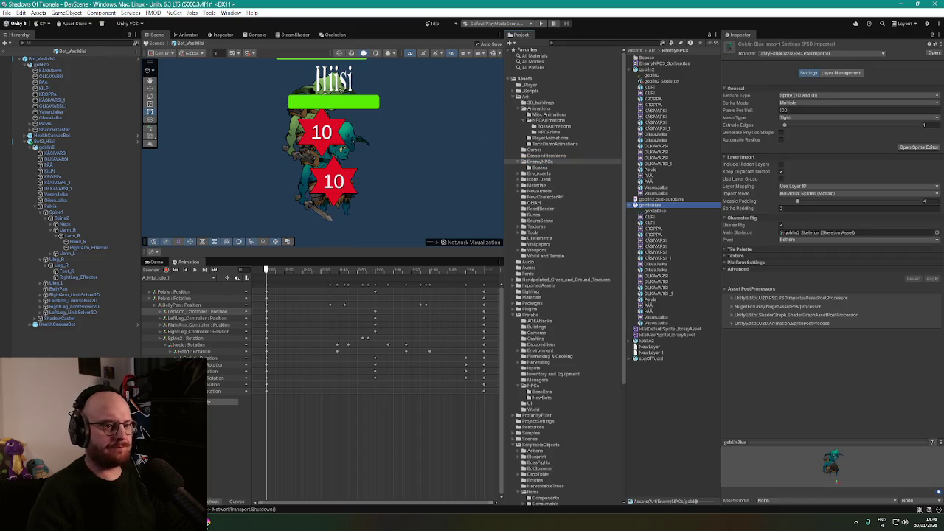
Snip a screenshot of goblinBlue's Character Rig import settings, then reselect the teal KÄSIVARSI
key(super+shift+s)
drag(713, 211, 943, 273)
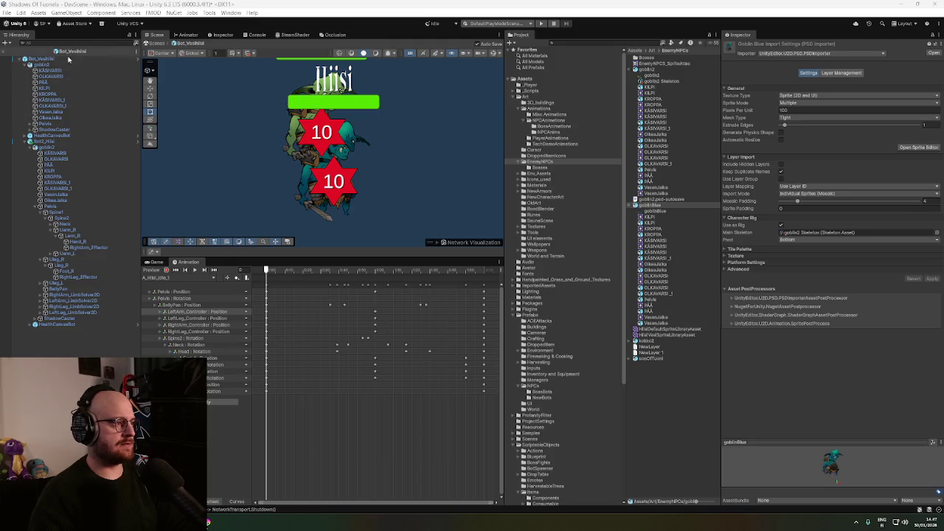
click(50, 70)
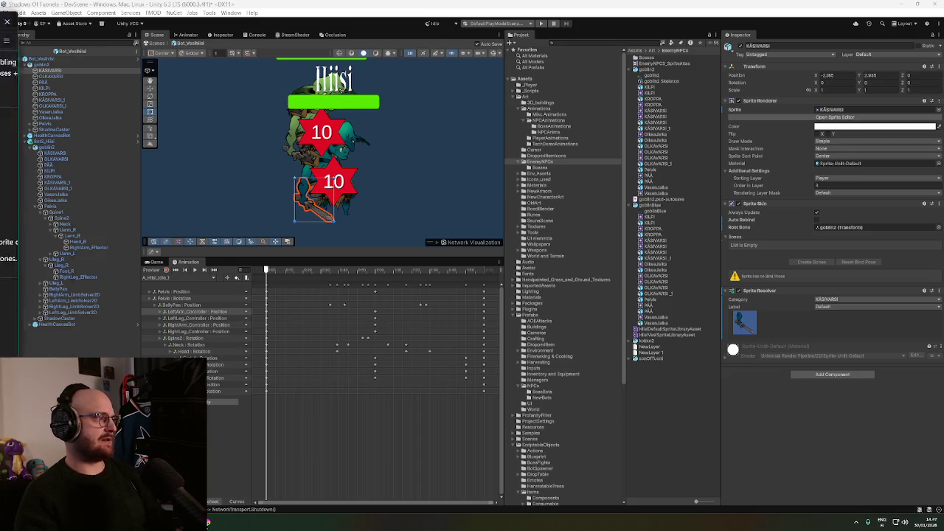
Read ChatGPT's explanation about the NPC PSD's vertices, weights and bind poses
key(alt+Tab)
drag(307, 116, 521, 133)
click(405, 132)
drag(405, 133, 537, 133)
click(522, 164)
scroll(467, 175, down, 1)
double_click(354, 139)
double_click(344, 154)
click(344, 155)
drag(322, 166, 374, 166)
scroll(332, 177, down, 1)
click(274, 186)
scroll(277, 184, down, 1)
drag(308, 145, 443, 144)
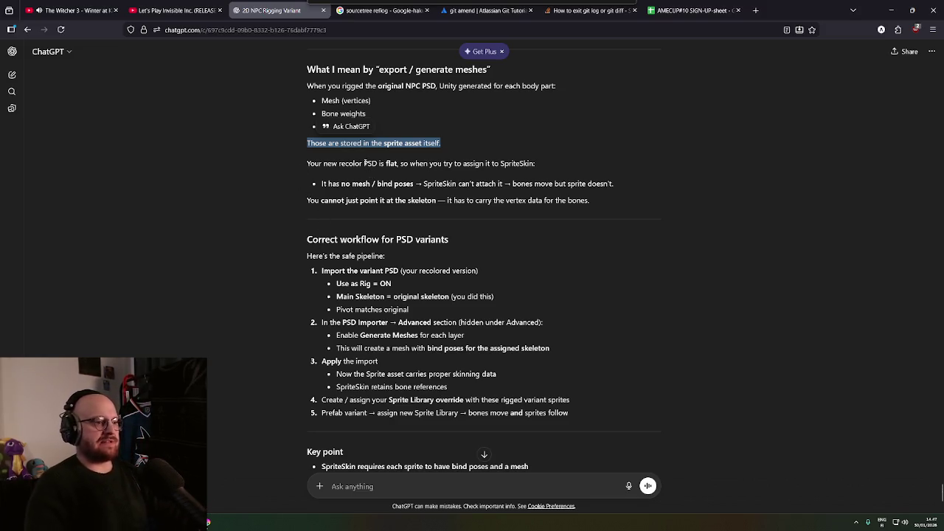
click(362, 165)
scroll(325, 177, down, 1)
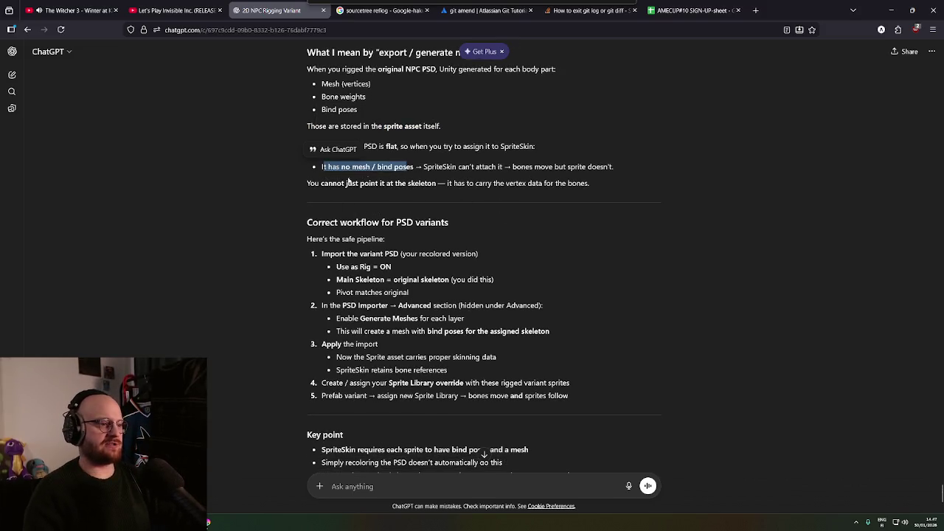
scroll(327, 185, down, 2)
Read the variant-PSD import step and quote 'Skeleton' from Main Skeleton as a follow-up
middle_click(276, 209)
middle_click(259, 220)
drag(315, 121, 436, 120)
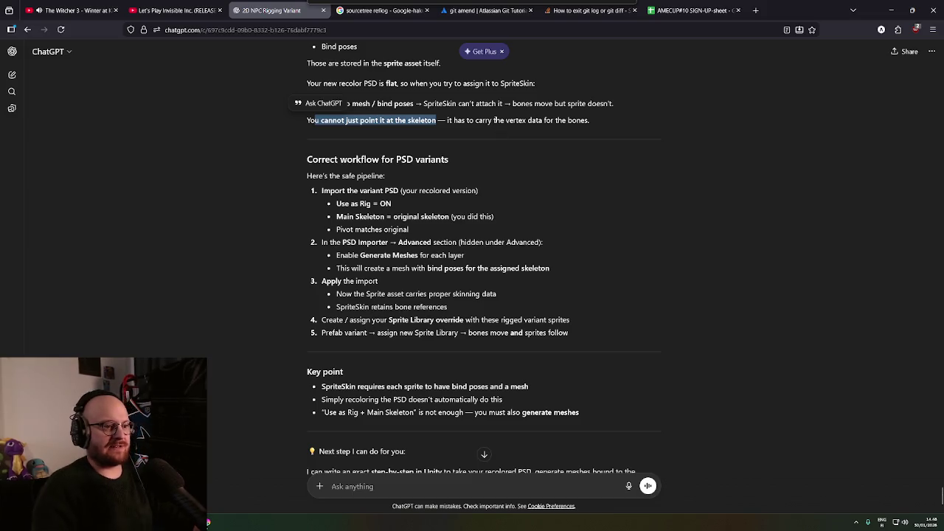
middle_click(263, 154)
mouse_move(307, 116)
mouse_down()
mouse_move(369, 116)
mouse_move(385, 133)
mouse_up()
middle_click(405, 149)
click(436, 134)
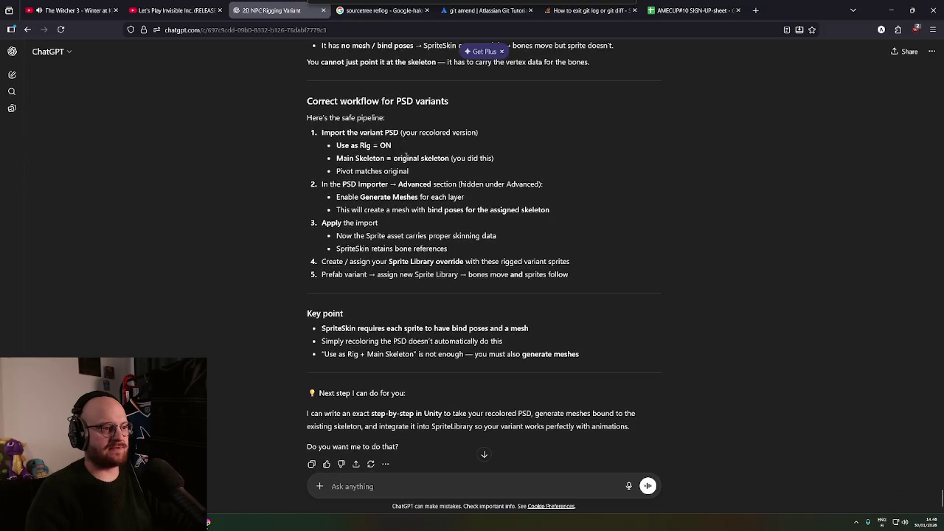
triple_click(375, 134)
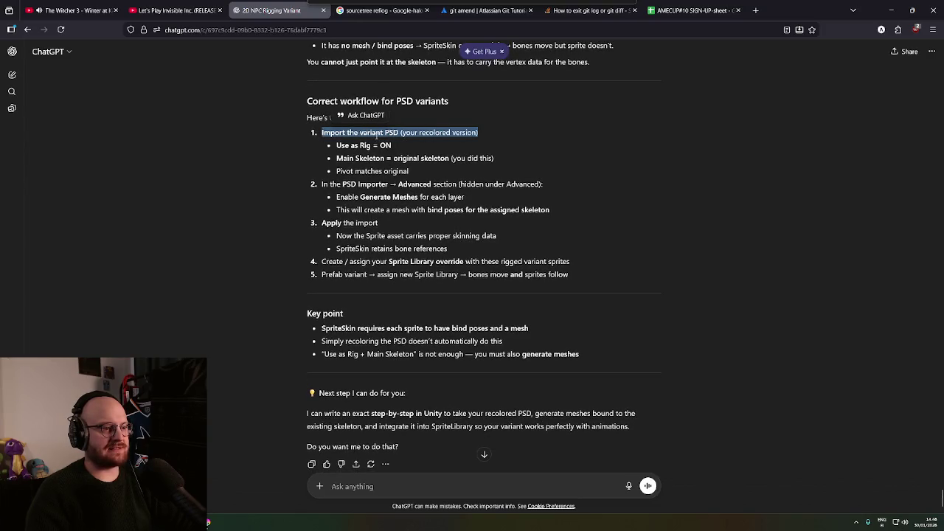
double_click(369, 158)
click(377, 141)
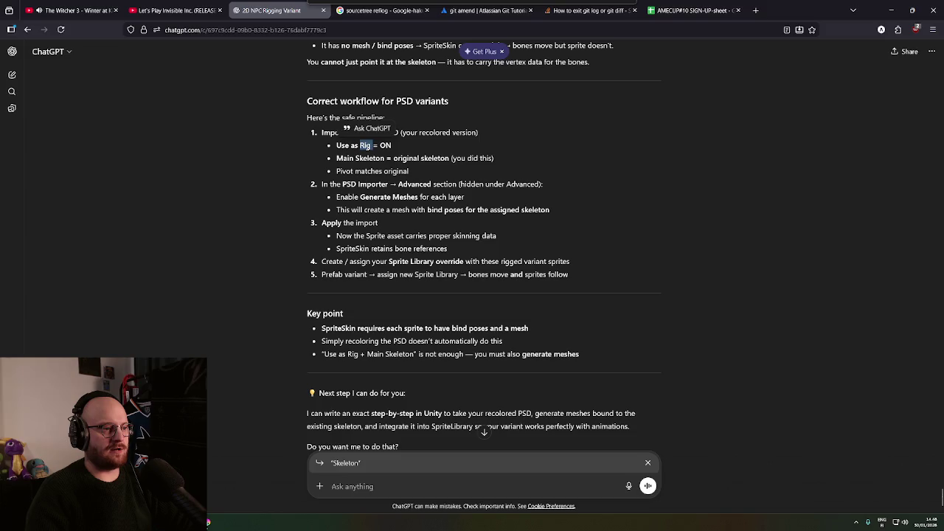
triple_click(384, 158)
click(434, 180)
Read the Pivot and advanced PSD importer steps, then minimize the browser
scroll(434, 188, down, 1)
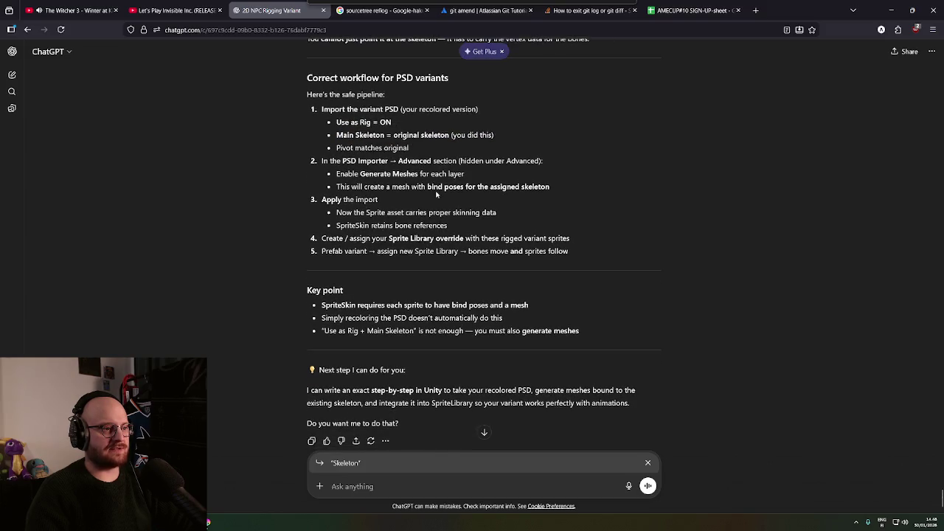
triple_click(371, 148)
click(378, 162)
scroll(378, 162, down, 1)
triple_click(378, 152)
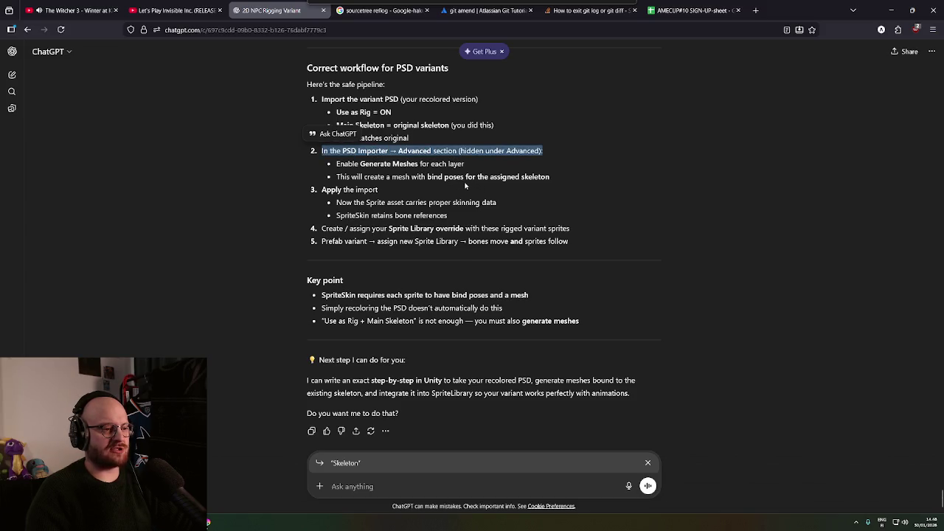
click(465, 186)
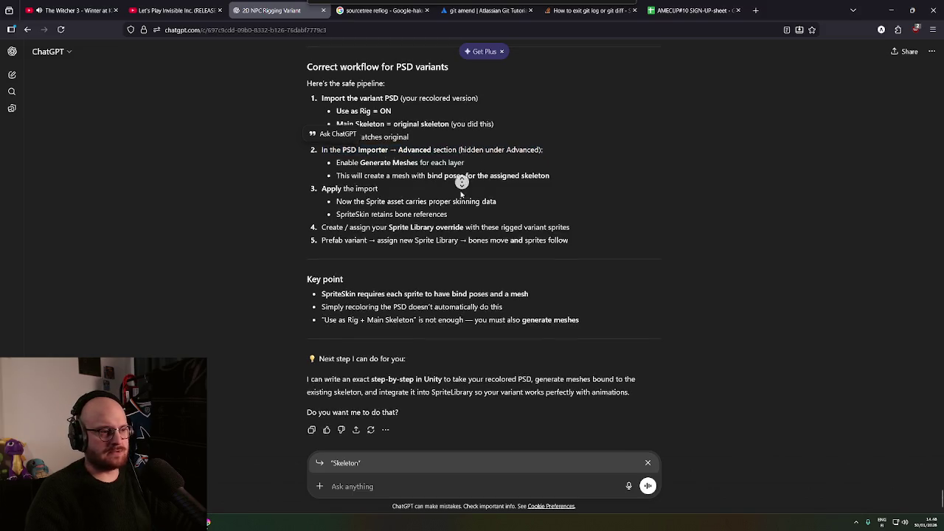
scroll(455, 196, down, 1)
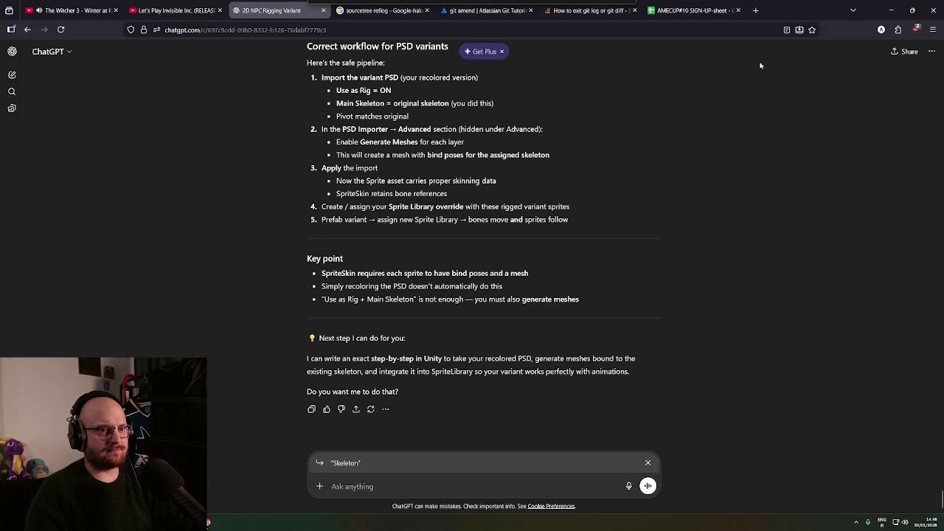
click(891, 10)
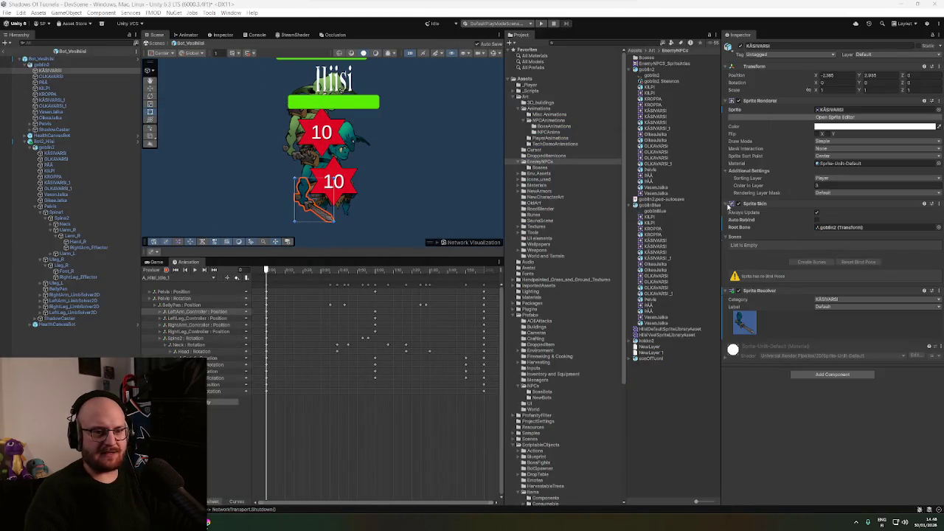
Show goblinBlue's import settings with Advanced expanded, keep PSDImporter, and screenshot the Inspector
click(653, 206)
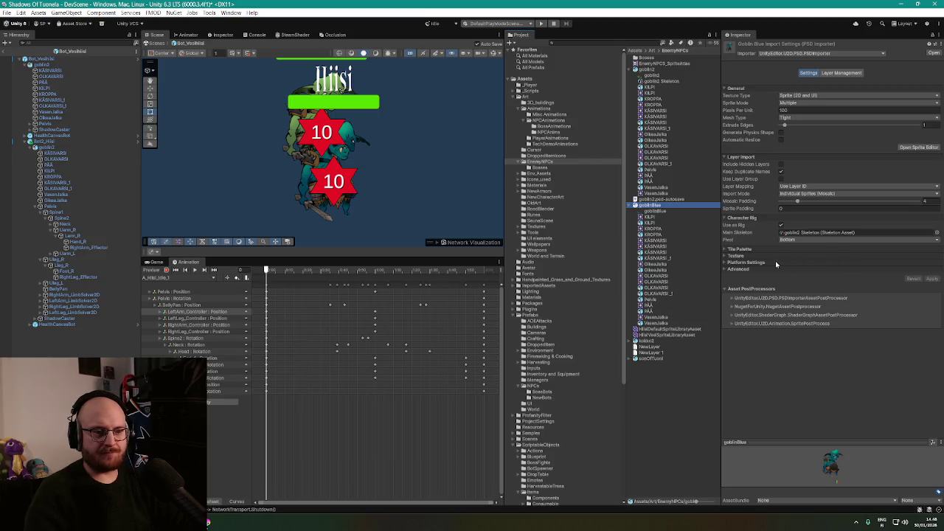
click(727, 270)
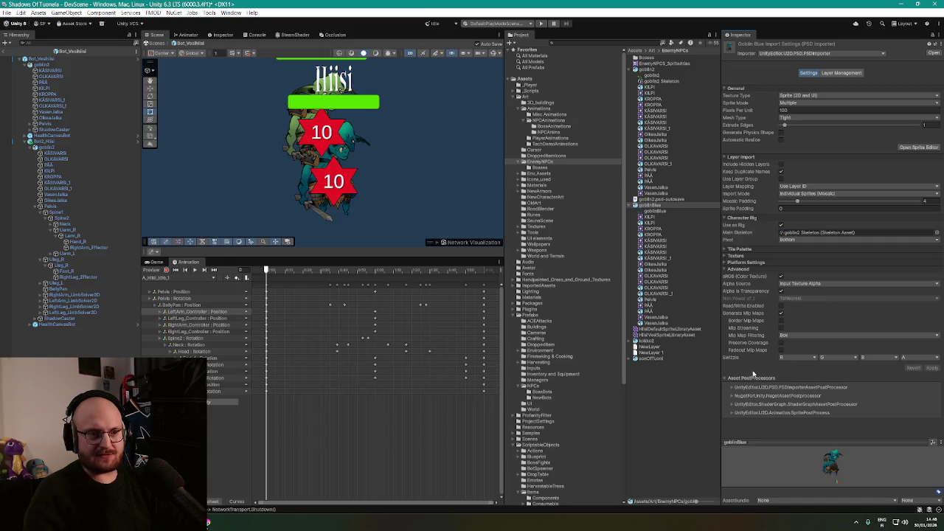
click(868, 57)
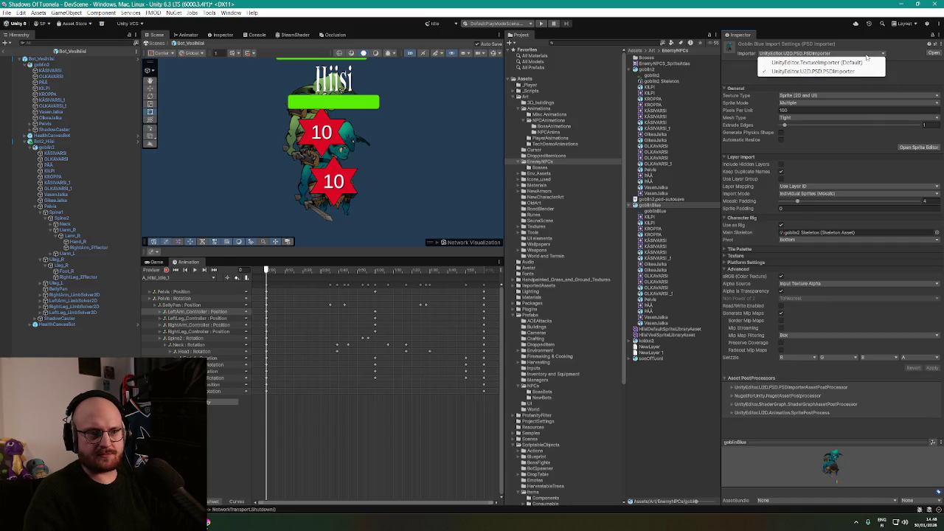
click(841, 7)
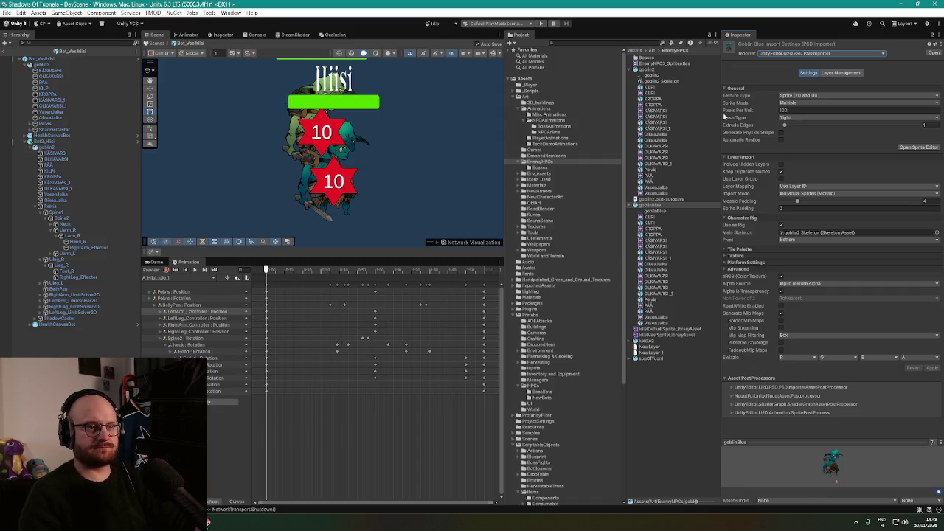
key(super+shift+s)
mouse_move(720, 30)
mouse_down()
mouse_move(925, 373)
mouse_move(942, 383)
mouse_move(941, 442)
mouse_up()
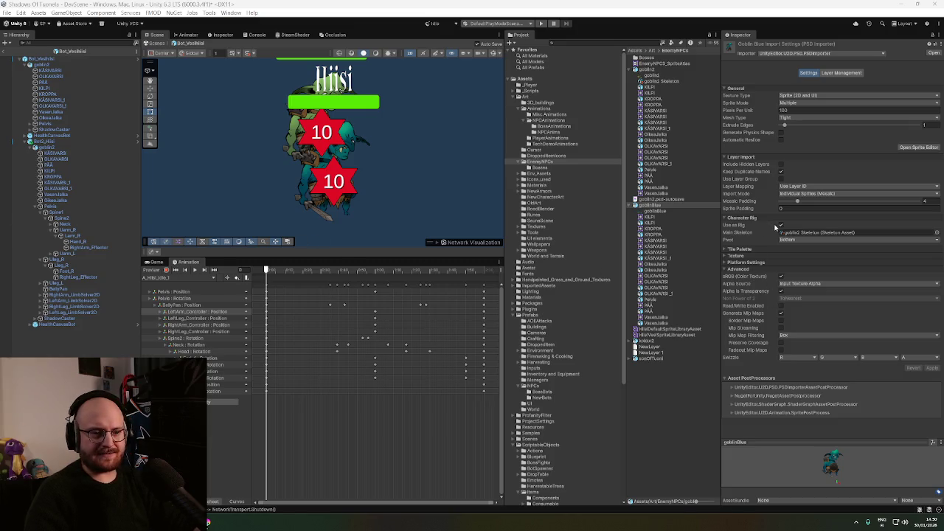
Reimport goblinBlue with Use as Rig unchecked, then select Bot2_Hiisi
click(780, 225)
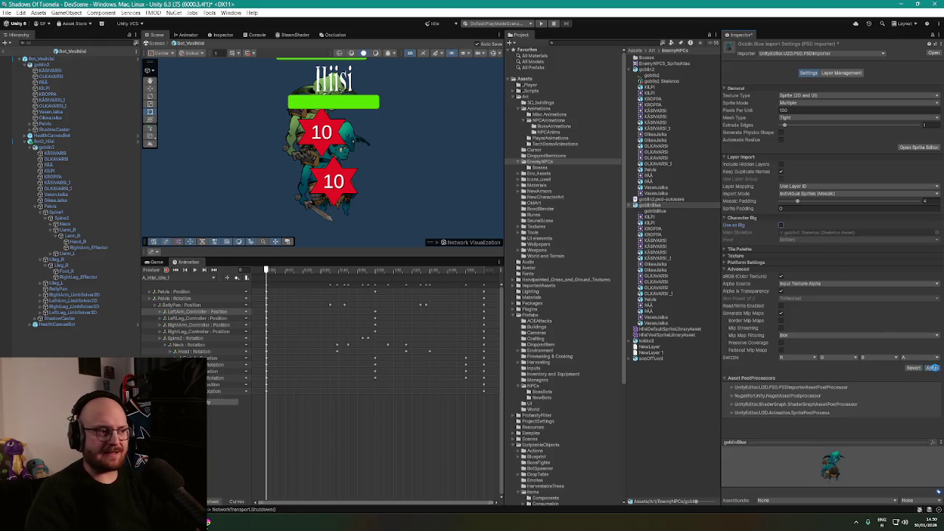
click(934, 367)
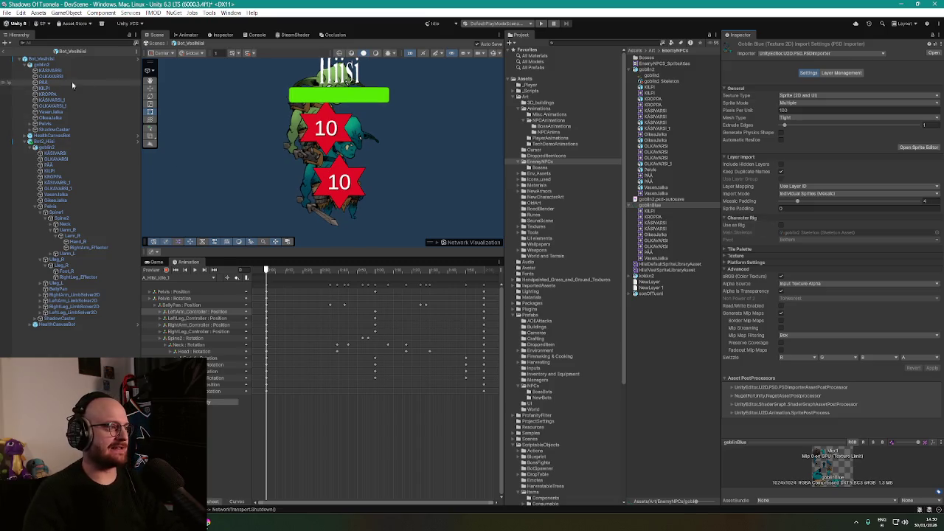
click(49, 142)
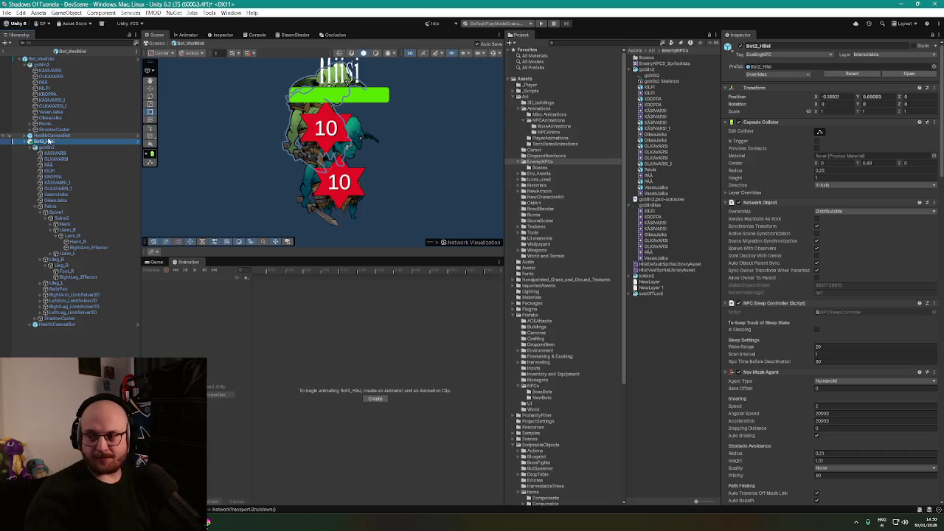
Delete Bot2_Hiisi and inspect goblin2's KÄSIVARSI, KILPI and OLKAVARSI_1 parts
click(49, 144)
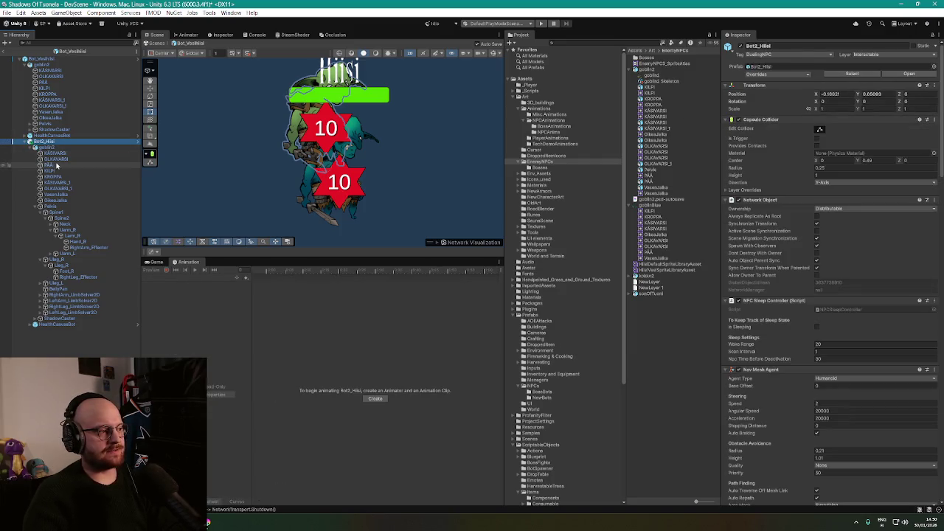
key(Delete)
click(49, 71)
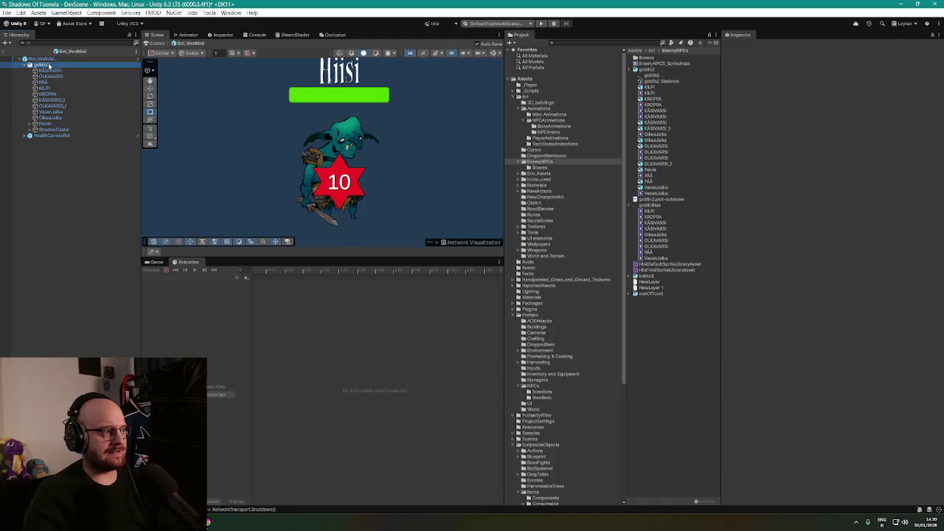
click(44, 88)
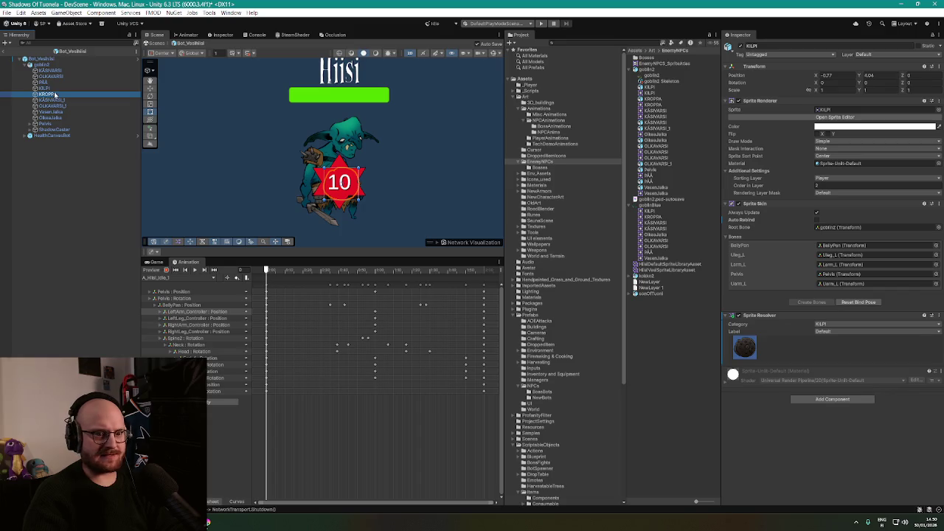
click(51, 106)
Review the leg, torso and arm parts and goblin2's animator and sprite library, then delete goblin2
click(52, 116)
click(48, 93)
click(53, 70)
click(56, 66)
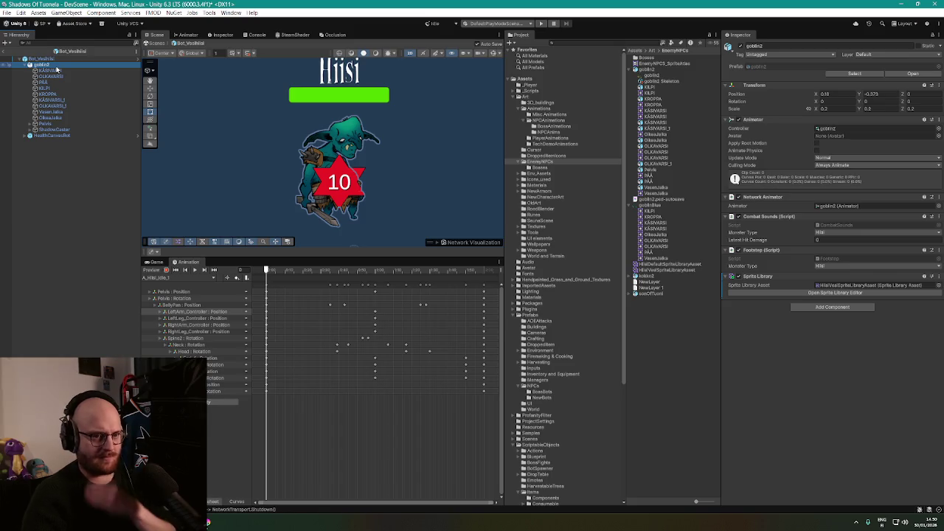
click(53, 71)
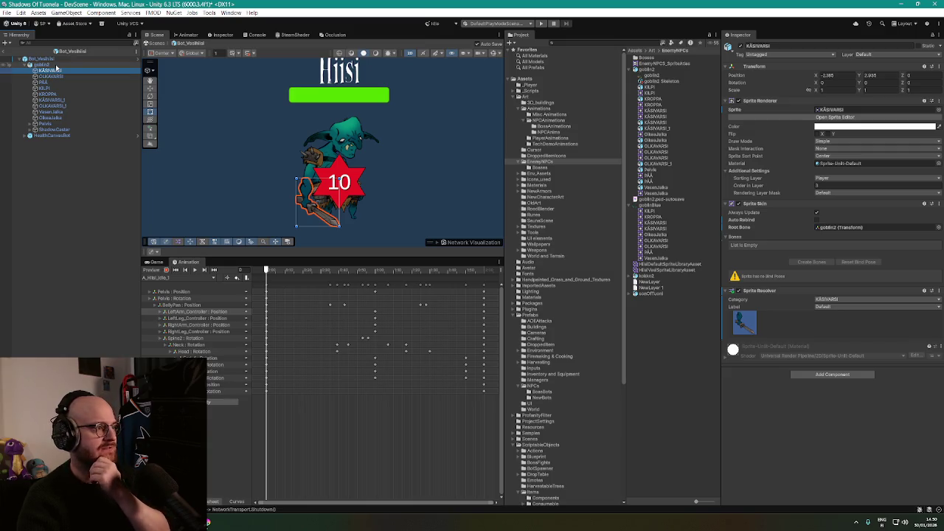
click(56, 66)
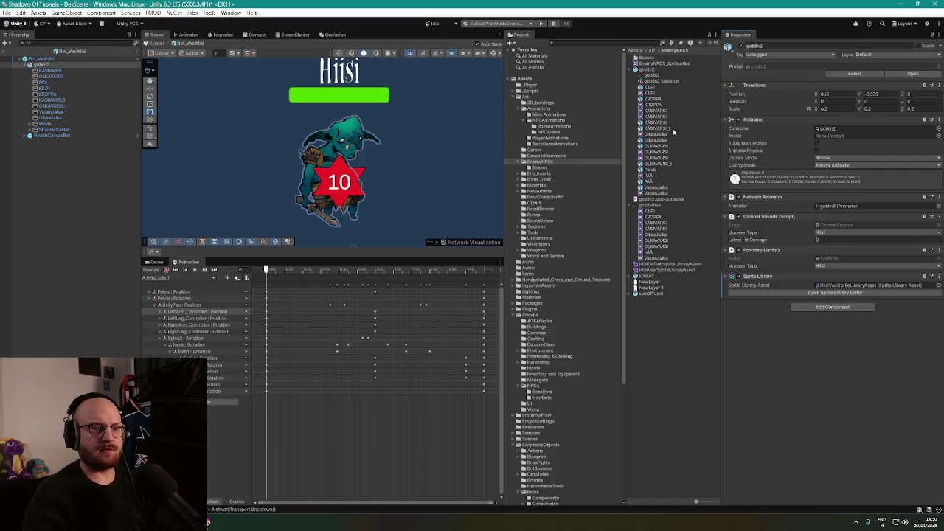
key(Delete)
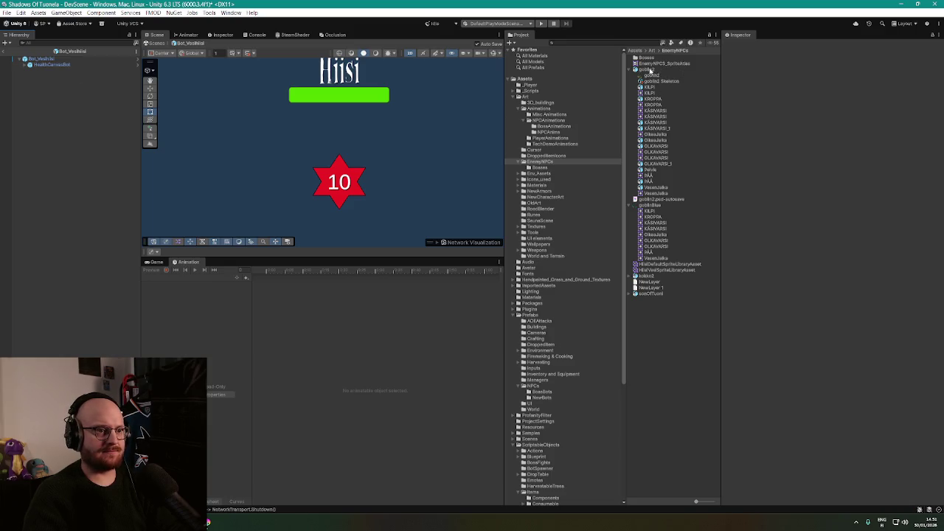
Restore goblin2, set its position to X 0, Y 0, then delete it again
key(ctrl+z)
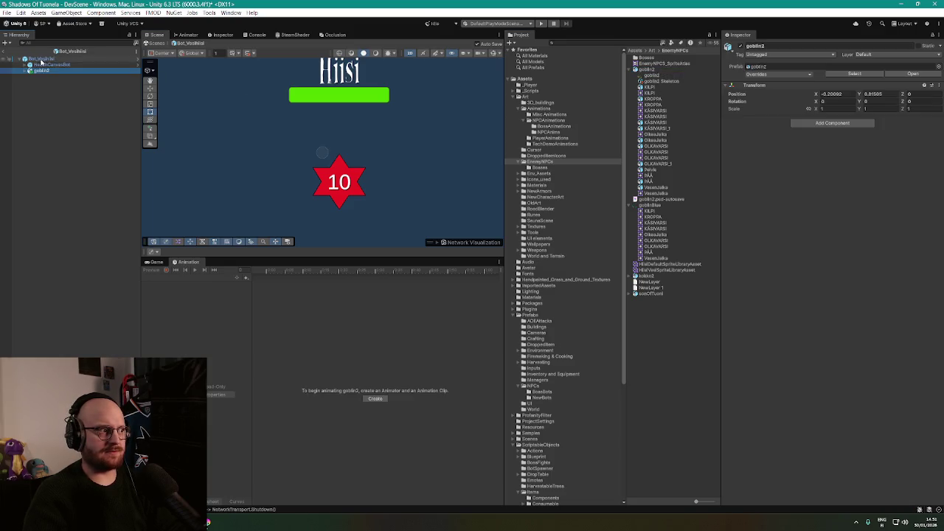
click(46, 64)
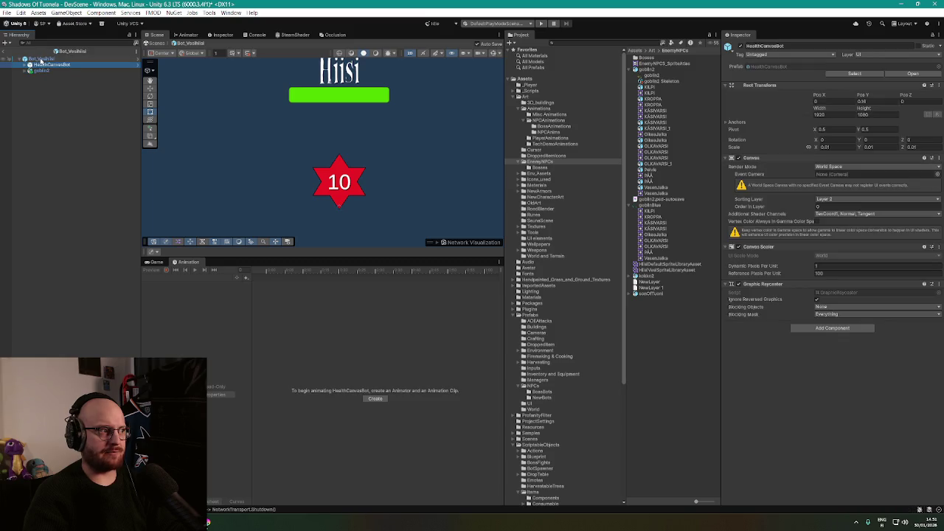
click(40, 70)
click(842, 94)
text(0)
key(Tab)
text(0)
scroll(384, 123, down, 4)
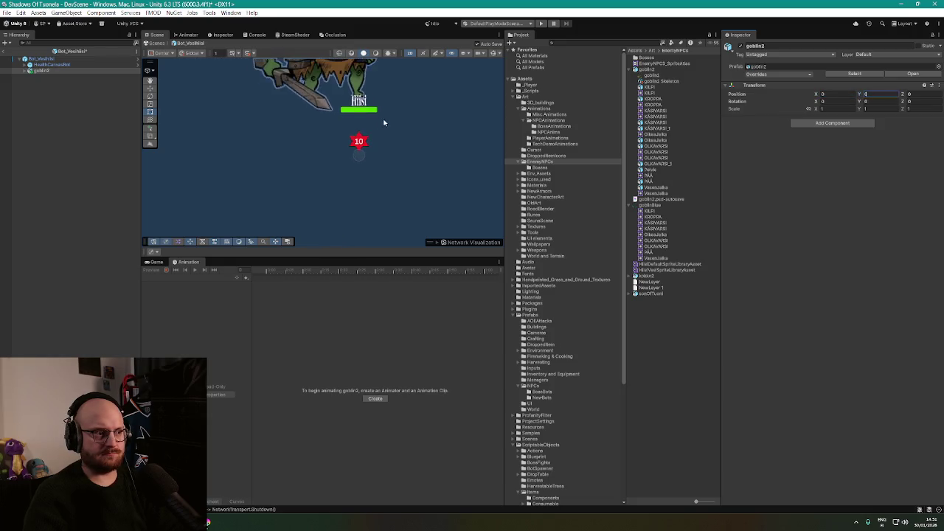
key(Return)
scroll(376, 118, down, 2)
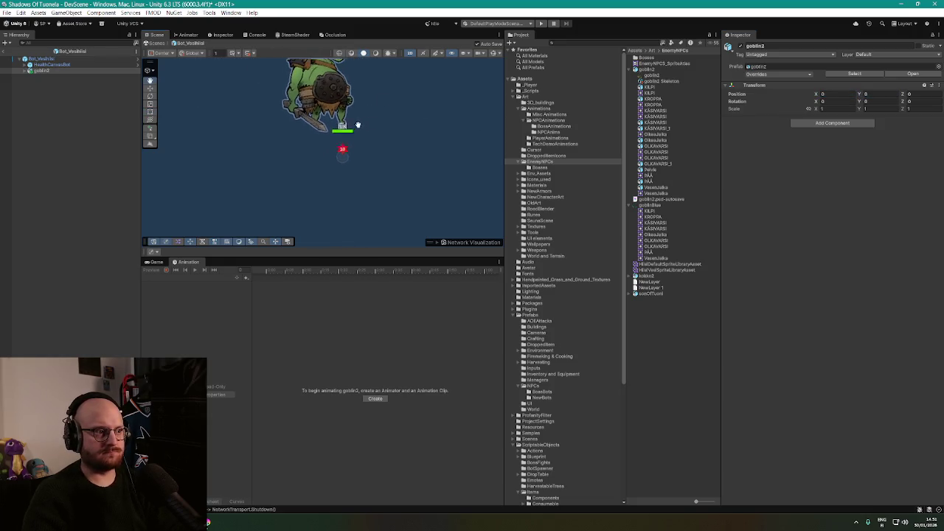
key(Delete)
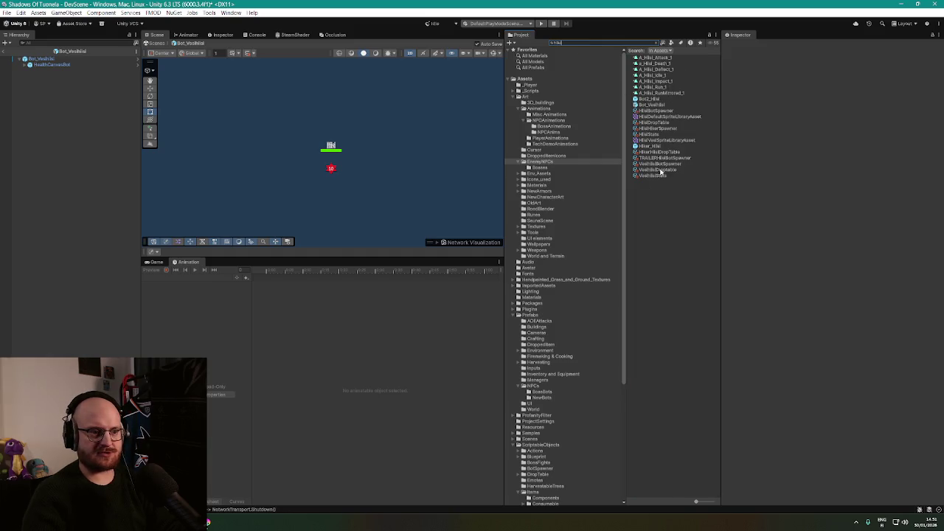
Place a Bot2_Hiisi prefab at position 0, 0, then delete and undo those changes
drag(649, 99, 44, 70)
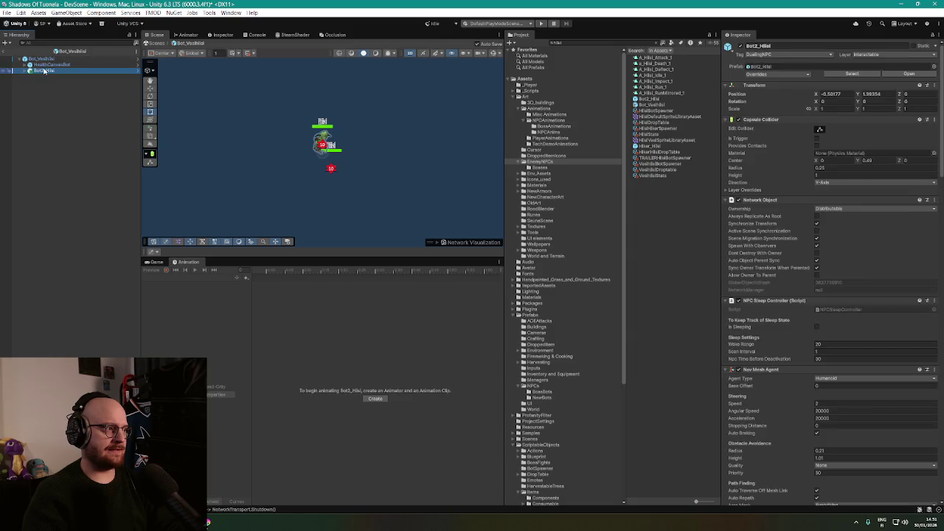
key(f)
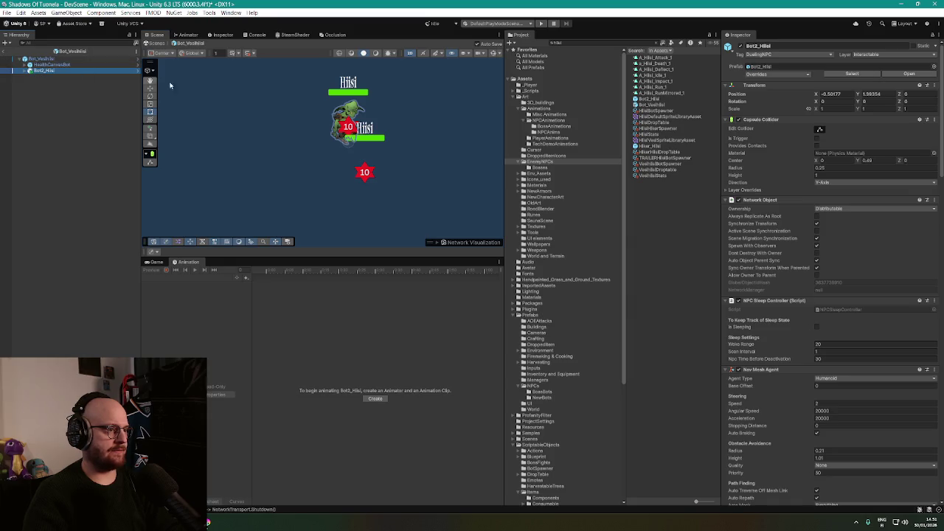
click(834, 93)
text(0)
key(Tab)
text(0)
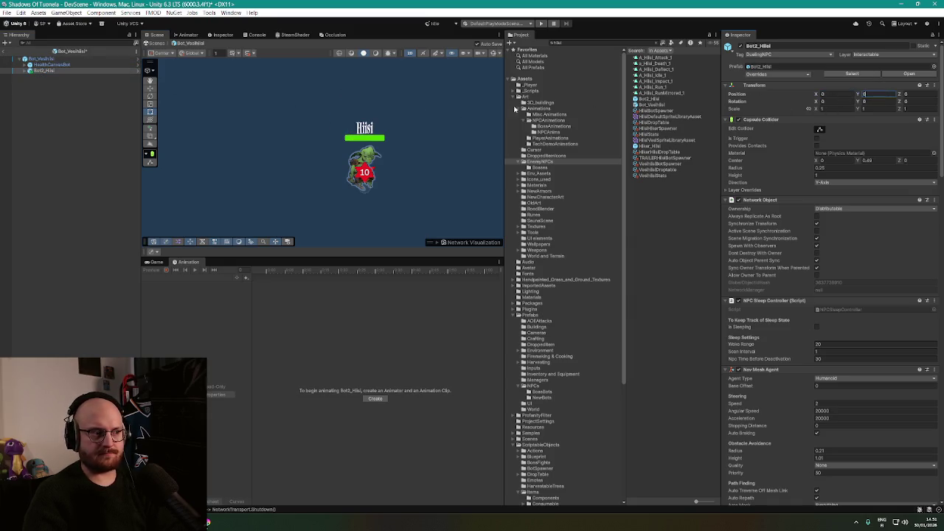
key(Return)
scroll(826, 295, down, 10)
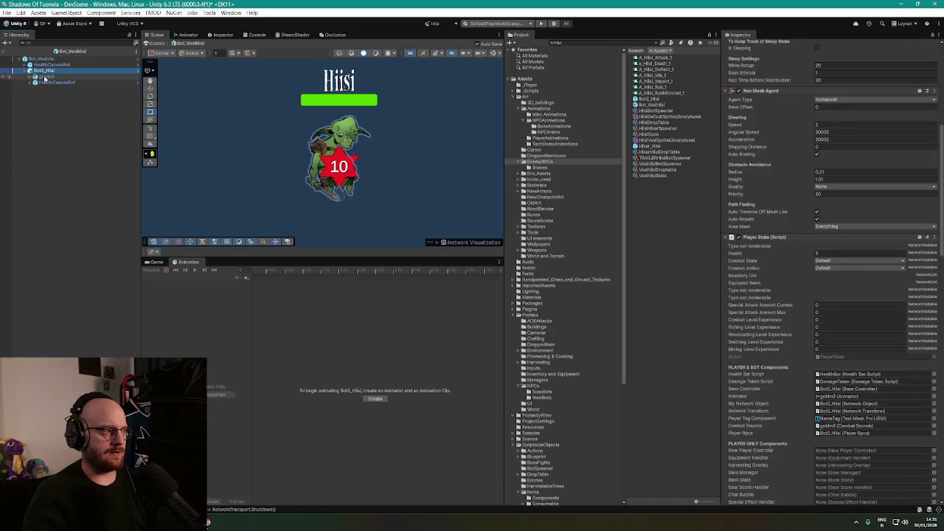
key(Delete)
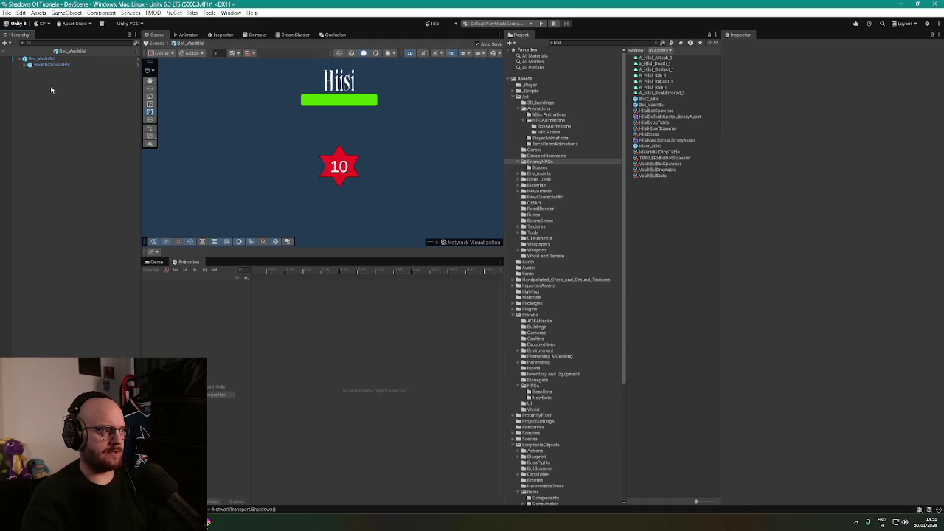
key(ctrl+z)
key(ctrl+z)
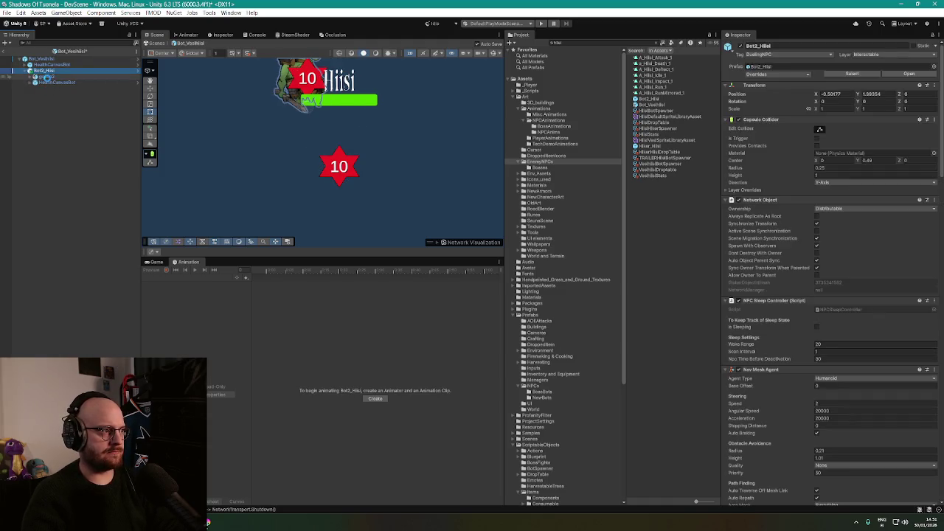
key(ctrl+z)
key(ctrl+z)
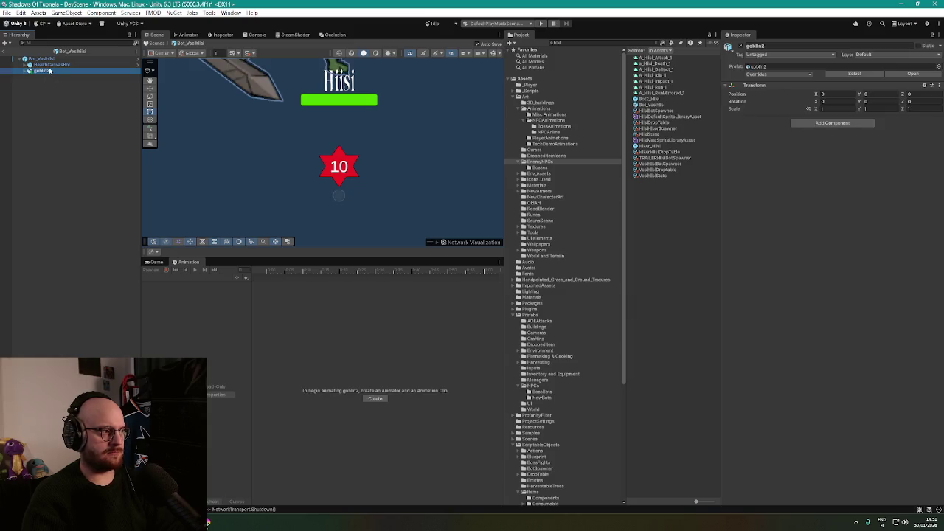
key(ctrl+z)
Place a fresh Bot2_Hiisi prefab in the scene and expand it to reach goblin2
drag(650, 101, 56, 77)
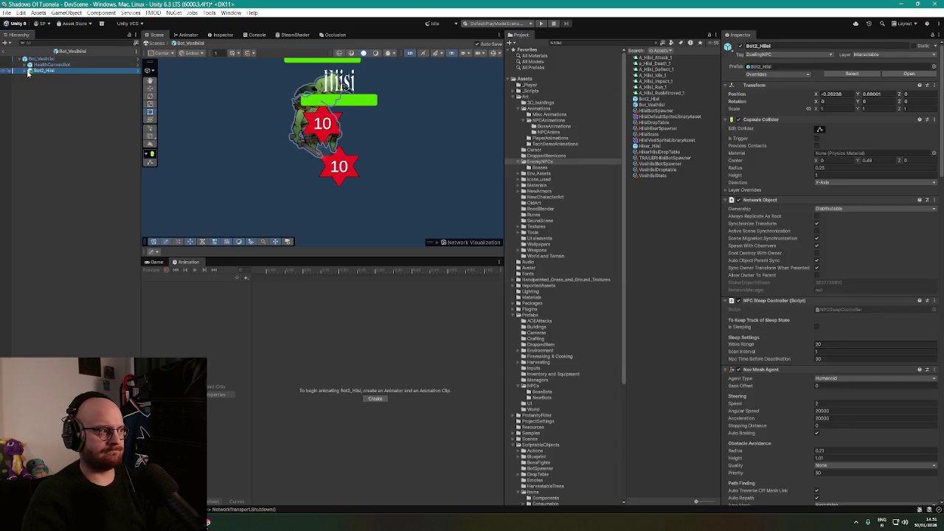
click(25, 71)
drag(34, 62, 33, 73)
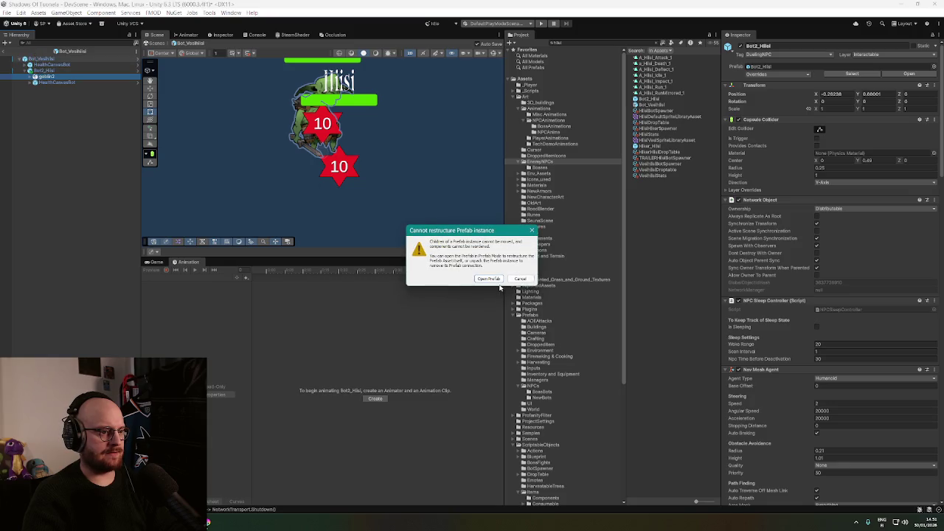
click(489, 279)
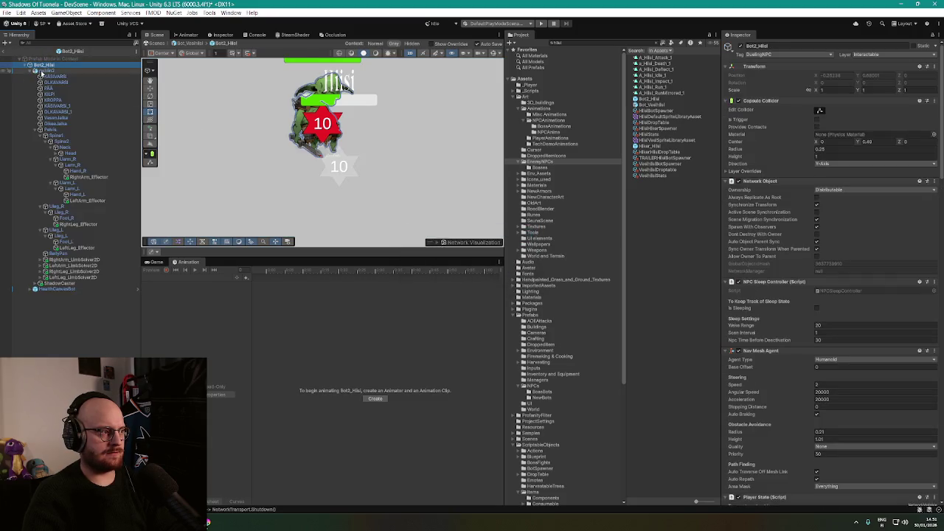
click(6, 50)
Unpack Bot2_Hiisi completely, pull goblin2 out beneath Bot_VesiHiisi, and delete the leftover Bot2_Hiisi
right_click(46, 71)
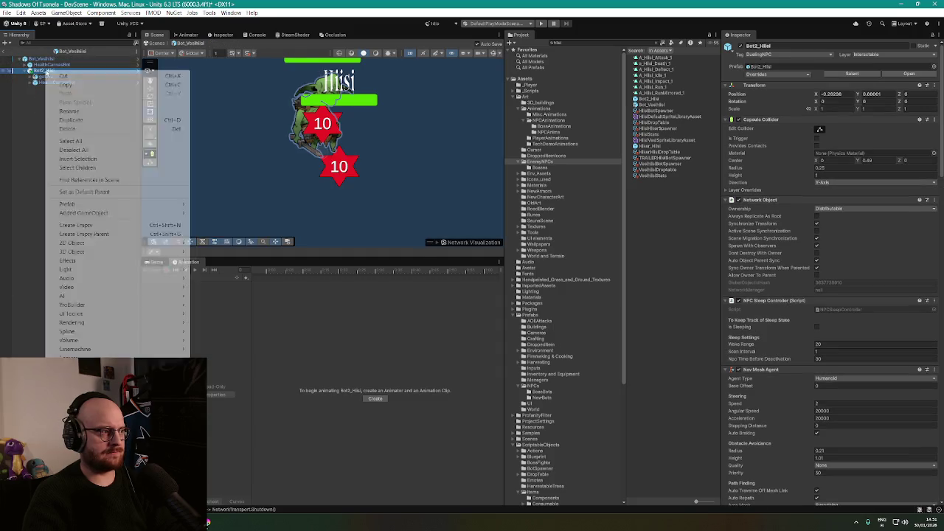
mouse_move(107, 204)
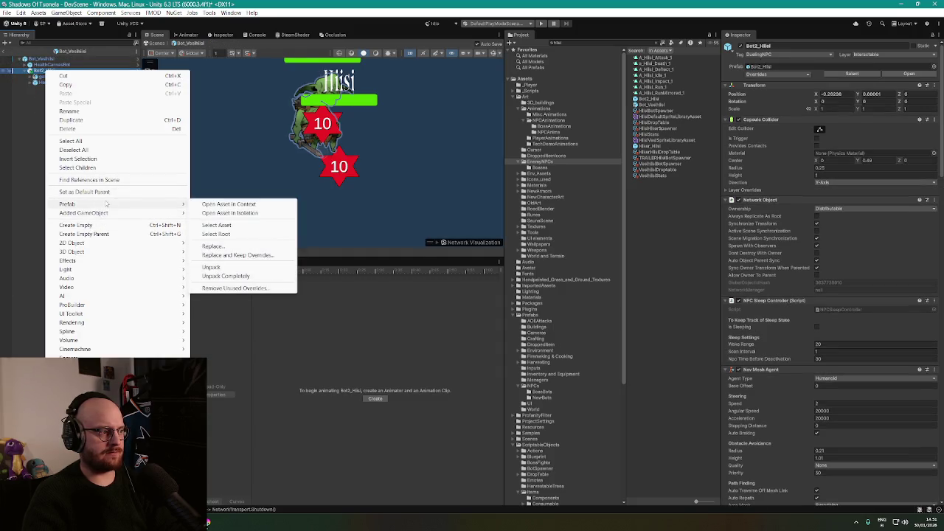
click(225, 276)
drag(44, 77, 44, 59)
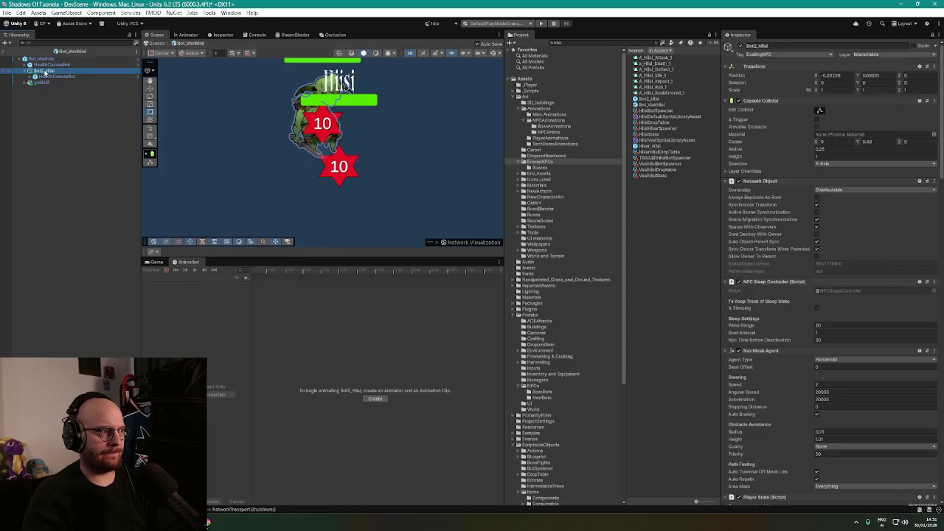
key(Delete)
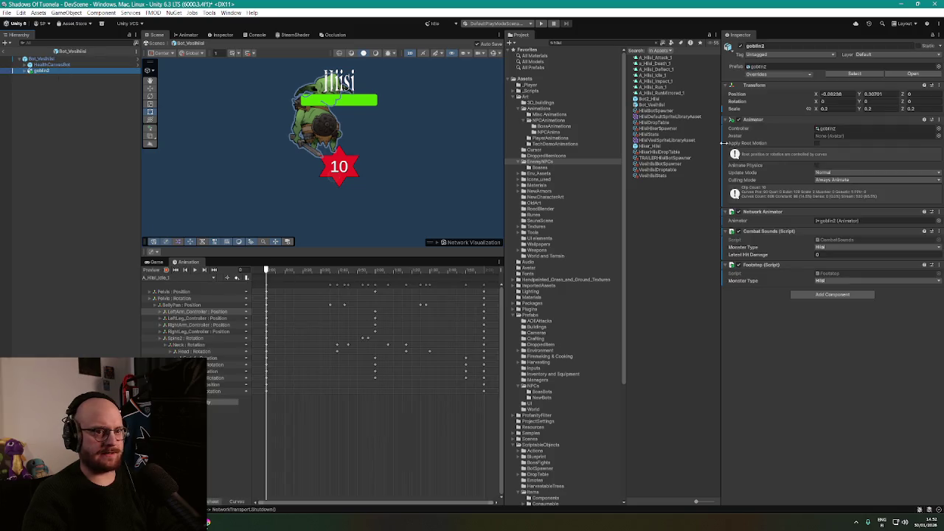
Reset goblin2's position to X 0, Y 0, then nudge it right and enter -0.4
double_click(834, 94)
text(0)
double_click(888, 93)
text(0)
key(Return)
click(25, 71)
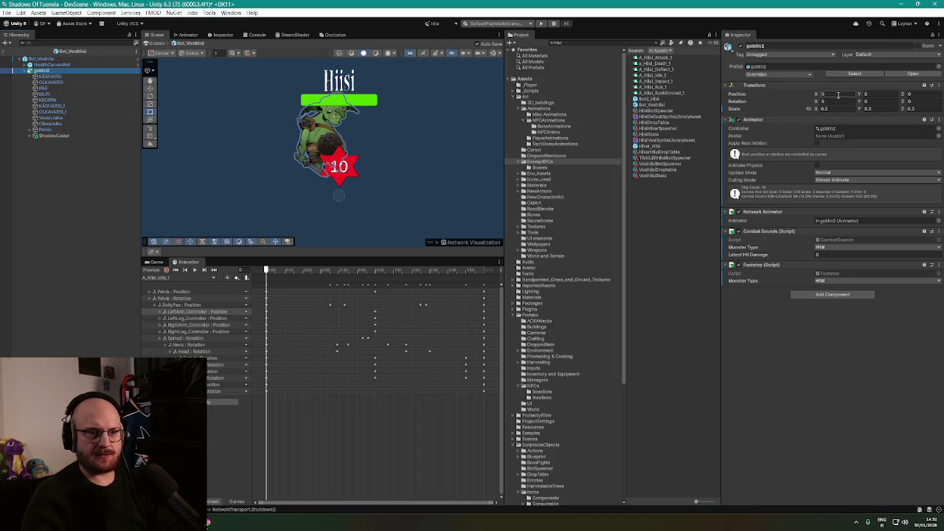
drag(815, 94, 827, 97)
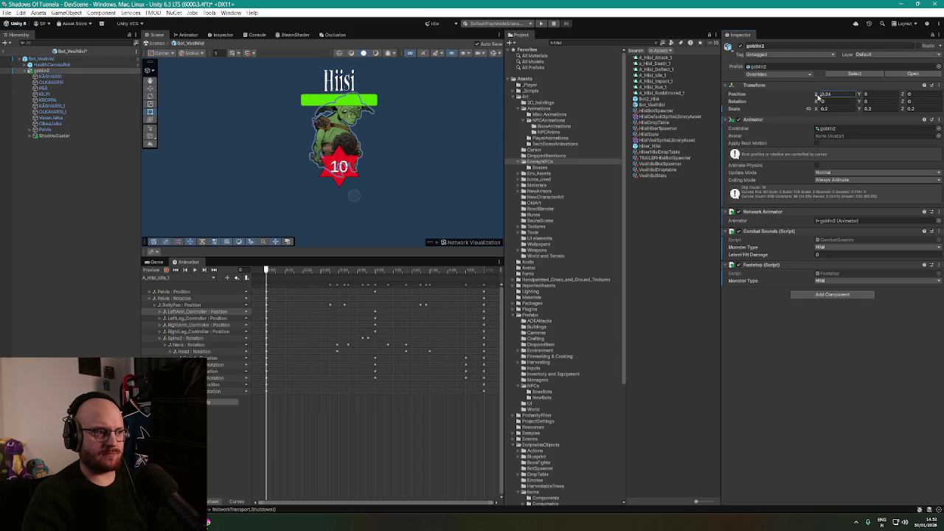
text(-0.4)
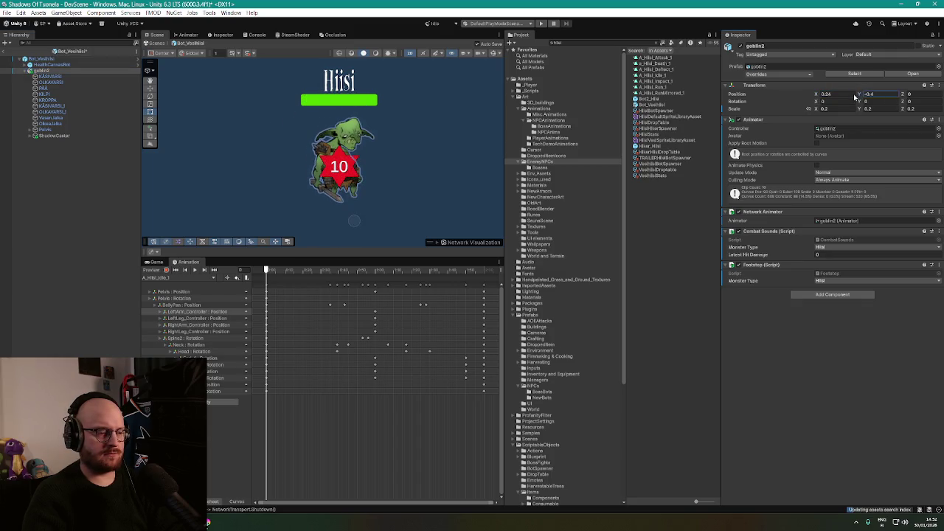
Compare with Bot_VesiHiisi and HealthCanvasBot, then raise goblin2 above its shadow
click(62, 59)
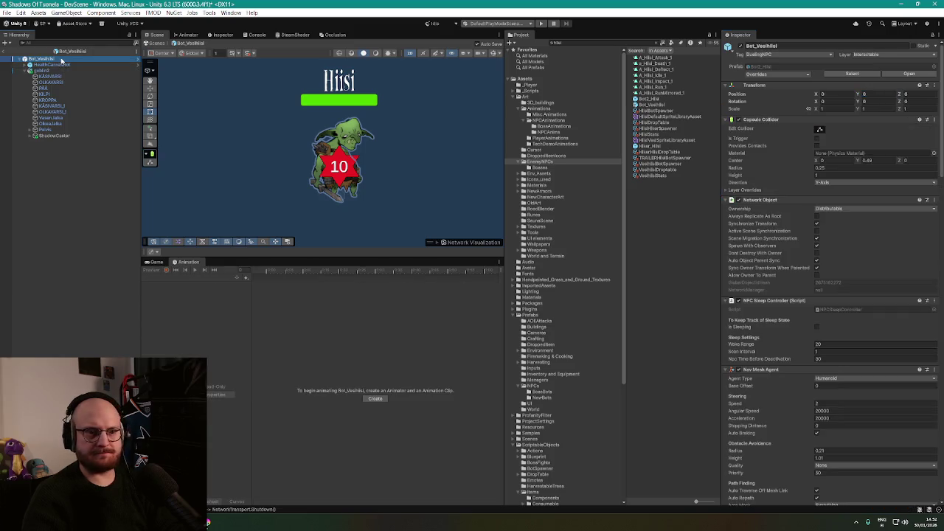
click(53, 65)
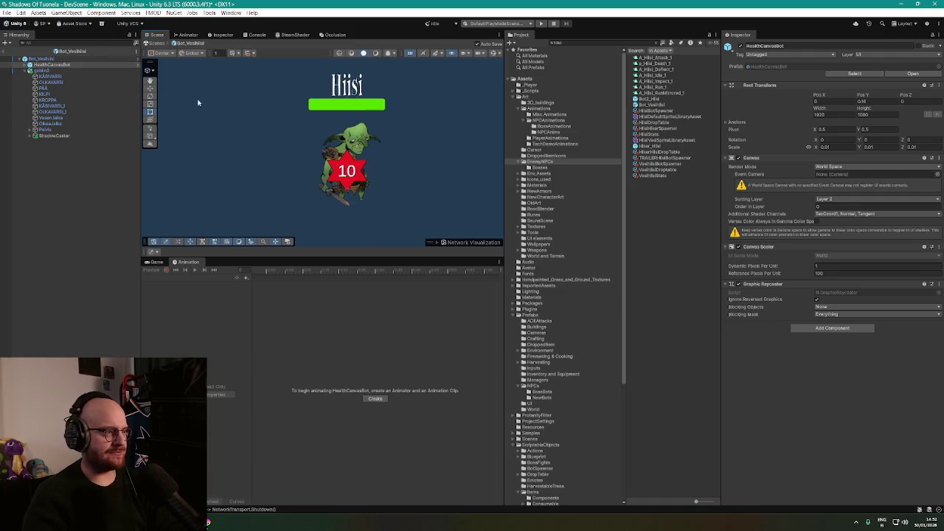
click(44, 59)
click(41, 70)
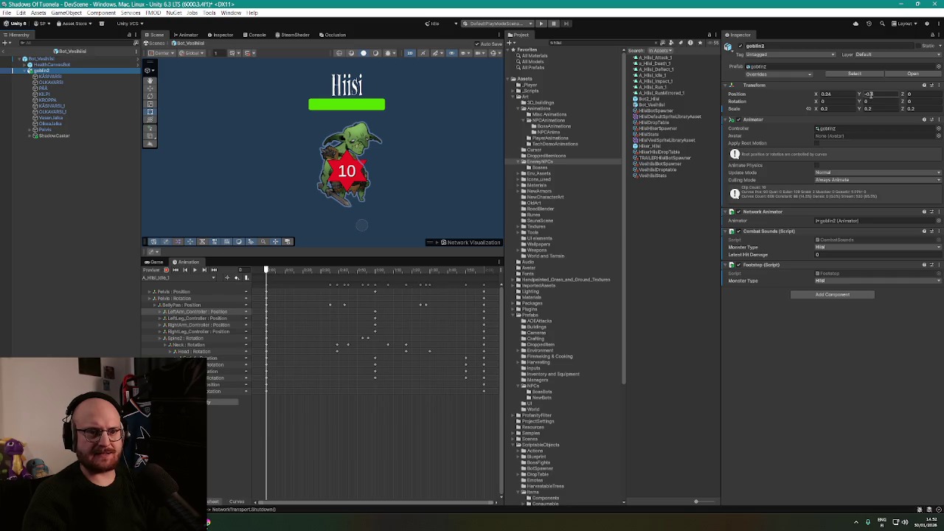
drag(861, 96, 822, 96)
text(0)
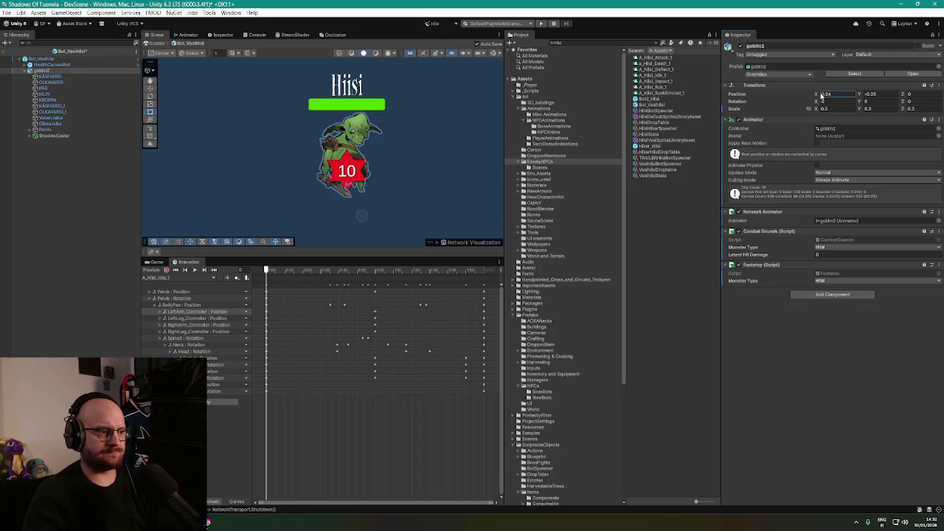
Look through goblin2's KÄSIVARSI and KROPPA parts, then reselect goblin2
click(44, 59)
click(41, 70)
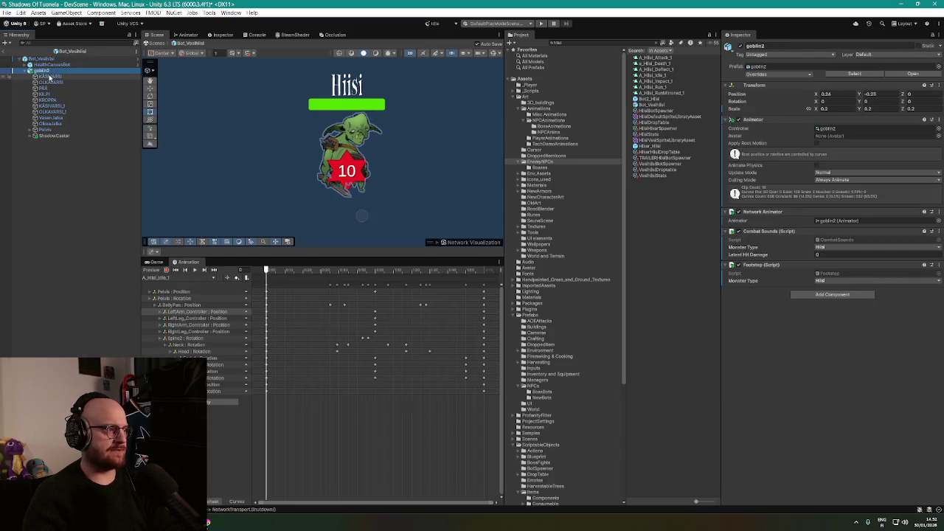
click(49, 77)
key(Down)
key(Down)
key(Down)
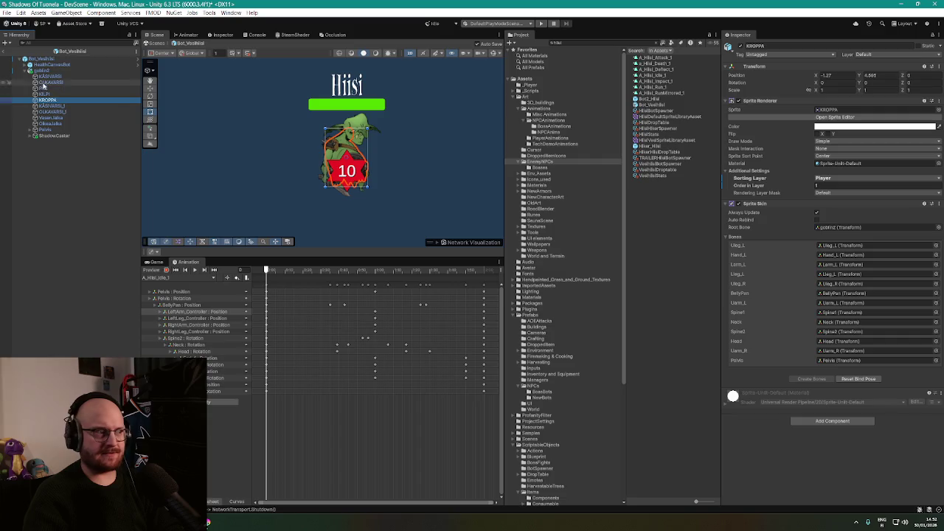
click(42, 71)
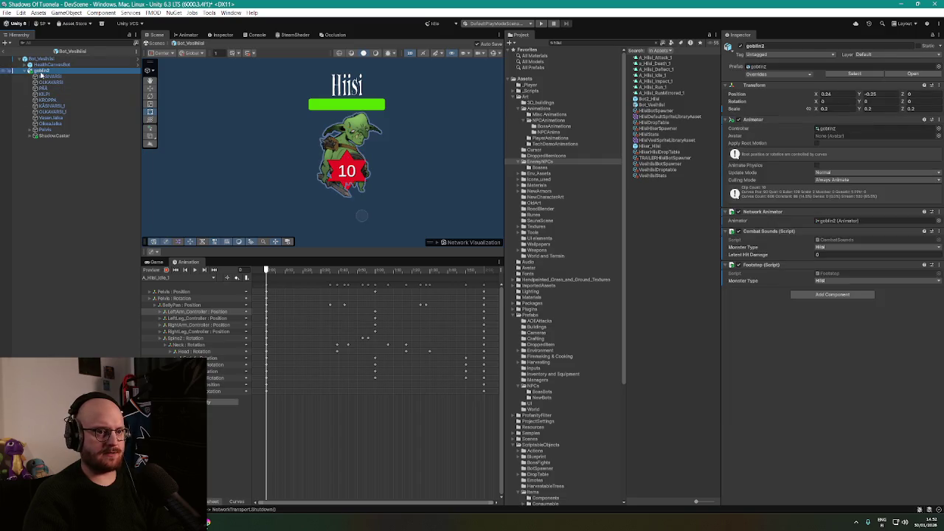
Add a Sprite Library to goblin2 using HiisiVestSpriteLibraryAsset
click(835, 294)
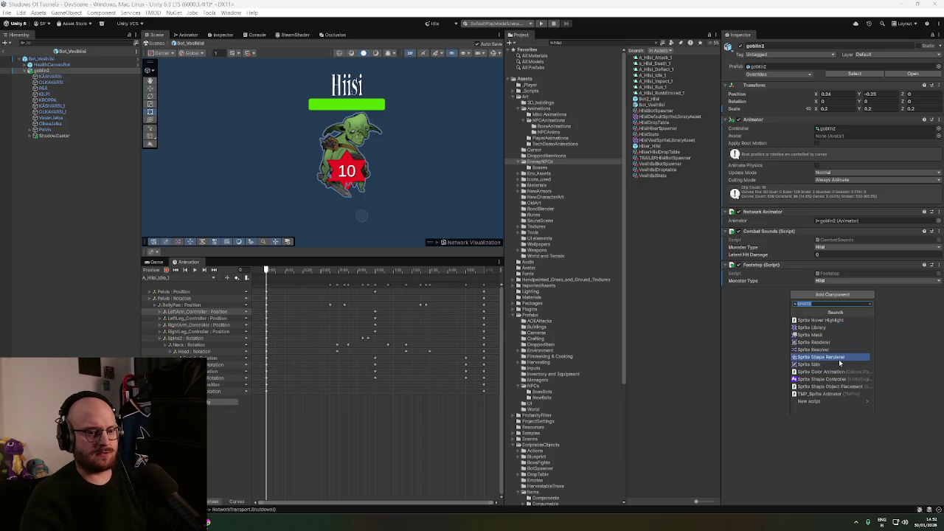
click(843, 330)
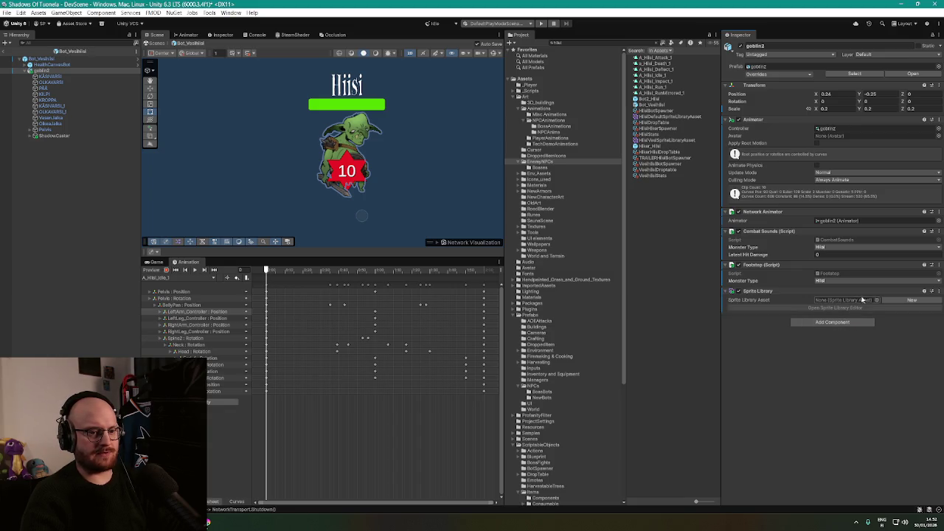
click(877, 300)
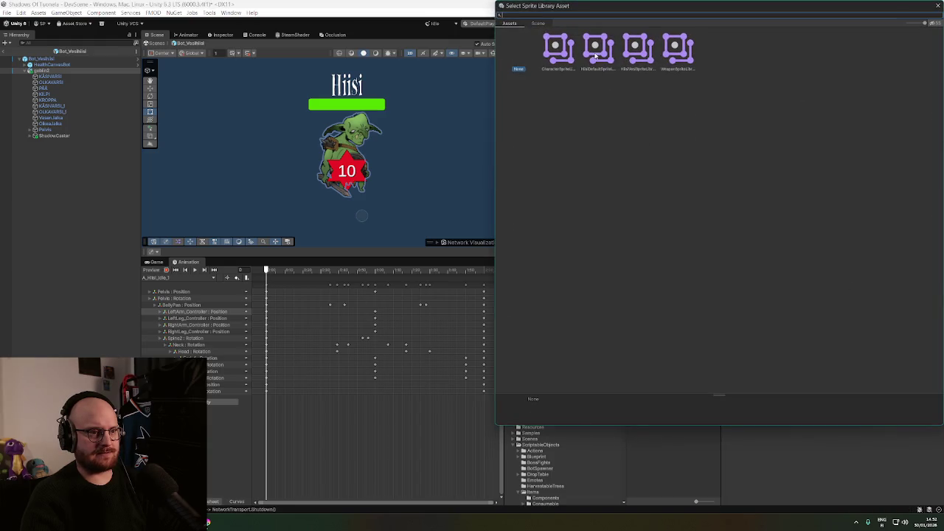
double_click(626, 54)
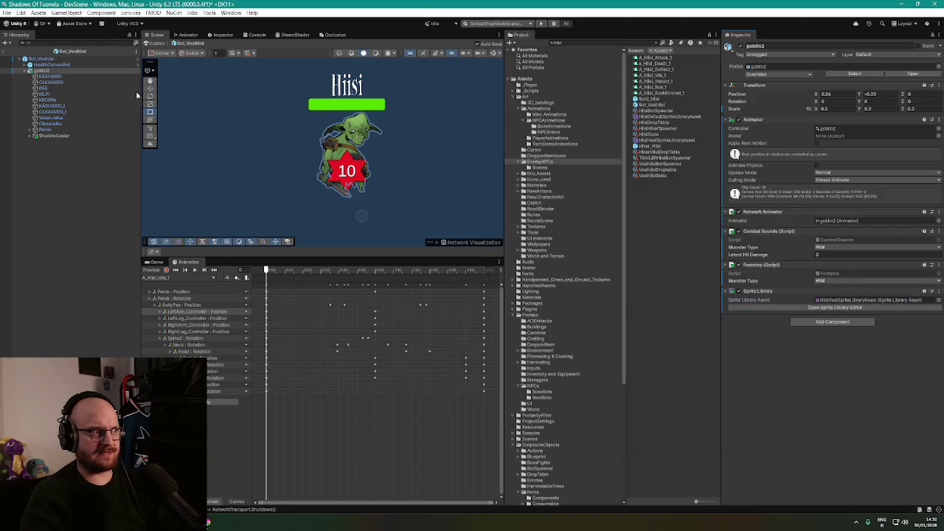
Add a Sprite Resolver to all body parts from KÄSIVARSI through Oikea.jalka
click(51, 76)
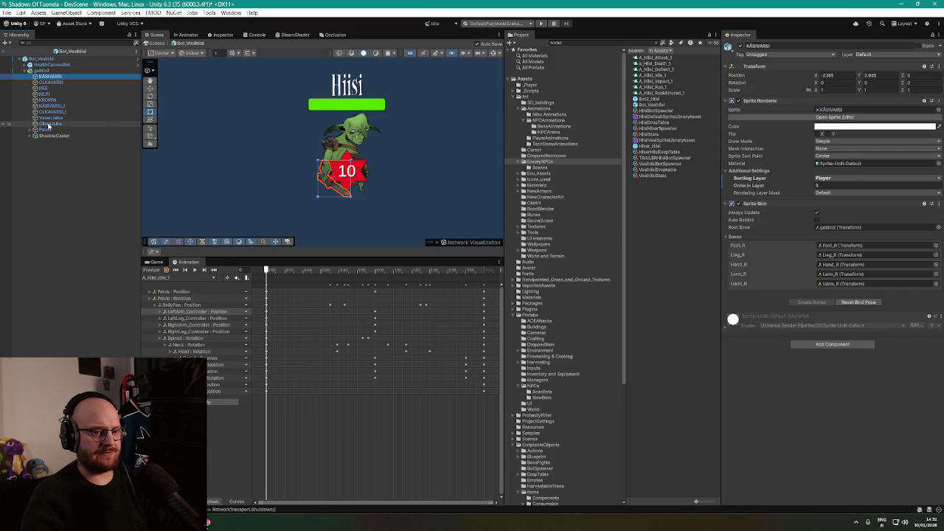
shift+click(49, 124)
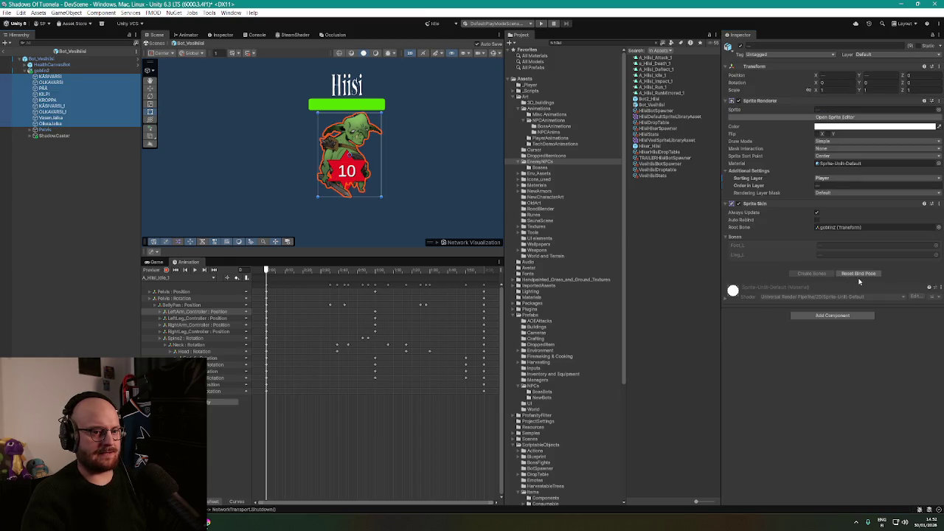
click(840, 318)
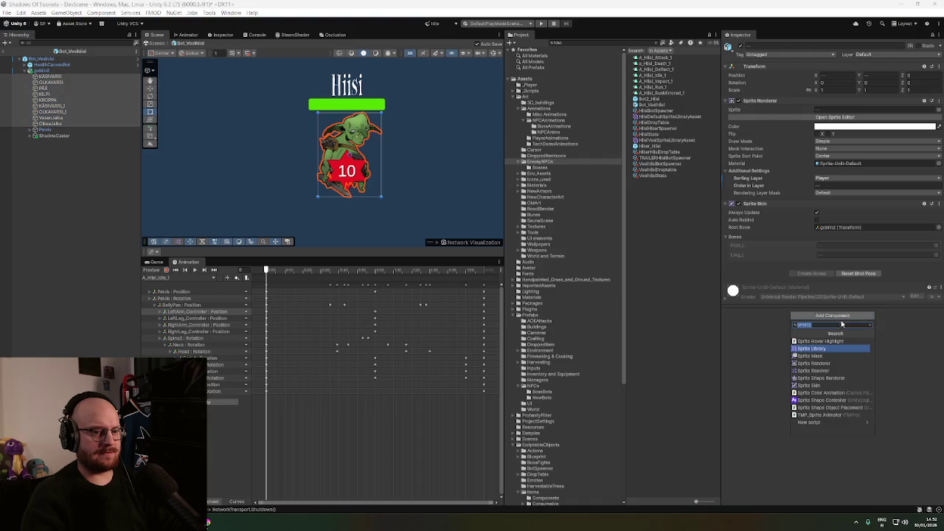
click(827, 370)
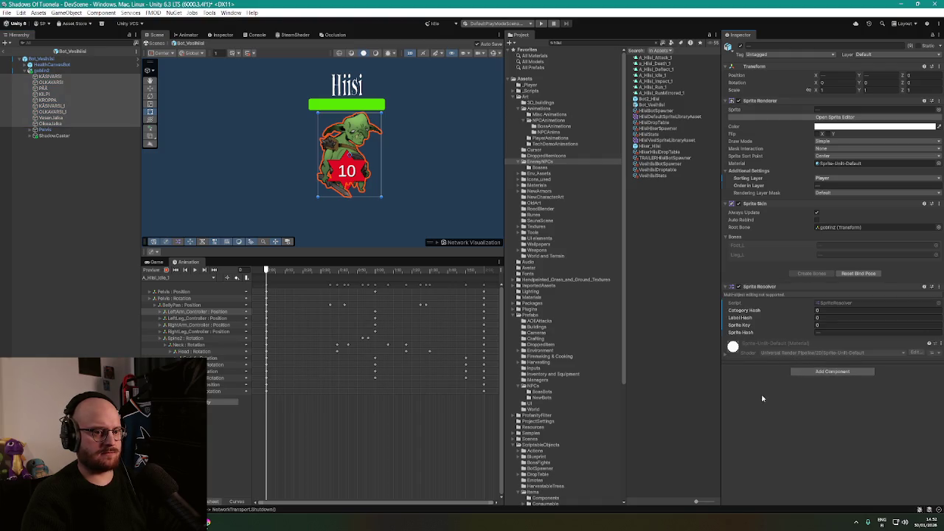
Set Sprite Resolver categories for KÄSIVARSI, OLKAVARSI, PÄÄ and KROPPA to their matching parts
click(50, 76)
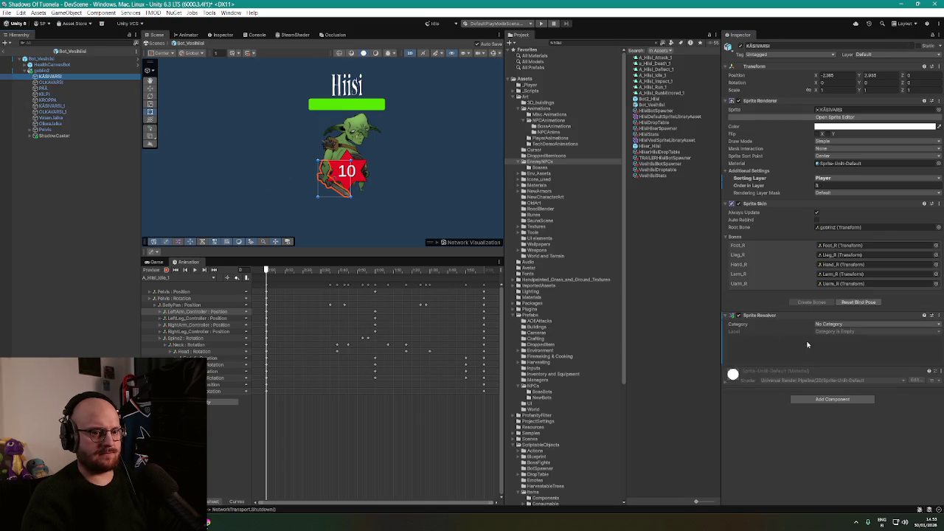
click(856, 324)
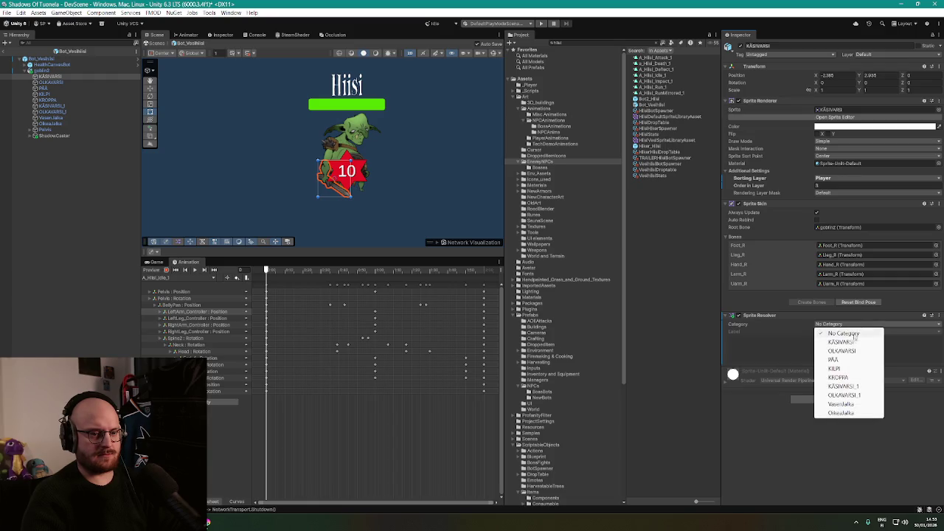
click(849, 343)
click(73, 82)
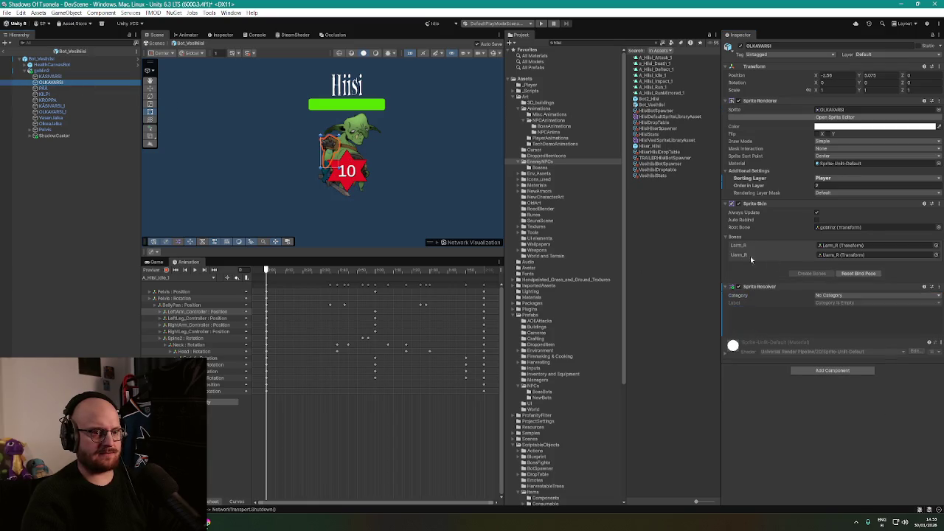
click(858, 295)
click(849, 323)
click(74, 88)
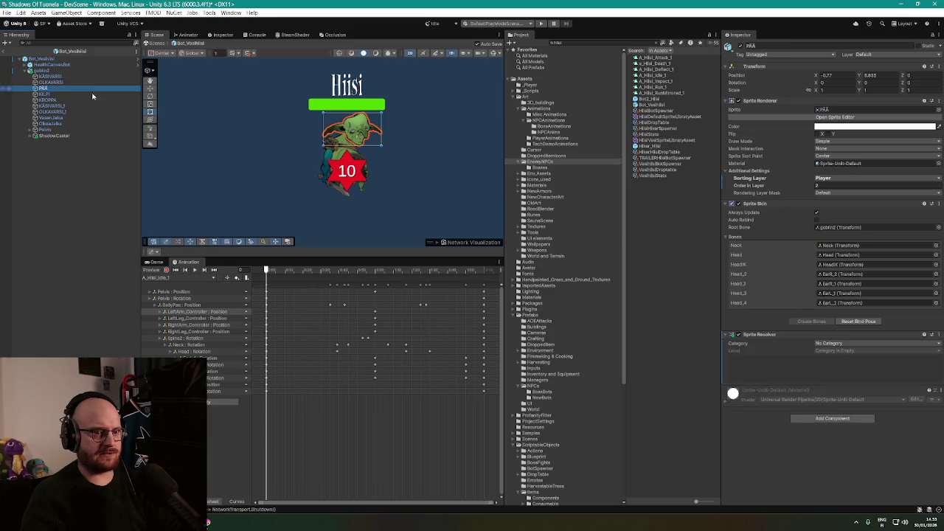
click(843, 344)
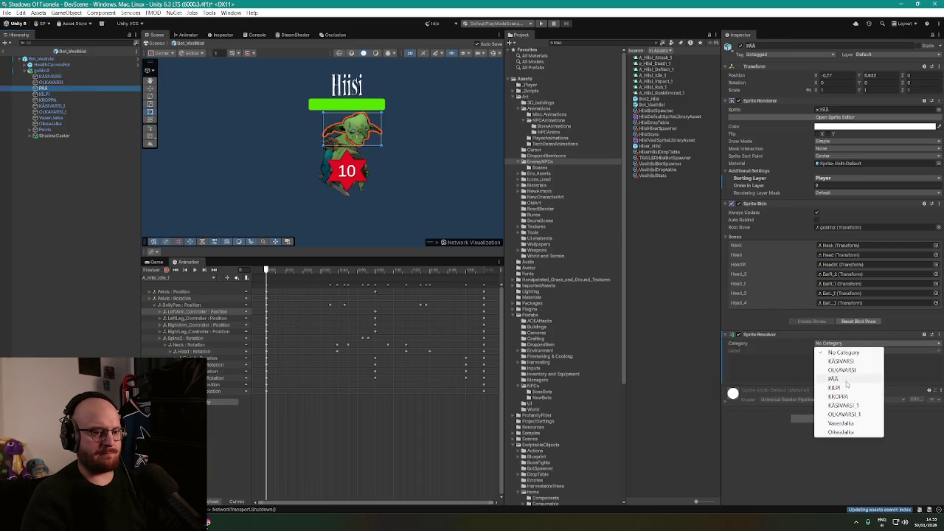
click(838, 379)
click(44, 94)
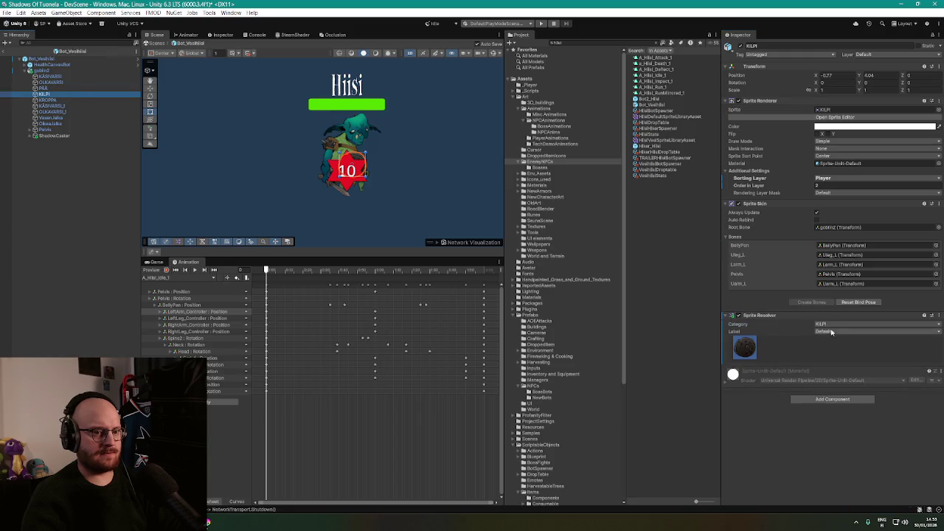
click(55, 100)
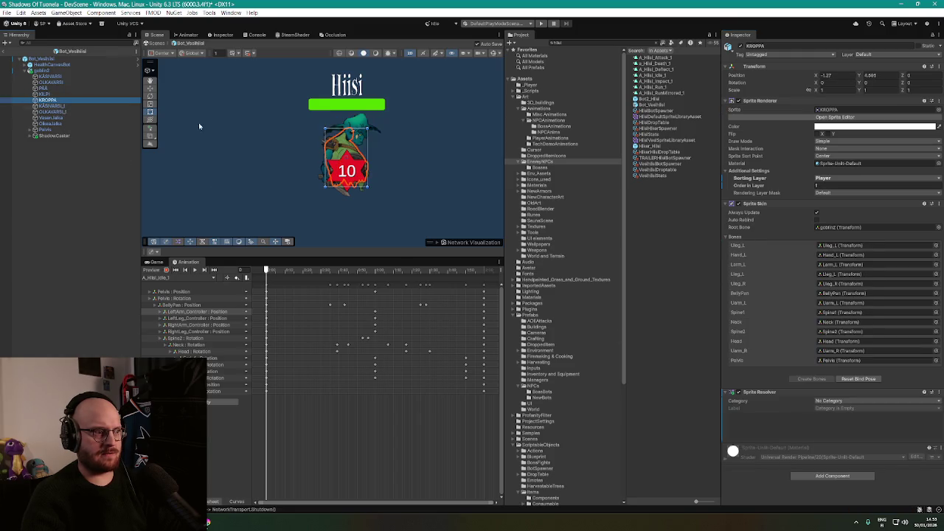
click(839, 402)
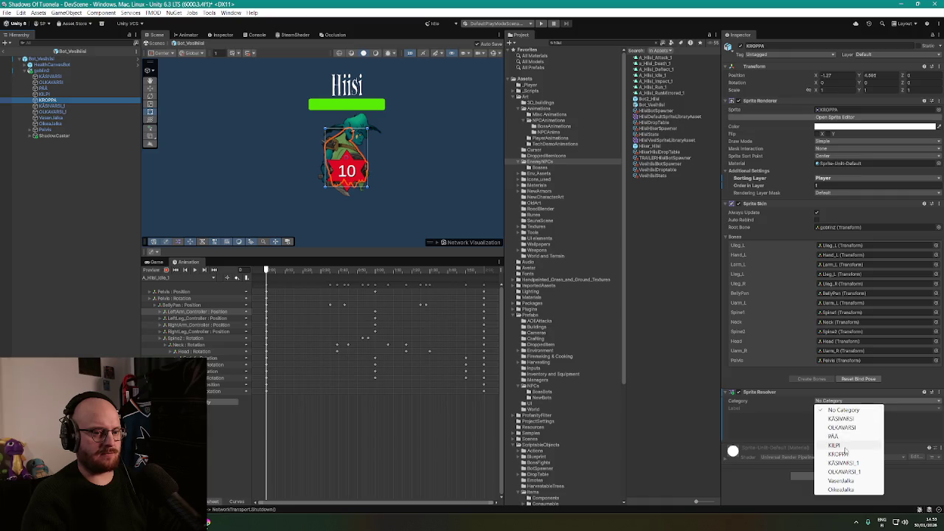
click(851, 457)
Set Sprite Resolver categories for KÄSIVARSI_1, OLKAVARSI_1, Vasenjalka and Oikeajalka to their matching parts
click(49, 105)
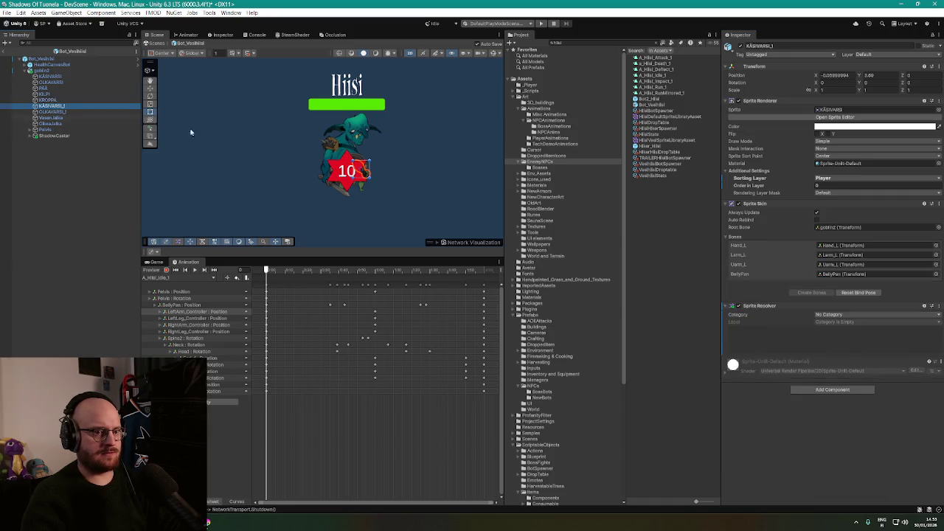
click(859, 316)
click(854, 378)
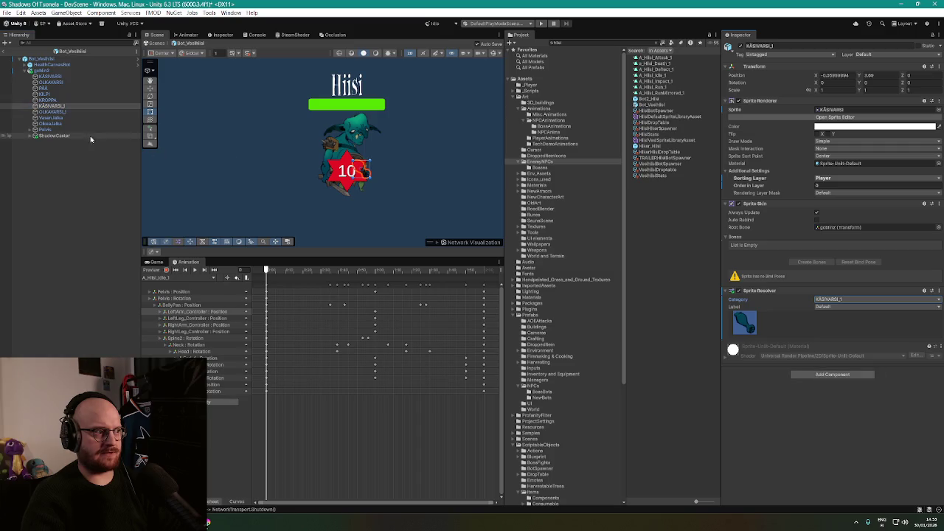
click(72, 112)
click(862, 315)
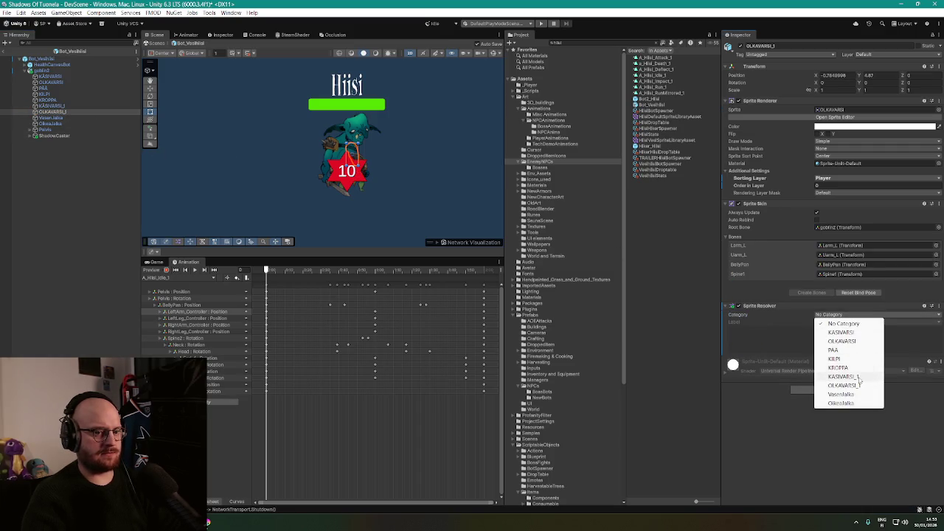
click(844, 386)
click(51, 118)
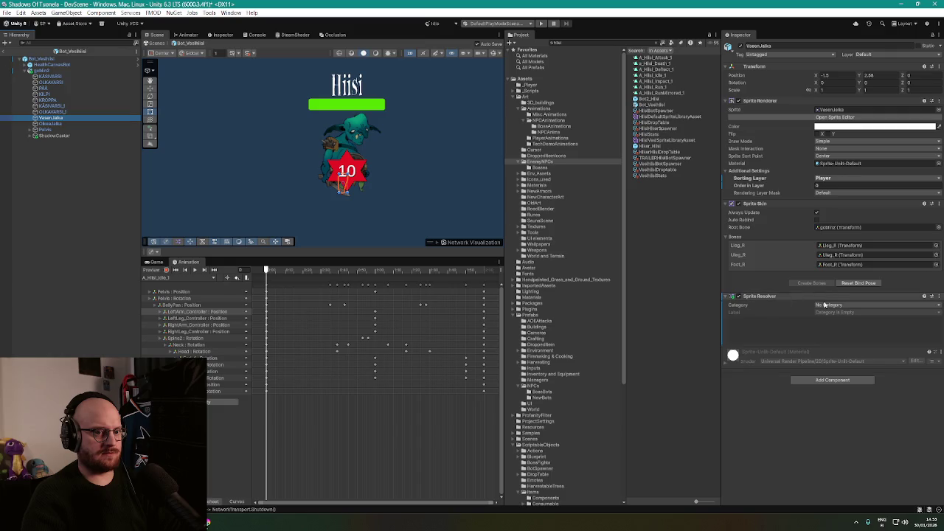
click(859, 305)
click(853, 385)
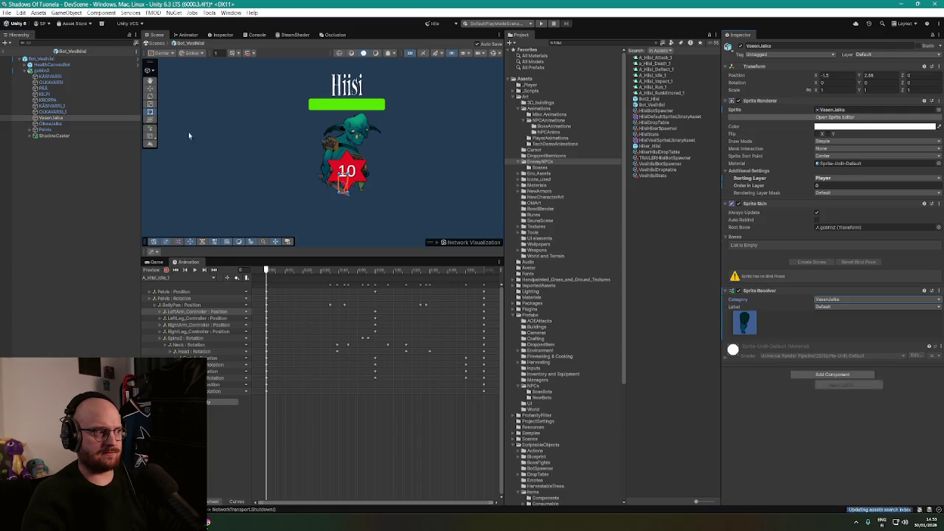
click(50, 124)
click(838, 307)
click(856, 399)
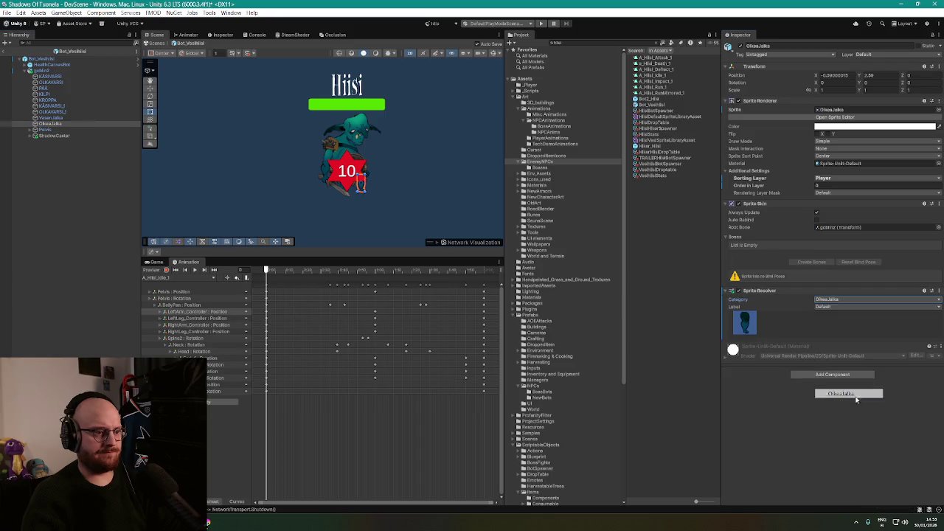
Select the HealthCanvasBot health display and frame it in the Scene view
scroll(349, 186, up, 2)
drag(423, 188, 425, 194)
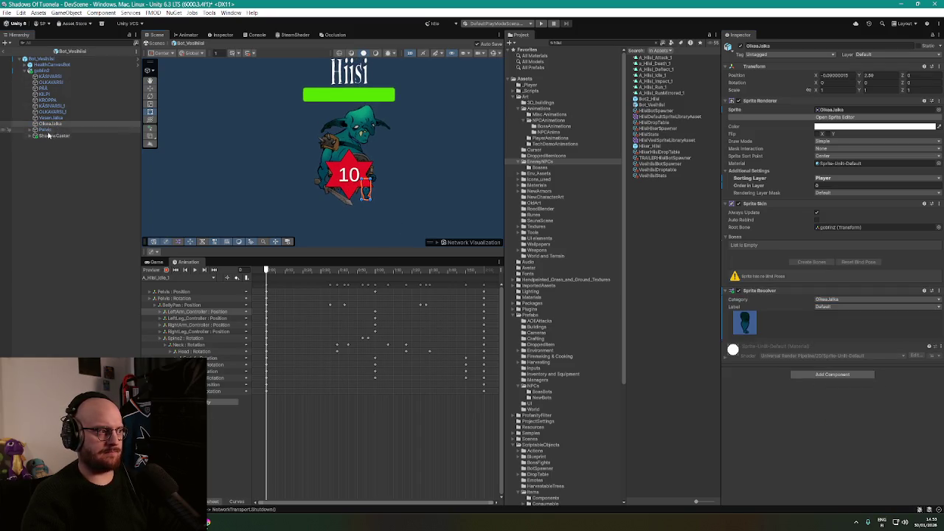
click(51, 64)
scroll(360, 159, down, 2)
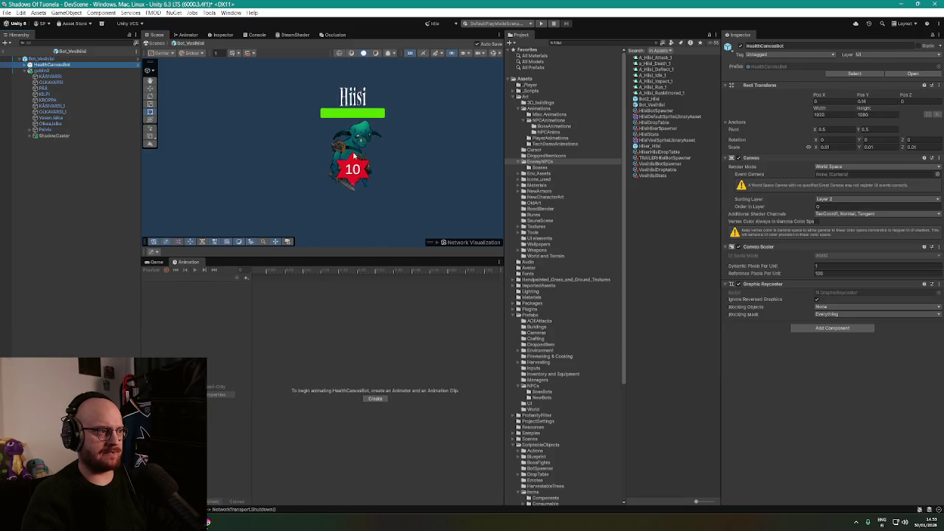
key(f)
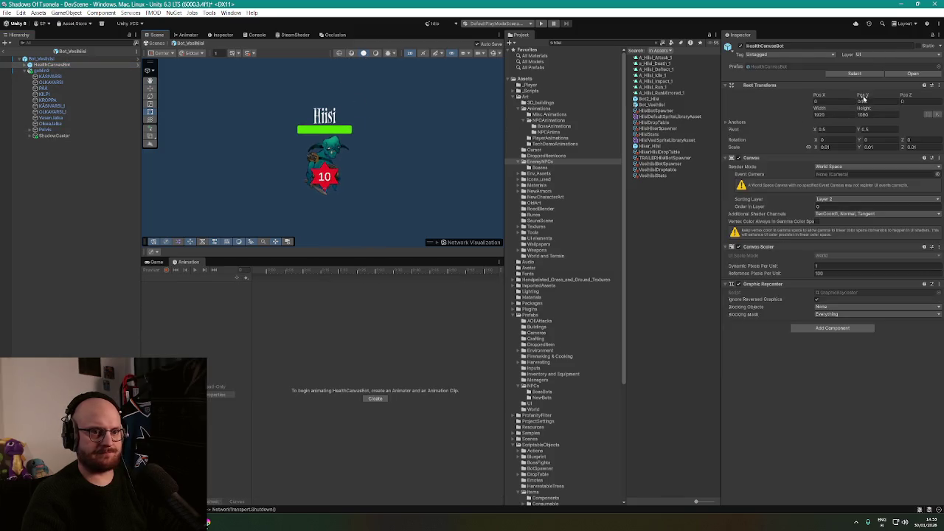
Raise HealthCanvasBot slightly, then check the OLKAVARSI_1, KÄSIVARSI and KILPI parts
drag(866, 98, 868, 98)
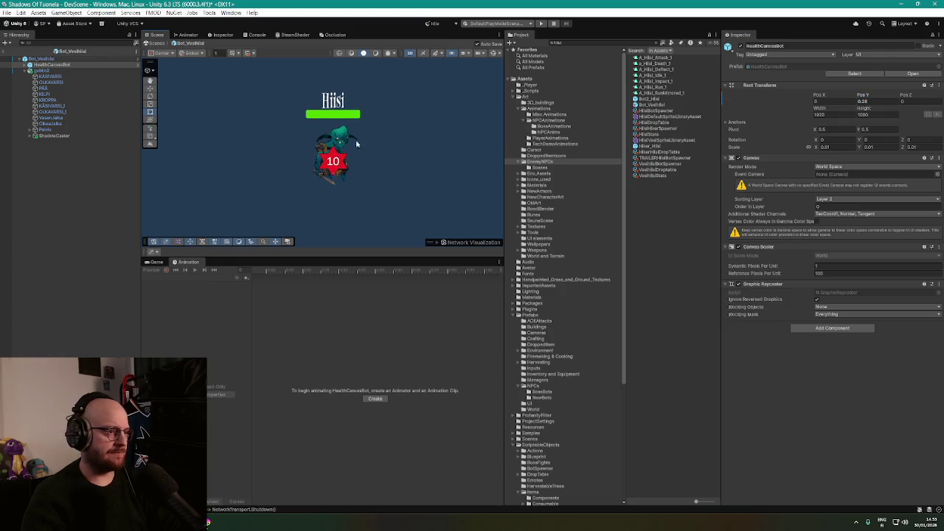
click(52, 111)
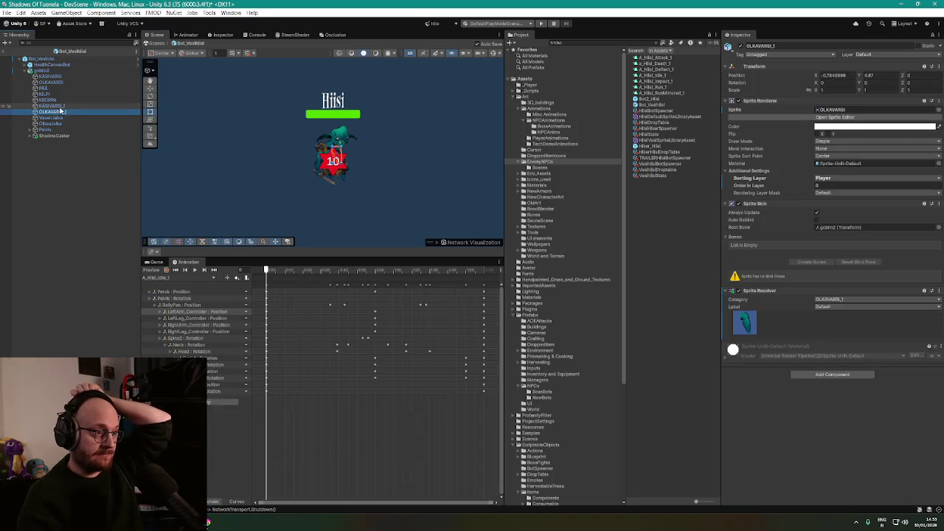
click(53, 77)
click(54, 82)
click(52, 87)
click(51, 94)
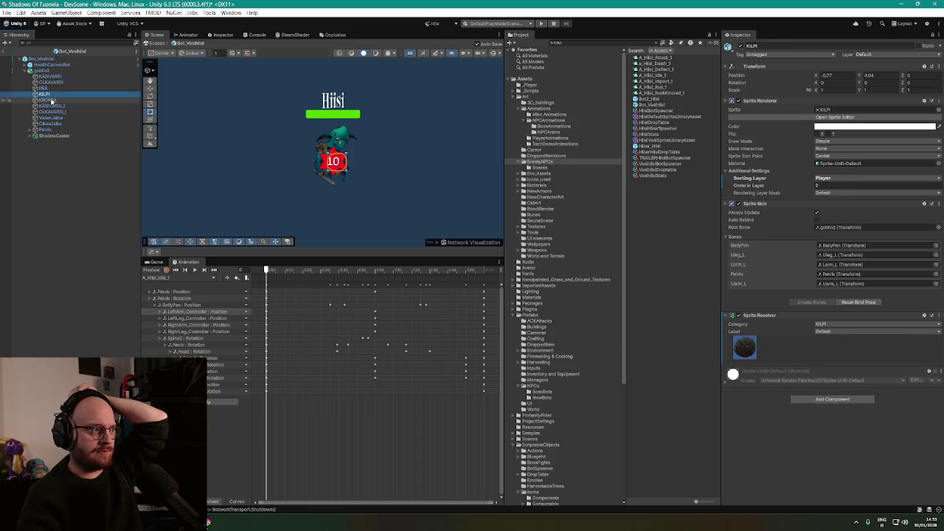
Check the OLKAVARSI_1 and OLKAVARSI parts, then start the idle animation preview
click(51, 101)
click(53, 106)
click(56, 112)
click(57, 83)
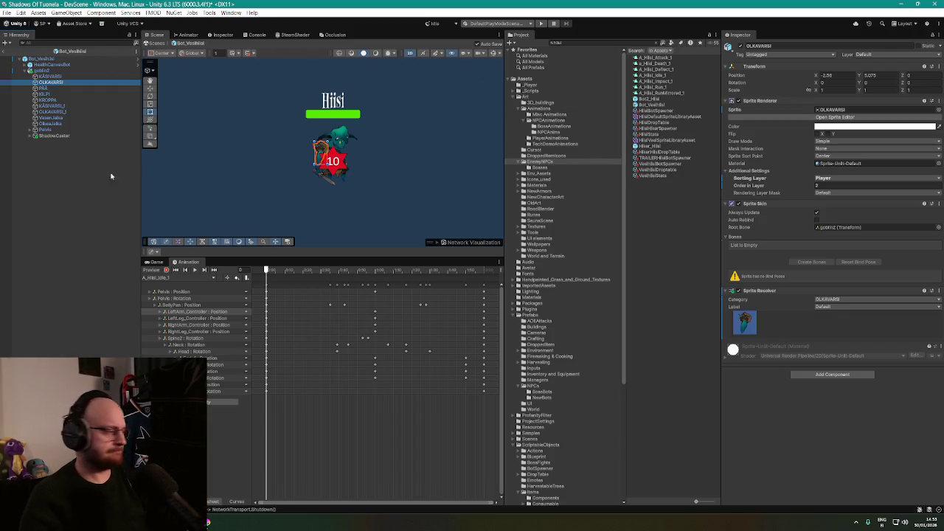
key(alt+Tab)
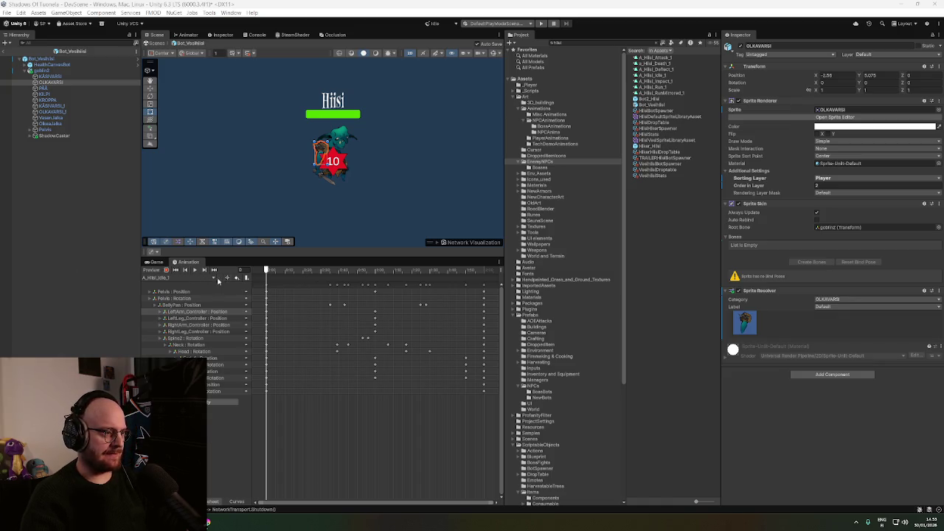
click(195, 270)
Switch the Animation window clip to A_Hiisi_Attack_1 and play its preview
scroll(336, 177, up, 5)
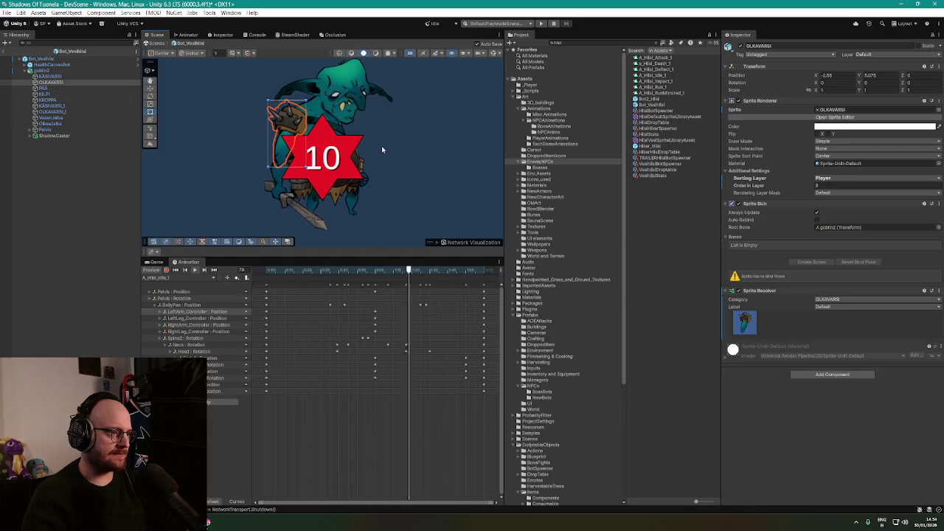
click(177, 277)
click(185, 286)
click(195, 270)
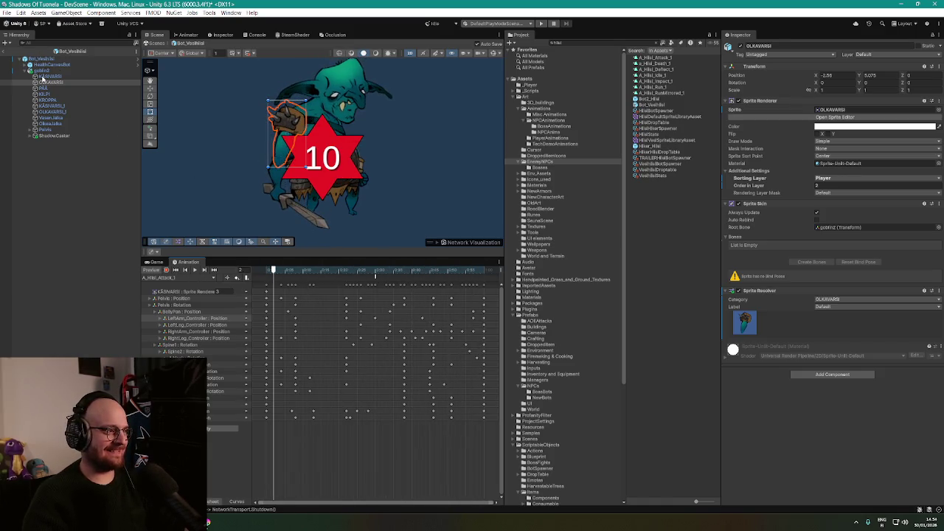
Enable Auto Rebind on the KÄSIVARSI-through-Oikeajalka Sprite Skins, then replay goblin2's preview
click(47, 100)
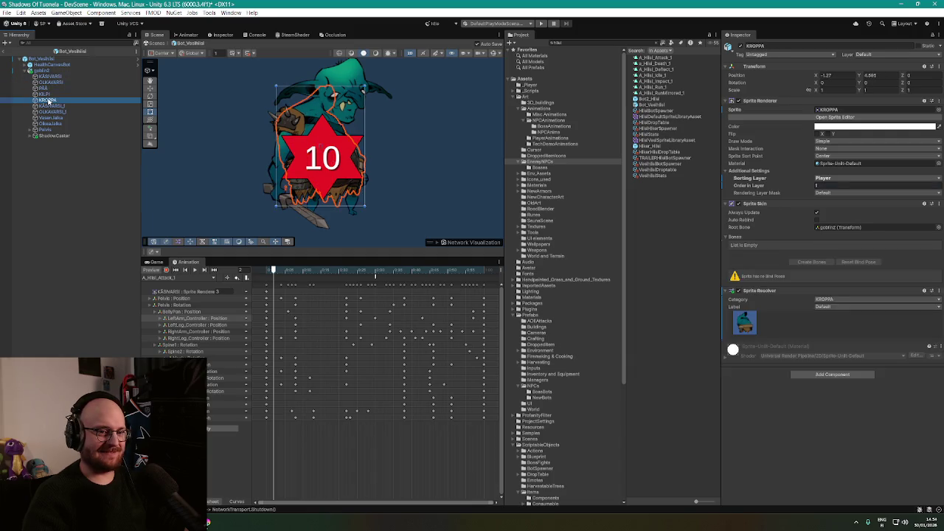
click(49, 105)
click(53, 124)
click(46, 130)
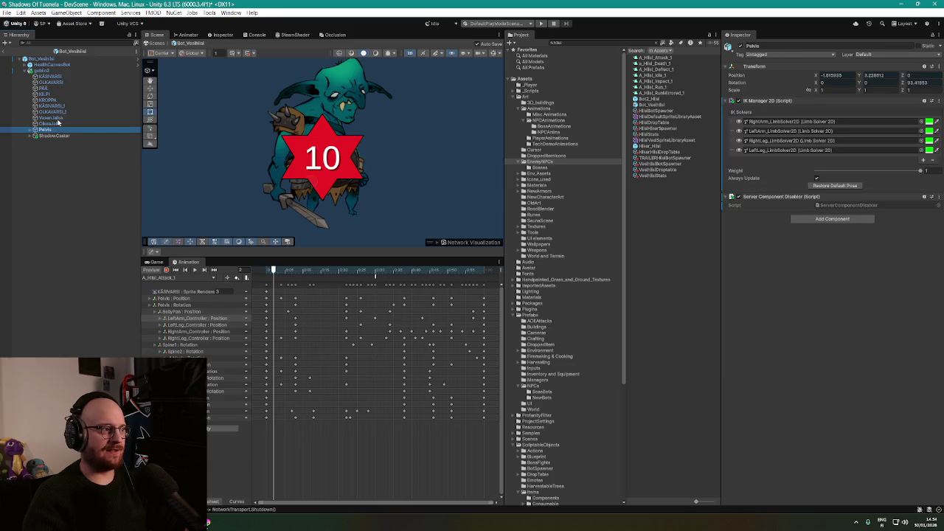
click(53, 123)
shift+click(56, 77)
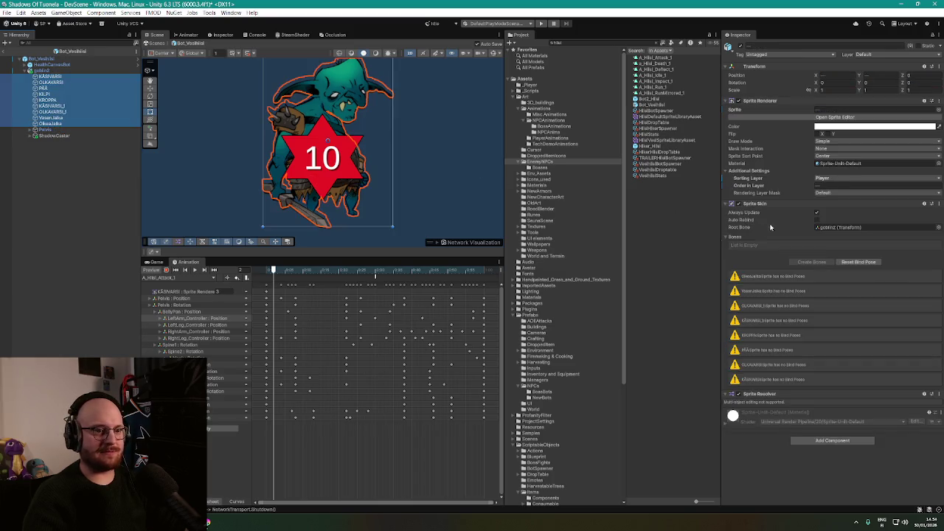
click(816, 220)
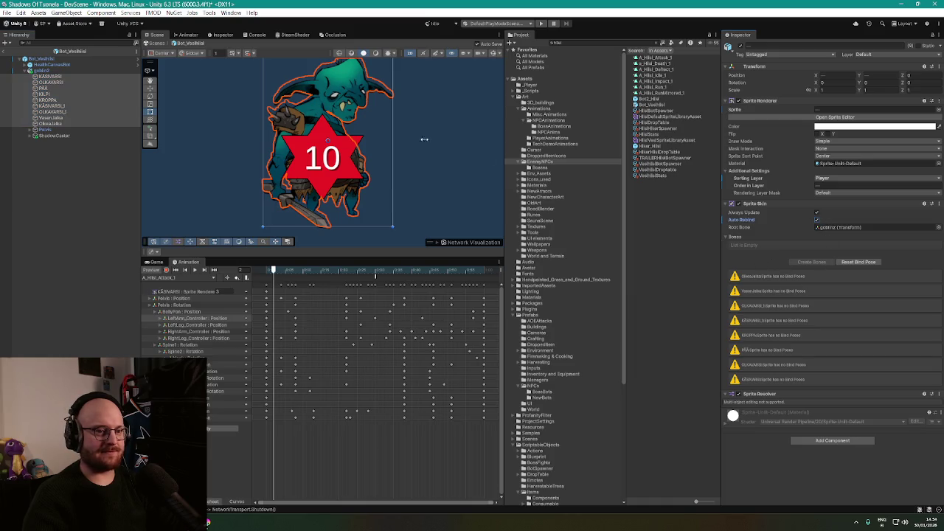
click(42, 70)
click(196, 271)
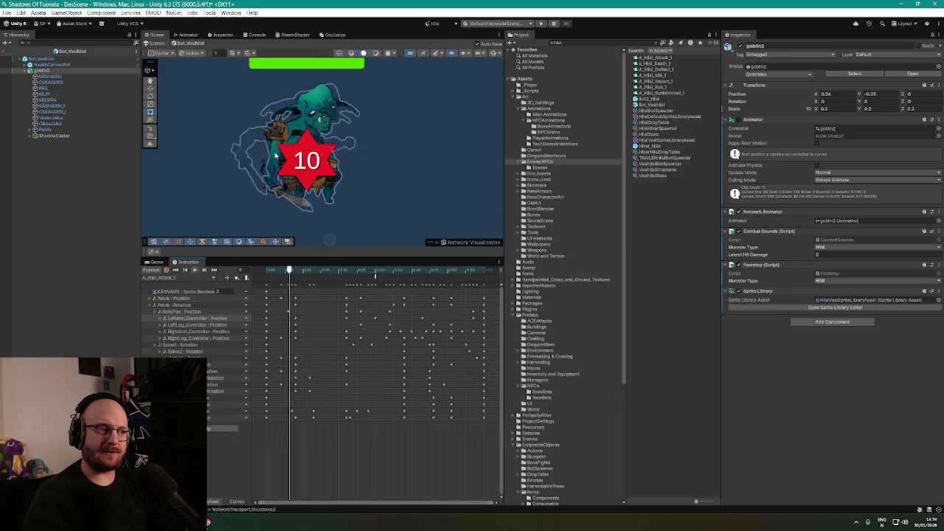
Deselect everything in Unity and bring up the maximized browser with the skin-changing tutorial
click(48, 77)
click(42, 70)
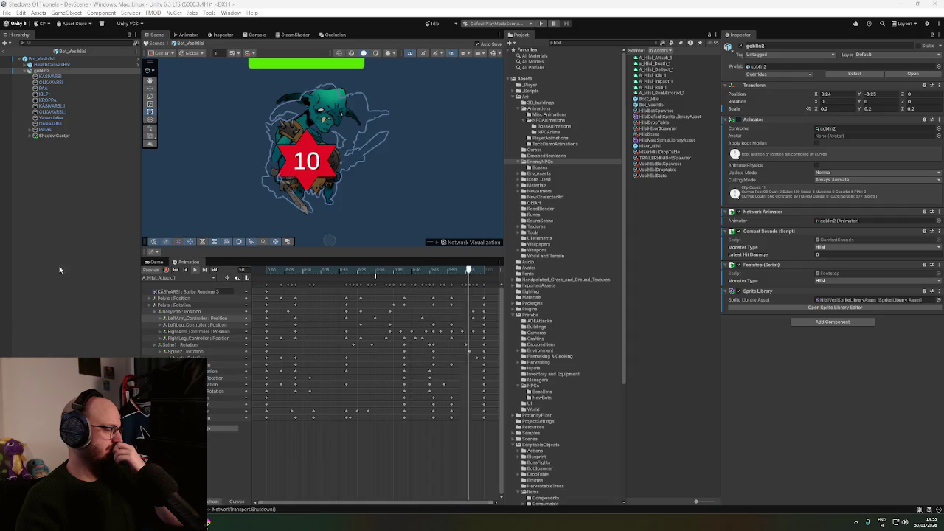
click(659, 206)
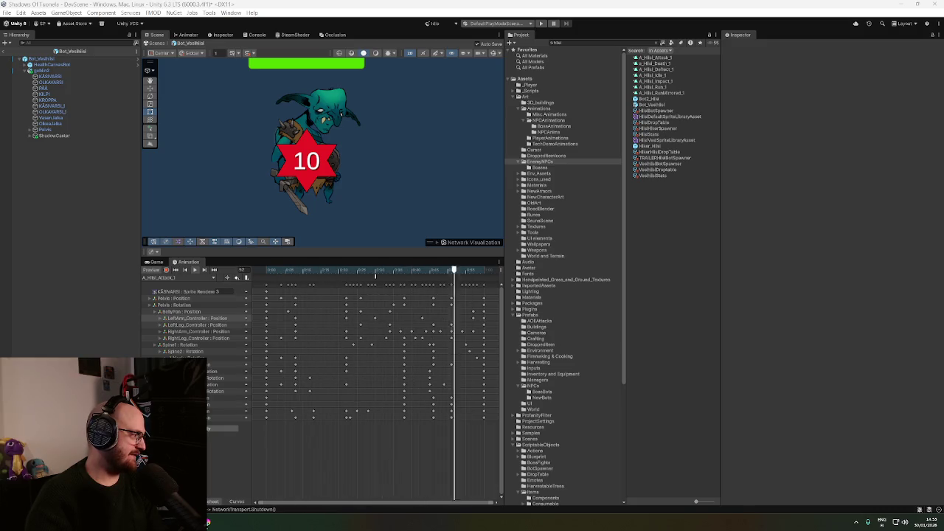
key(alt+Tab)
double_click(631, 4)
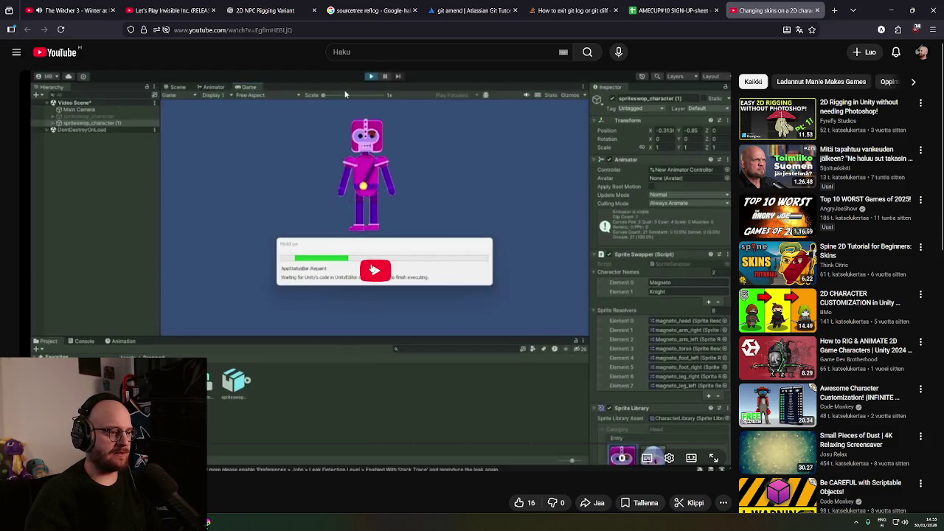
Glance at the Witcher 3 ambience tab, then resume the 'Changing skins on a 2D character' video
click(91, 10)
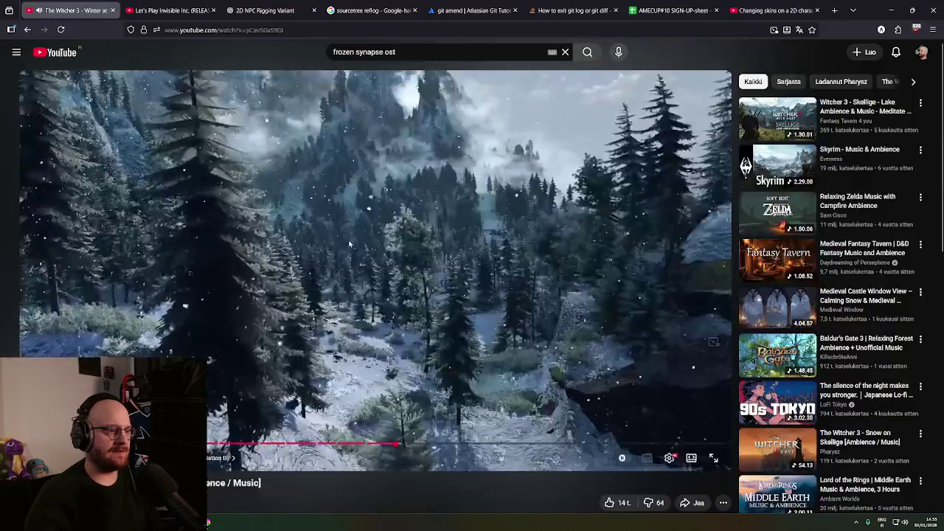
click(775, 10)
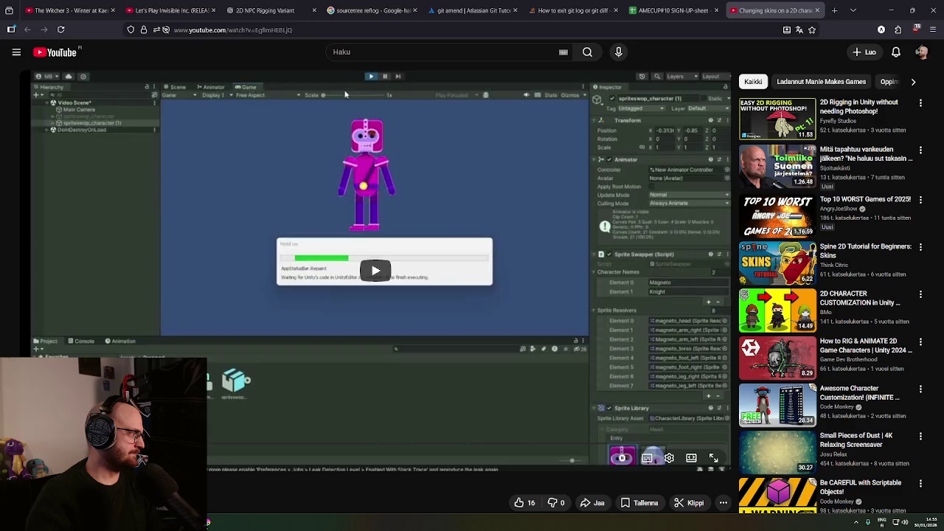
key(space)
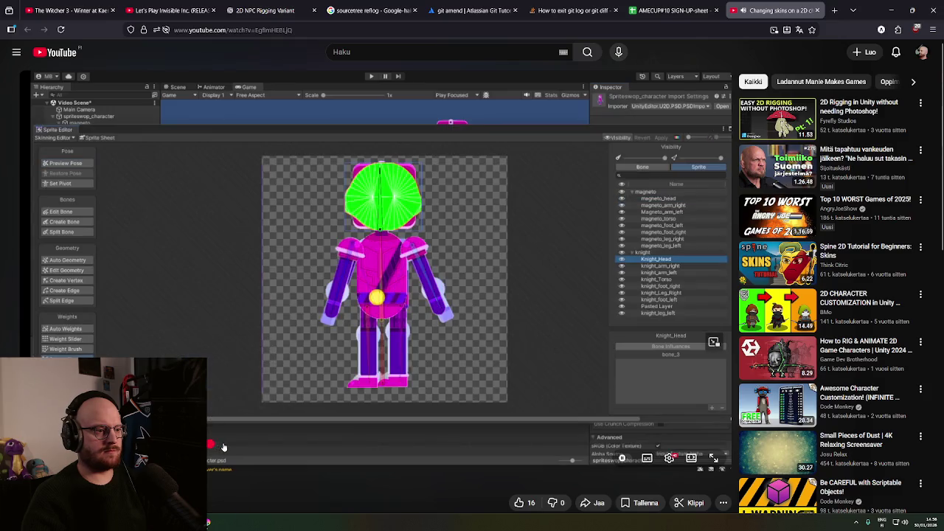
Scrub the skin-changing tutorial to the Skinning Editor section showing the knight's bones
drag(224, 447, 274, 447)
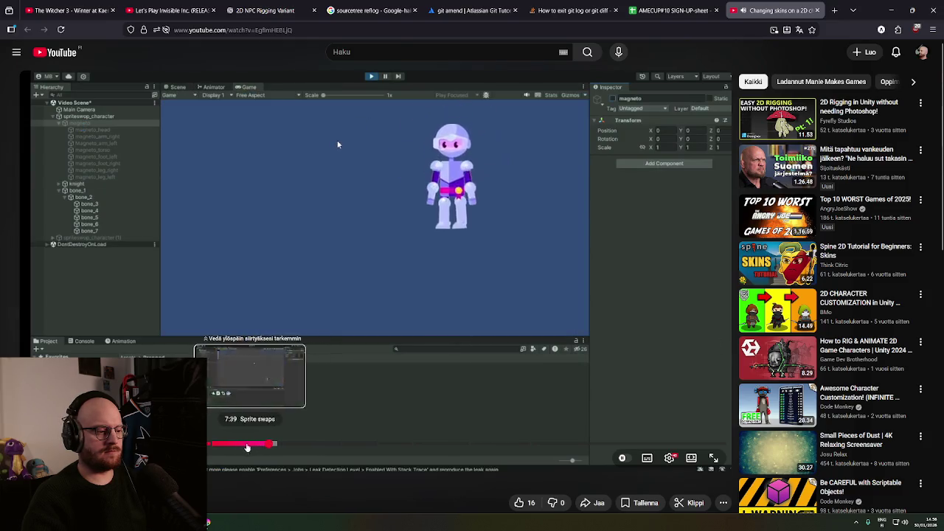
mouse_move(273, 446)
mouse_down()
mouse_move(297, 447)
mouse_move(196, 446)
mouse_move(209, 447)
mouse_up()
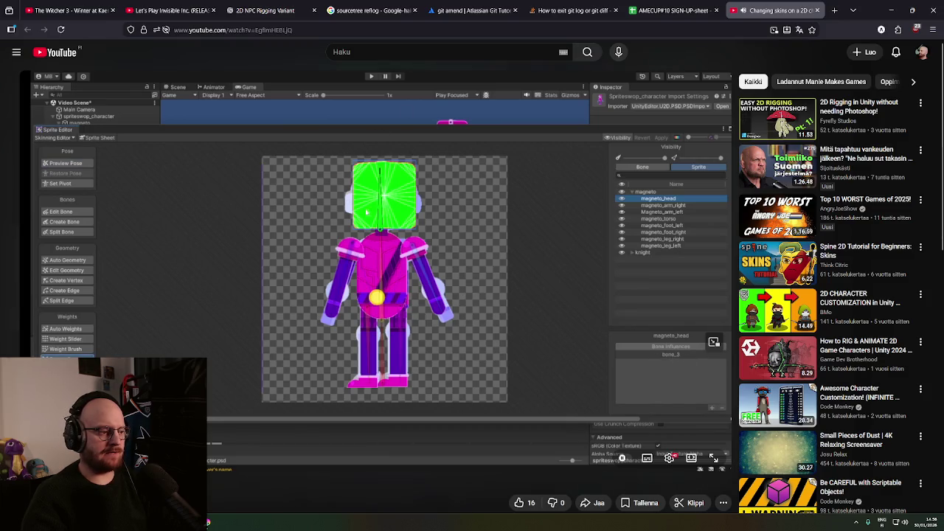
drag(209, 448, 133, 447)
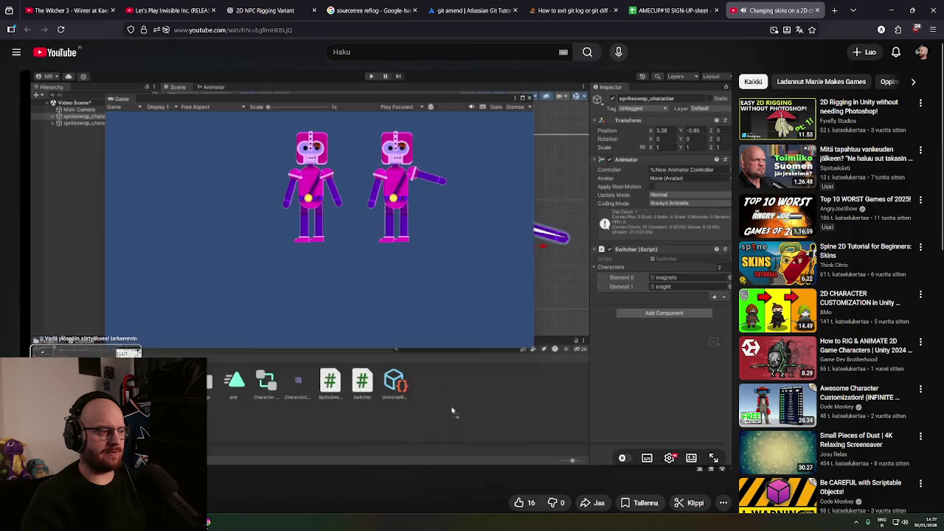
click(267, 380)
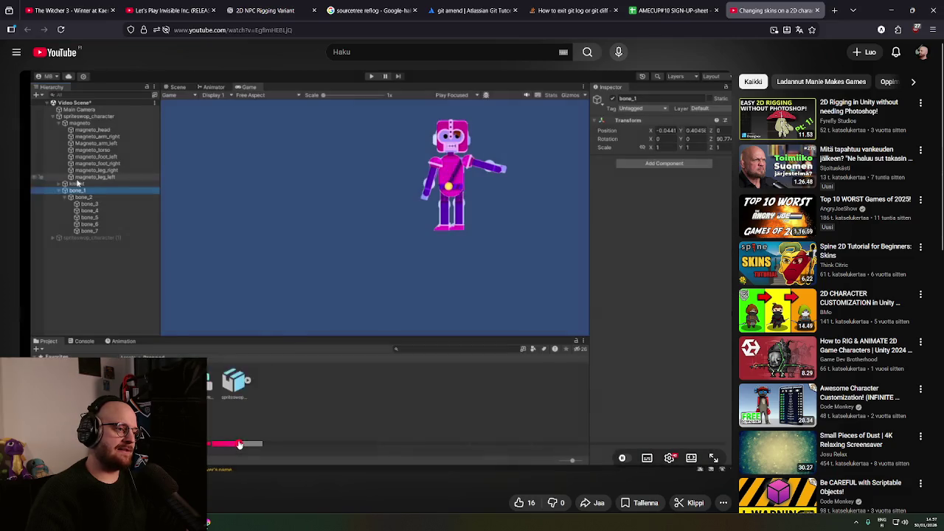
mouse_move(239, 444)
mouse_down()
mouse_move(208, 445)
mouse_move(135, 231)
mouse_move(214, 443)
mouse_up()
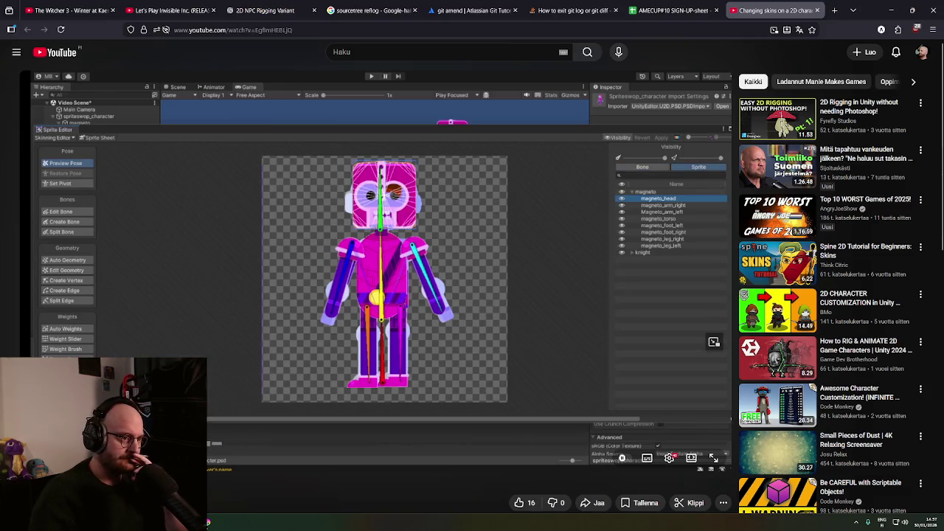
click(307, 356)
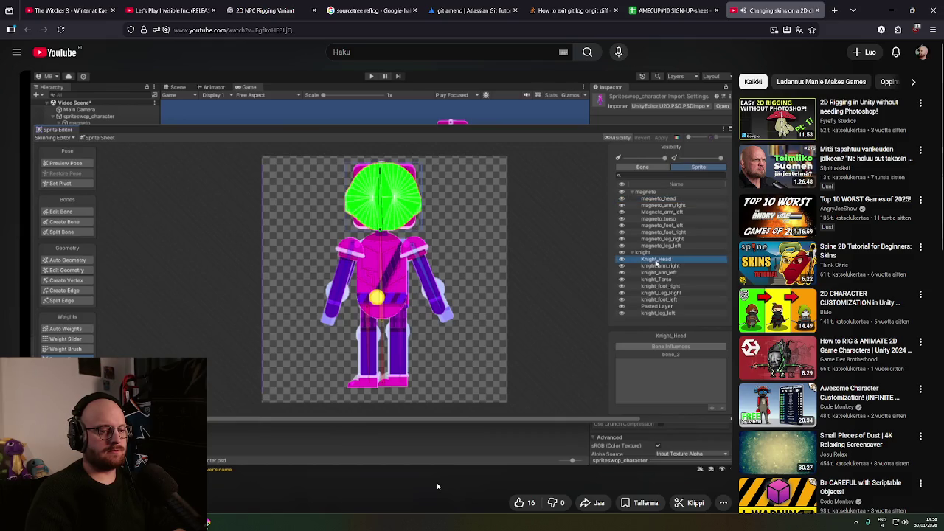
Seek the tutorial to the Sprite swaps chapter and pause on the PSD import settings
mouse_move(468, 388)
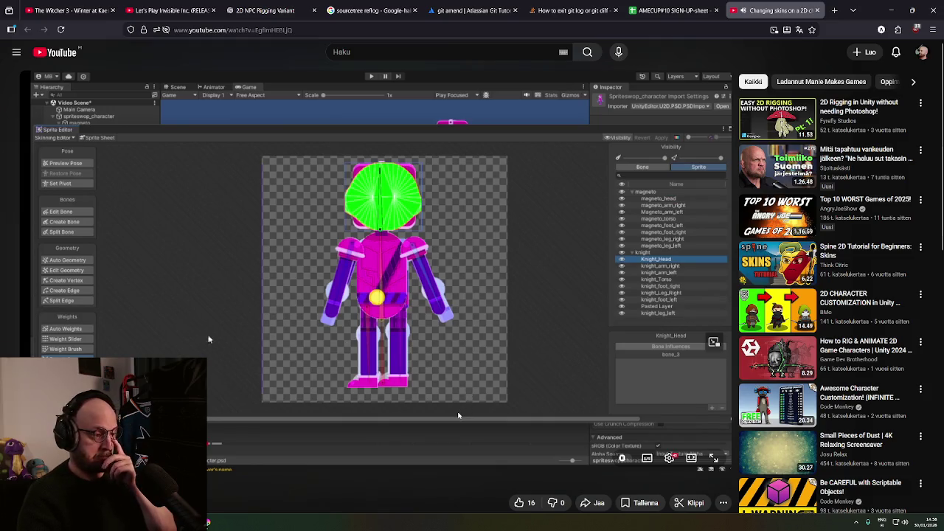
click(424, 342)
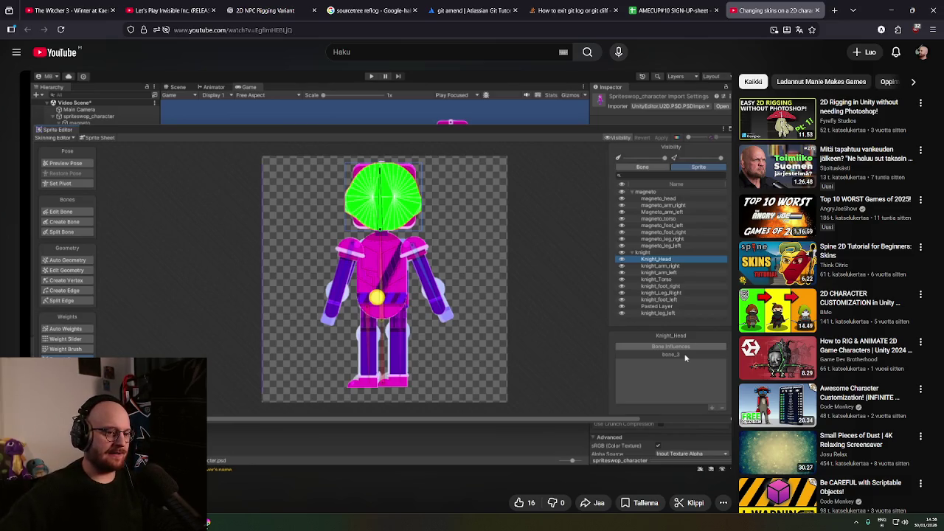
mouse_move(222, 459)
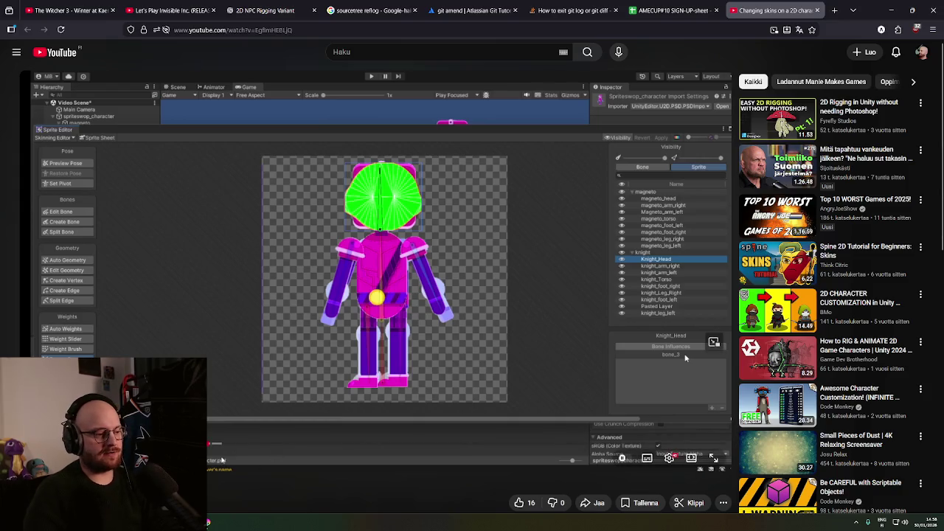
drag(218, 447, 216, 444)
click(290, 383)
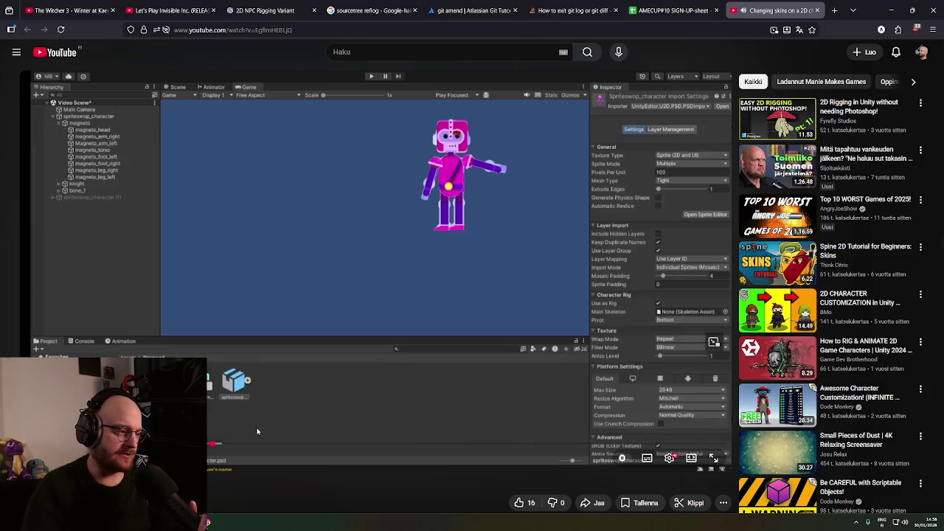
click(304, 367)
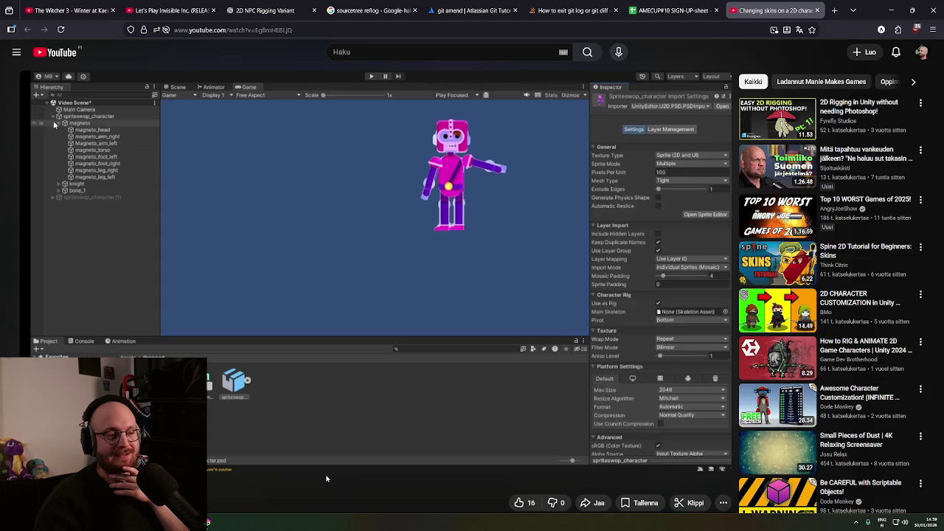
Scroll the YouTube page and middle-click a link, bringing up the AMECUP#10 sign-up sheet
mouse_move(325, 469)
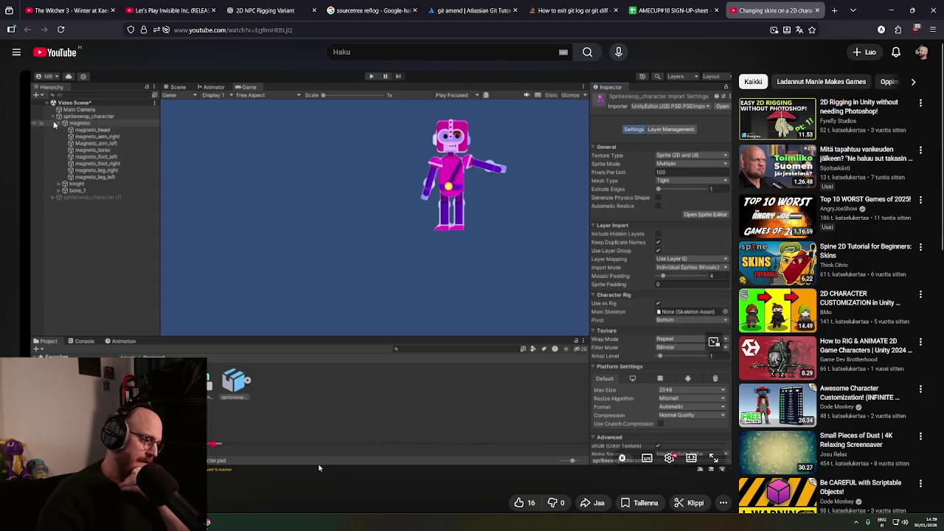
scroll(342, 459, down, 5)
middle_click(337, 458)
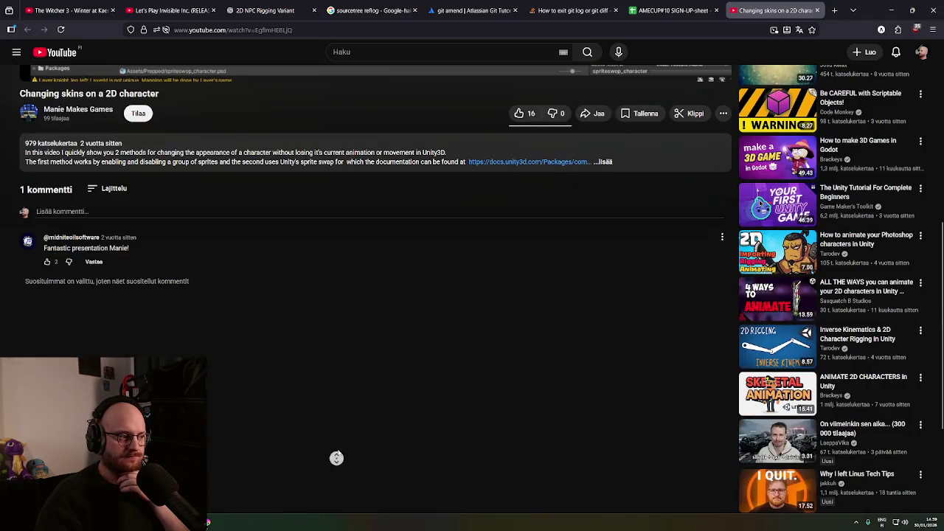
scroll(303, 342, up, 3)
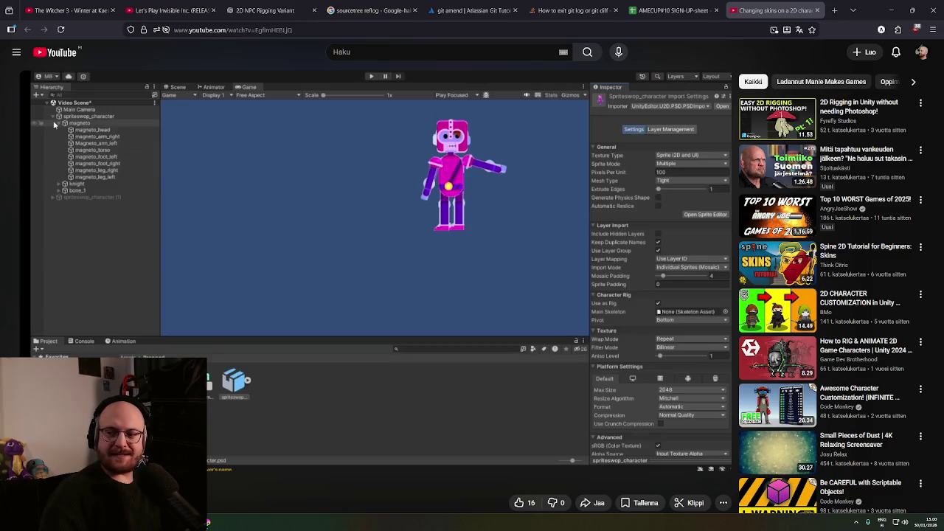
scroll(515, 204, down, 4)
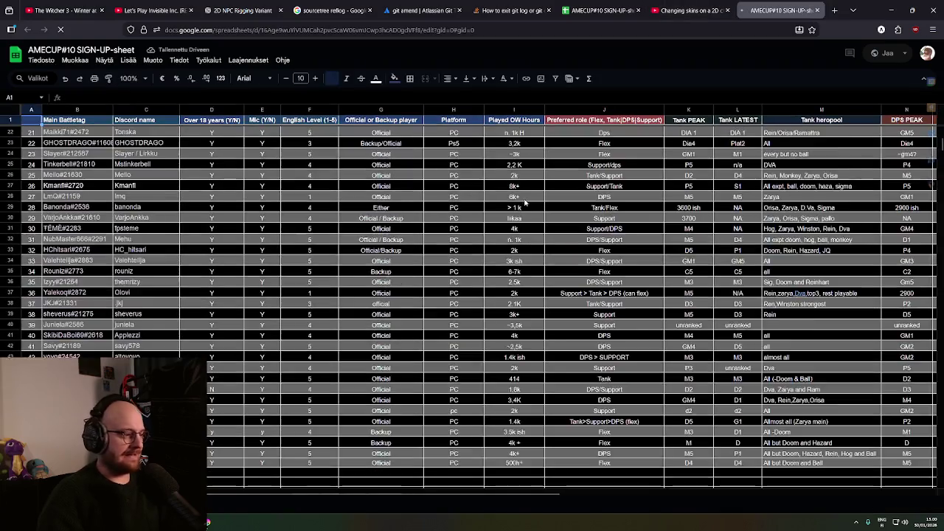
Close the duplicate AMECUP#10 sheet tab, keep the original selected, and minimise the browser
scroll(514, 196, up, 4)
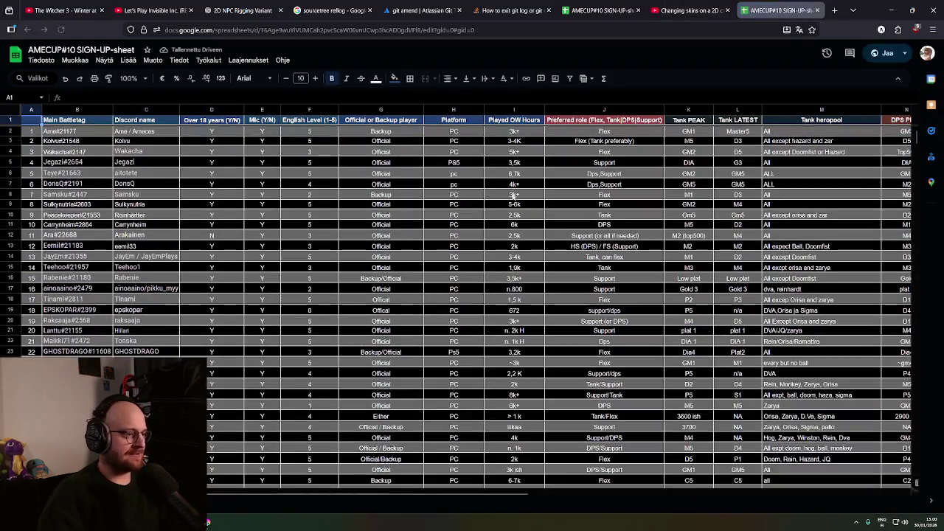
click(816, 10)
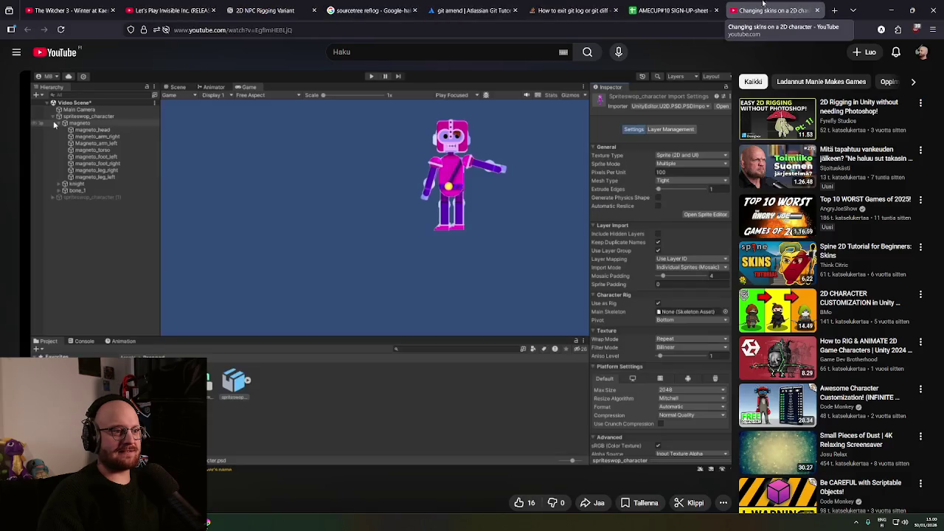
click(672, 11)
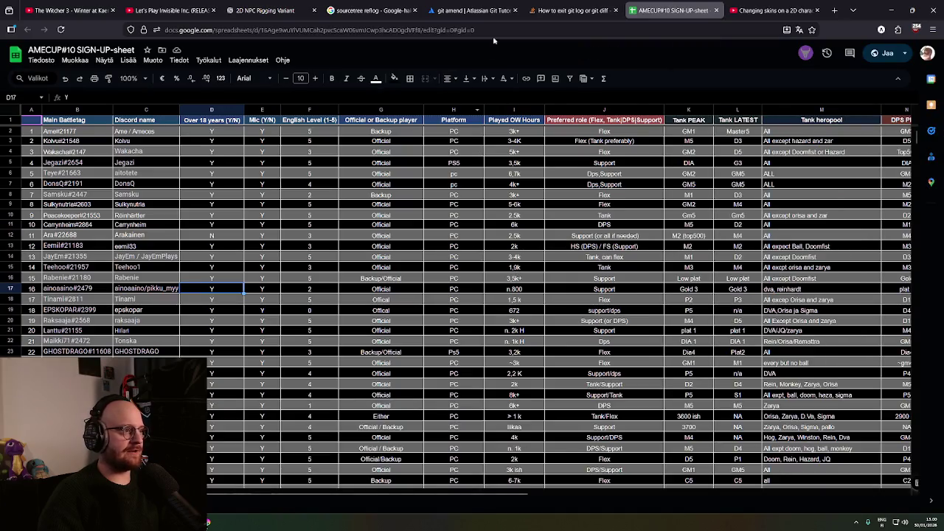
click(889, 9)
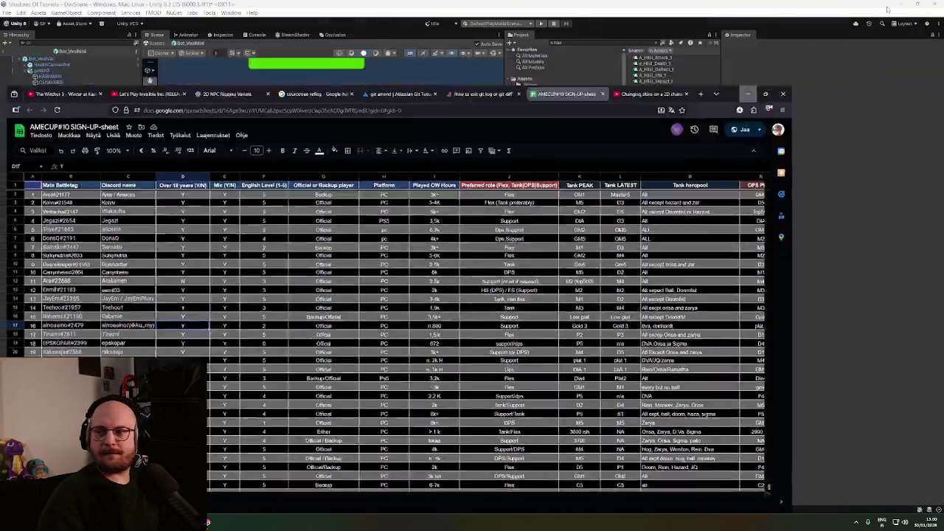
Start Play Mode from the Bootstrap scene, exiting Prefab Mode, then return to the browser
click(540, 23)
click(484, 278)
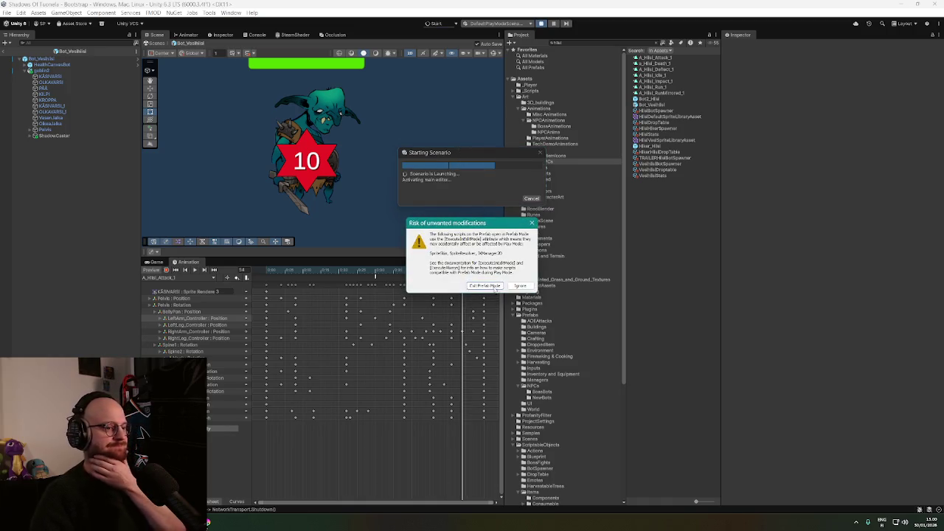
click(490, 286)
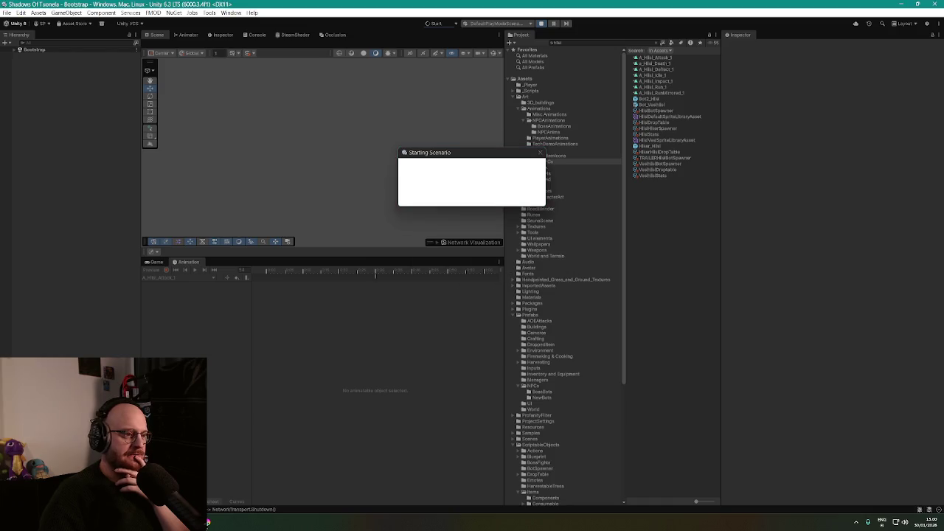
key(alt+Tab)
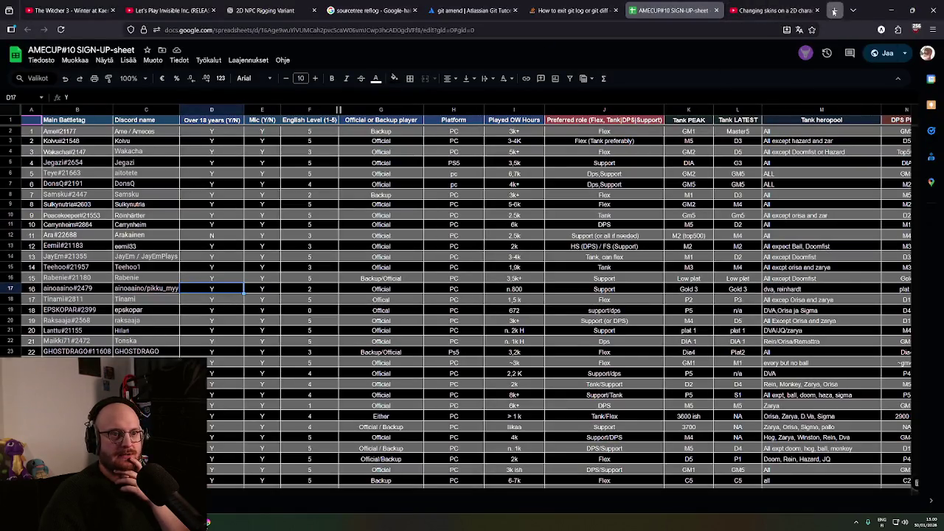
click(835, 10)
Open a followed Unity game-dev streamer's live channel on Twitch
click(333, 316)
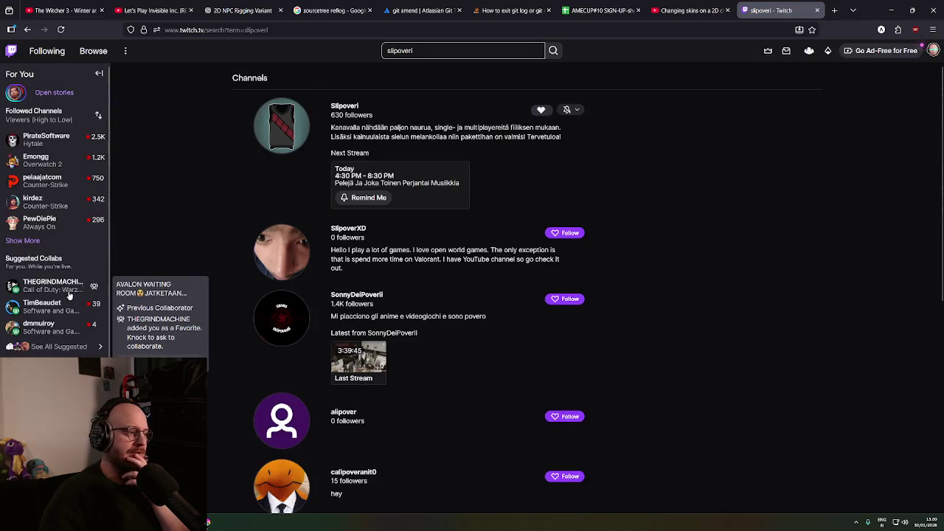
click(28, 242)
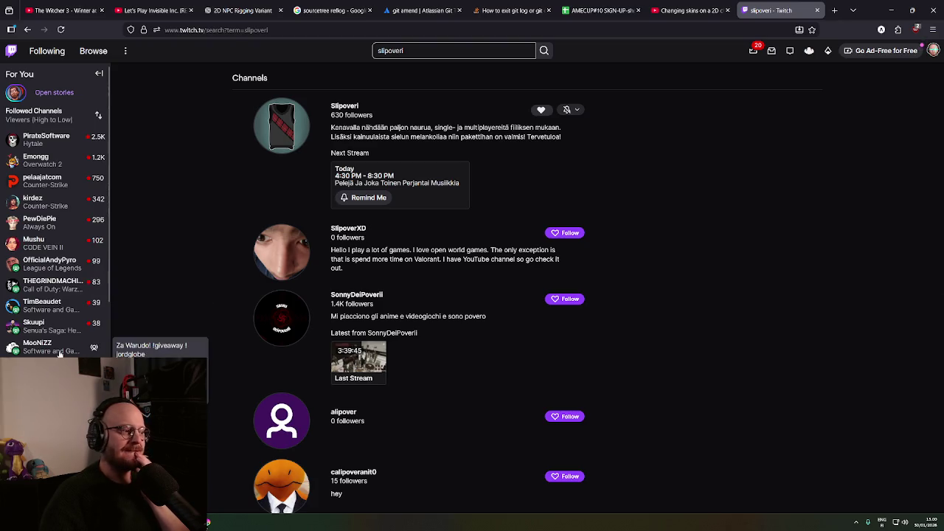
click(60, 354)
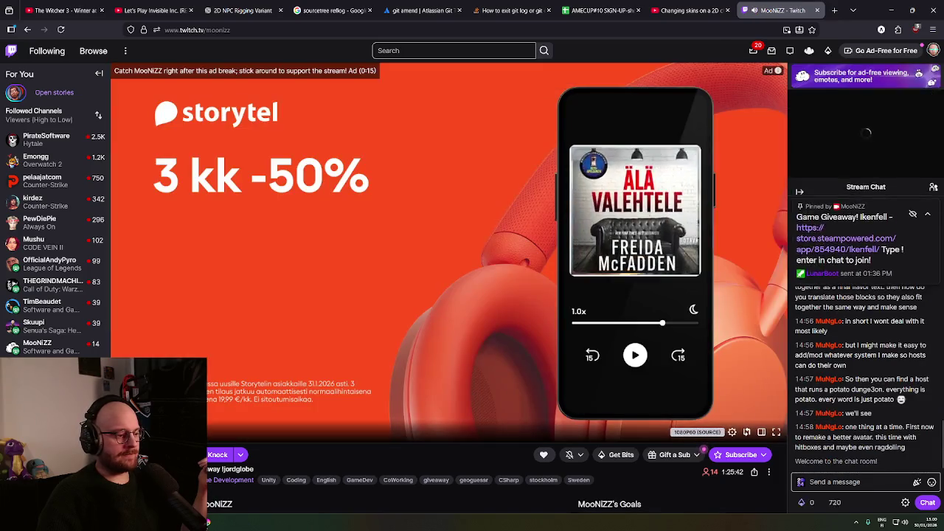
Stop the running game in Unity's Play Mode and return to the Twitch stream
key(alt+Tab)
click(541, 24)
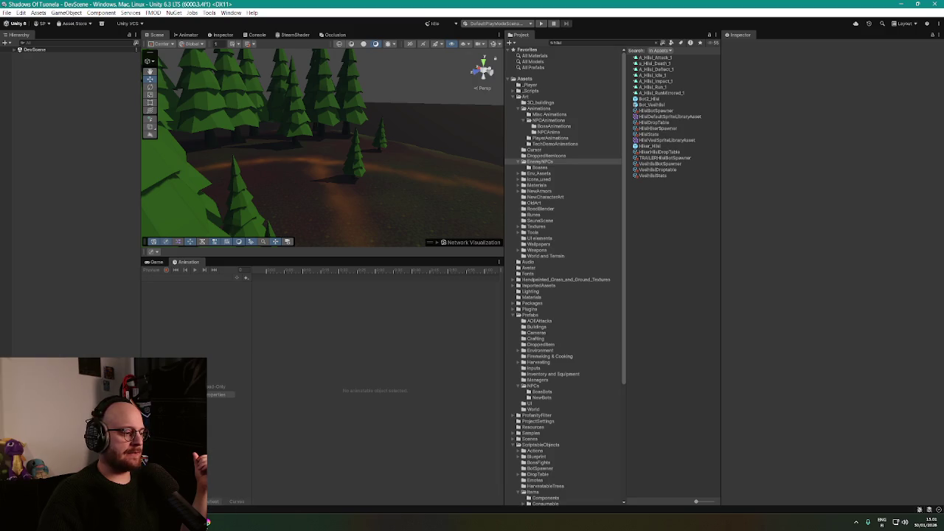
key(alt+Tab)
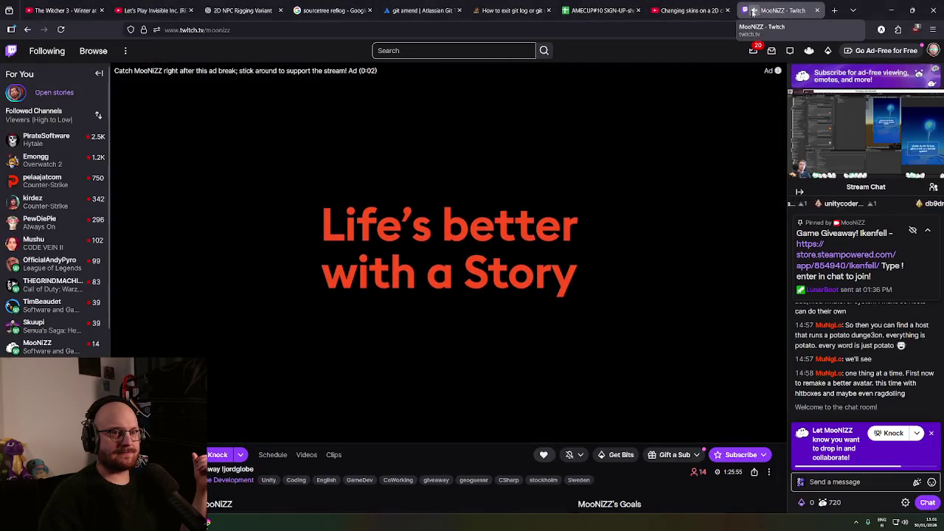